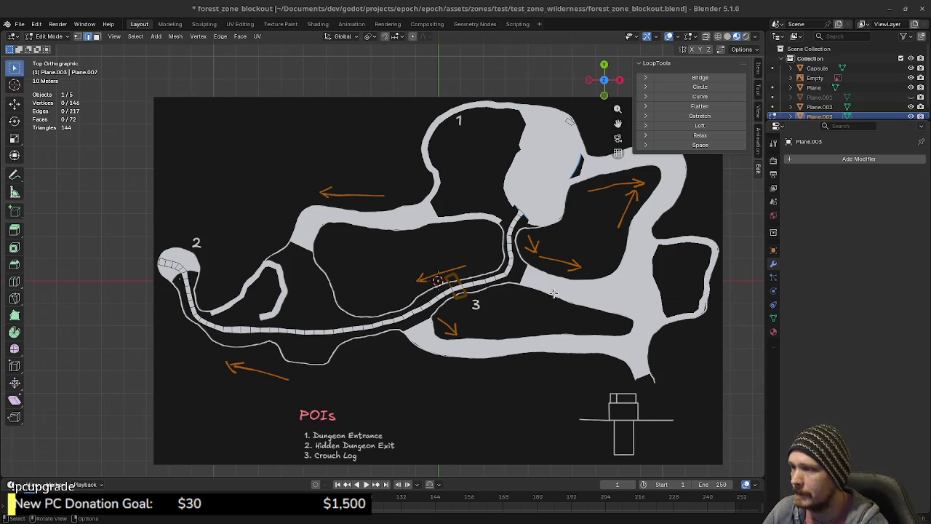
Step: Bring Aseprite to the front and zoom in on the empty canvas
scroll(474, 326, "down", 1)
scroll(551, 326, "up", 1)
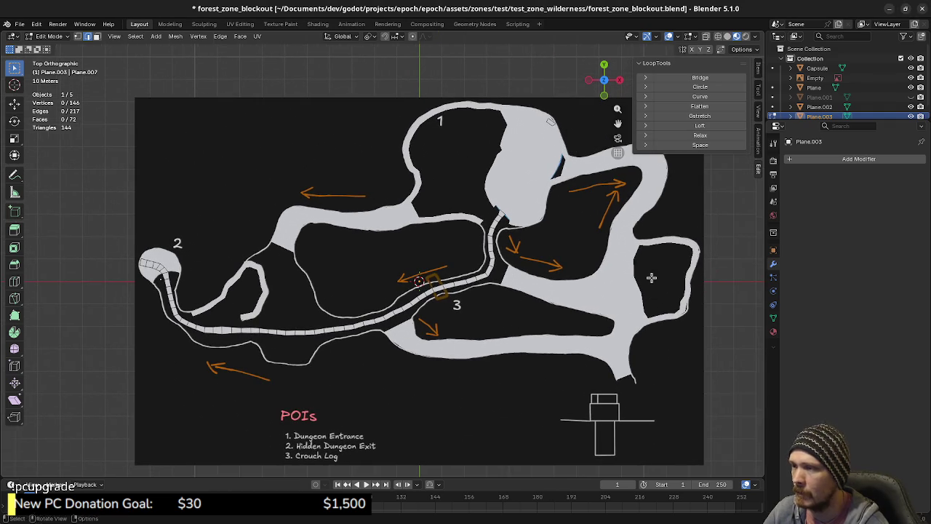
key("alt+Tab")
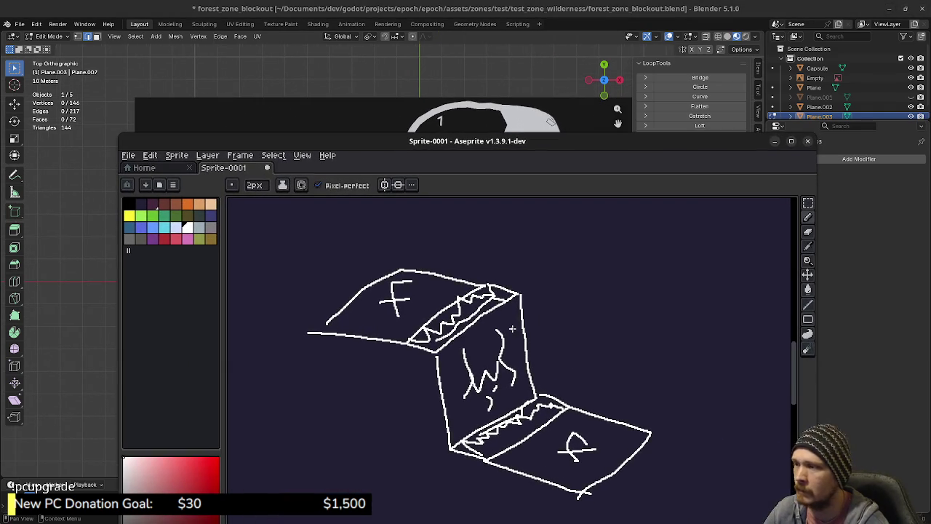
scroll(523, 339, "up", 1)
scroll(490, 328, "up", 2)
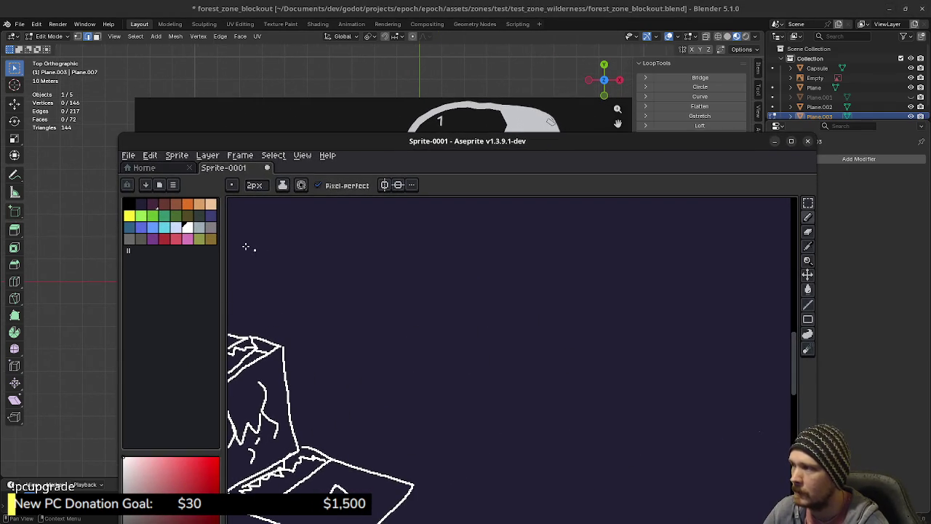
Step: Sketch white outlines of a winding path and oval loops with the 2px pencil
mouse_move(486, 286)
left_mouse_down()
mouse_move(460, 291)
mouse_move(409, 331)
mouse_move(491, 351)
mouse_move(539, 302)
mouse_move(494, 284)
left_mouse_up()
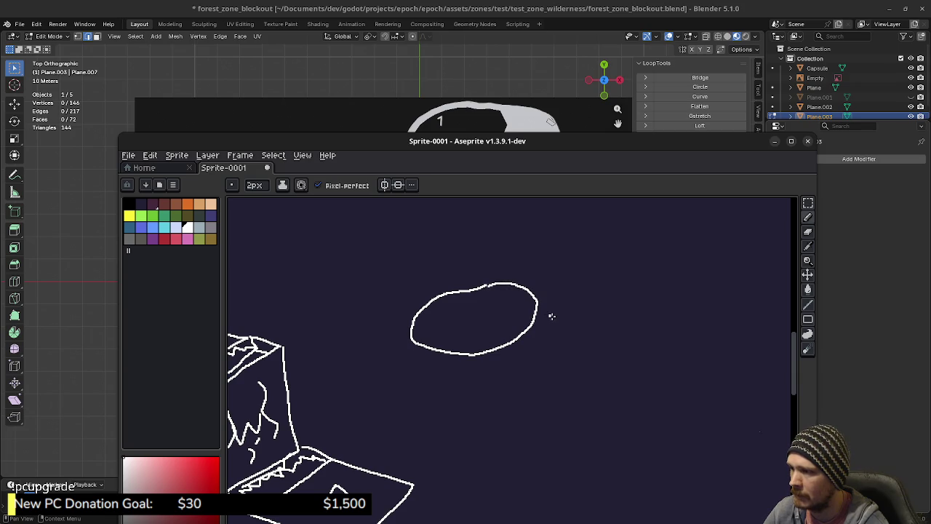
mouse_move(541, 319)
left_mouse_down()
mouse_move(492, 359)
mouse_move(374, 401)
mouse_move(378, 424)
mouse_move(411, 422)
mouse_move(502, 381)
mouse_move(557, 333)
mouse_move(582, 264)
mouse_move(565, 245)
mouse_move(538, 326)
mouse_move(568, 331)
mouse_move(594, 276)
mouse_move(658, 257)
mouse_move(660, 336)
mouse_move(554, 387)
mouse_move(558, 347)
left_mouse_up()
middle_click_drag(620, 328, 569, 444)
mouse_move(580, 364)
left_mouse_down()
mouse_move(555, 360)
mouse_move(557, 299)
mouse_move(619, 278)
mouse_move(609, 355)
mouse_move(579, 364)
mouse_move(544, 280)
mouse_move(568, 260)
left_mouse_up()
mouse_move(504, 367)
left_mouse_down()
mouse_move(522, 264)
mouse_move(565, 241)
mouse_move(570, 256)
left_mouse_up()
Step: Try the eraser, return to the pencil and sample the dark background colour
key("e")
key("b")
left_click(517, 361, "alt")
Step: Paint over the stray left end of the white line in background blue
scroll(516, 364, "up", 3)
mouse_move(486, 340)
left_mouse_down()
mouse_move(517, 364)
mouse_move(524, 349)
mouse_move(550, 351)
mouse_move(567, 367)
left_mouse_up()
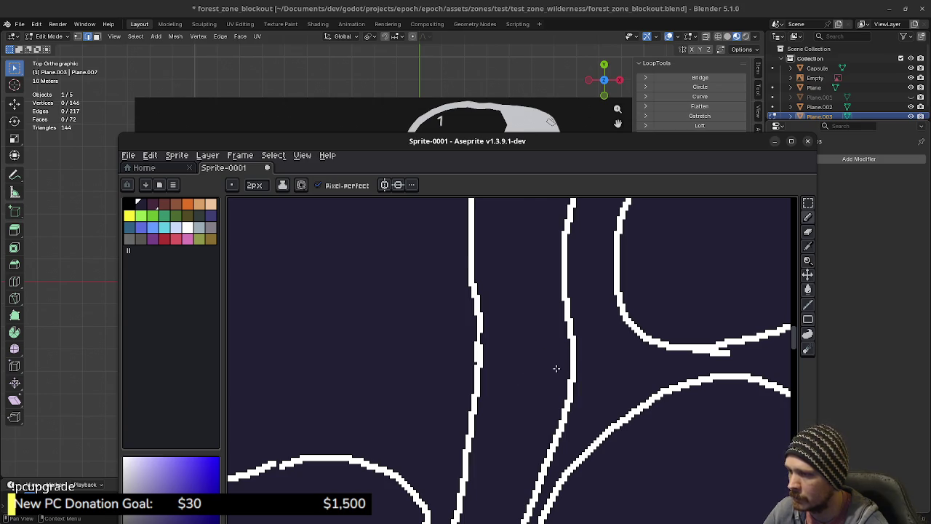
scroll(515, 380, "down", 3)
mouse_move(515, 380)
middle_mouse_down()
mouse_move(531, 364)
mouse_move(509, 349)
middle_mouse_up()
scroll(509, 349, "up", 2)
scroll(507, 348, "down", 2)
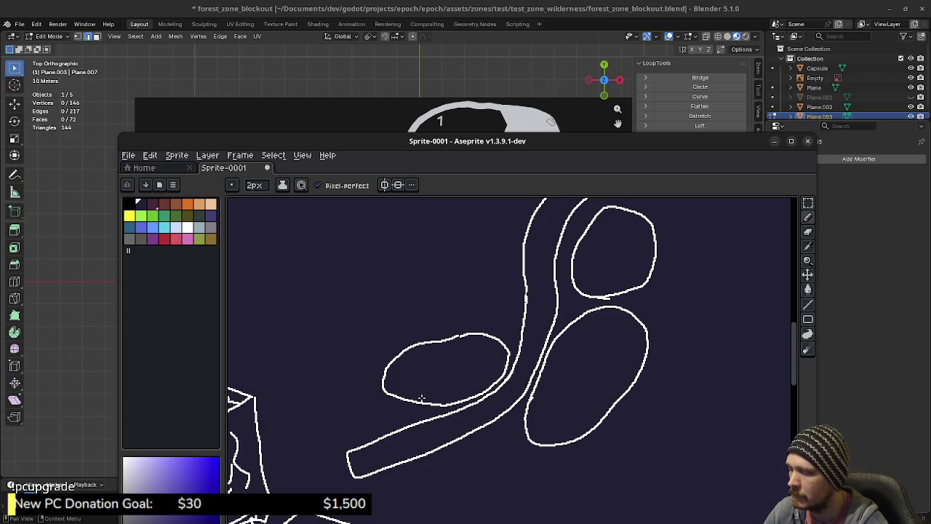
Step: Draw white inner outlines inside the left, right and top ovals
left_click(187, 228)
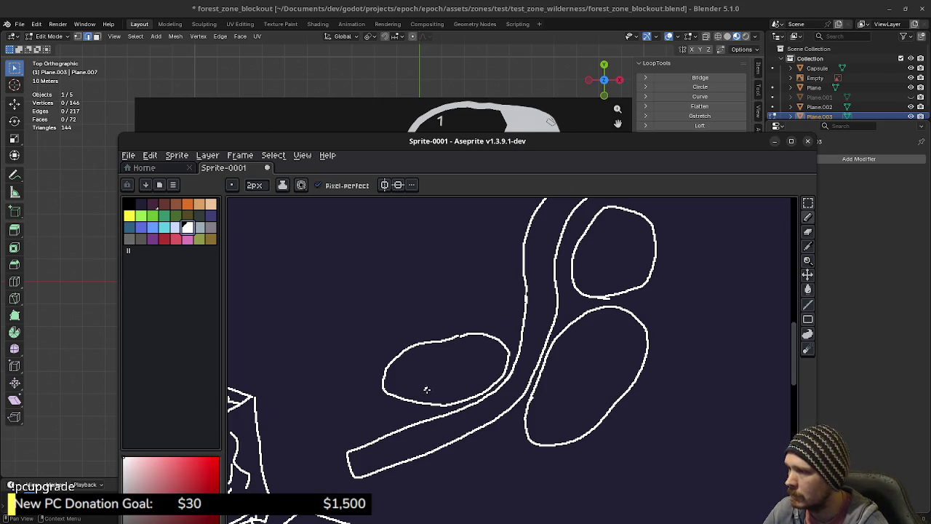
mouse_move(435, 397)
left_mouse_down()
mouse_move(433, 350)
mouse_move(501, 358)
mouse_move(471, 385)
mouse_move(436, 395)
left_mouse_up()
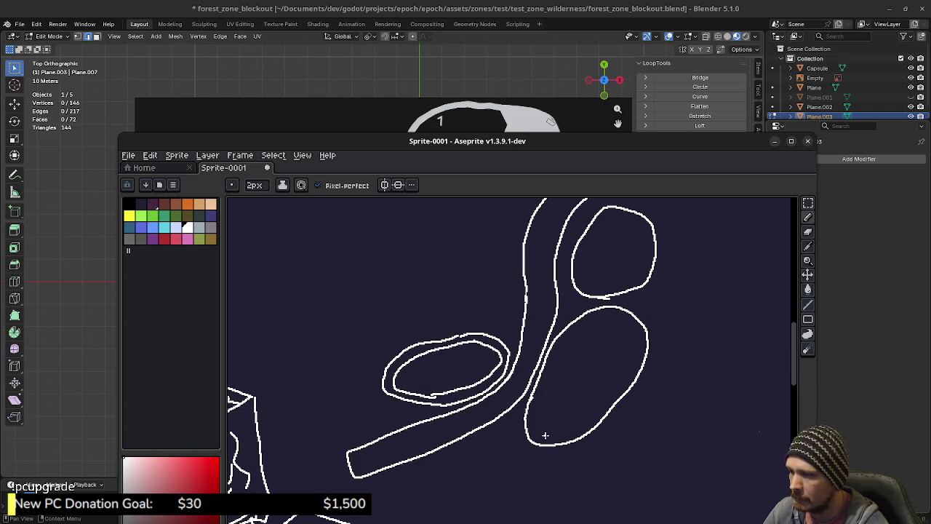
mouse_move(540, 421)
left_mouse_down()
mouse_move(541, 374)
mouse_move(564, 336)
mouse_move(611, 315)
mouse_move(629, 330)
mouse_move(627, 371)
mouse_move(609, 397)
mouse_move(579, 425)
mouse_move(544, 434)
left_mouse_up()
middle_click_drag(608, 294, 572, 381)
mouse_move(571, 381)
left_mouse_down()
mouse_move(553, 381)
mouse_move(544, 354)
mouse_move(566, 313)
mouse_move(601, 310)
mouse_move(611, 353)
mouse_move(579, 376)
left_mouse_up()
Step: Add a second white line running parallel along the winding path
middle_click_drag(509, 375, 541, 331)
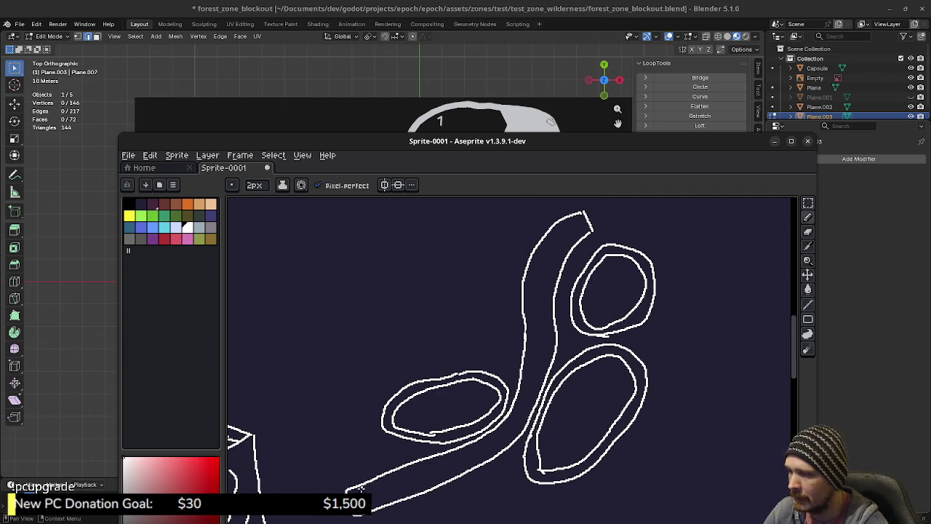
mouse_move(353, 492)
left_mouse_down()
mouse_move(474, 444)
mouse_move(507, 419)
mouse_move(530, 349)
mouse_move(528, 287)
mouse_move(544, 243)
mouse_move(574, 222)
mouse_move(543, 377)
mouse_move(523, 420)
mouse_move(491, 455)
mouse_move(370, 504)
left_mouse_up()
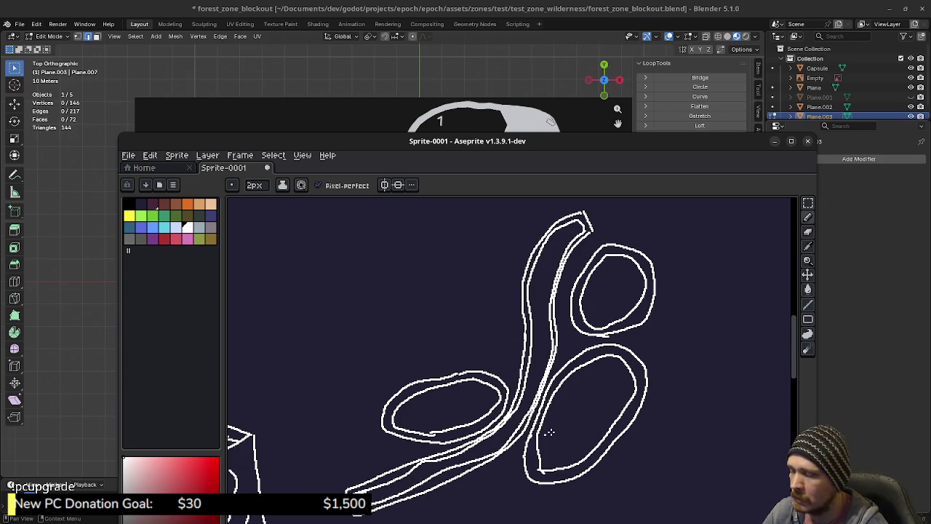
middle_click_drag(611, 386, 583, 372)
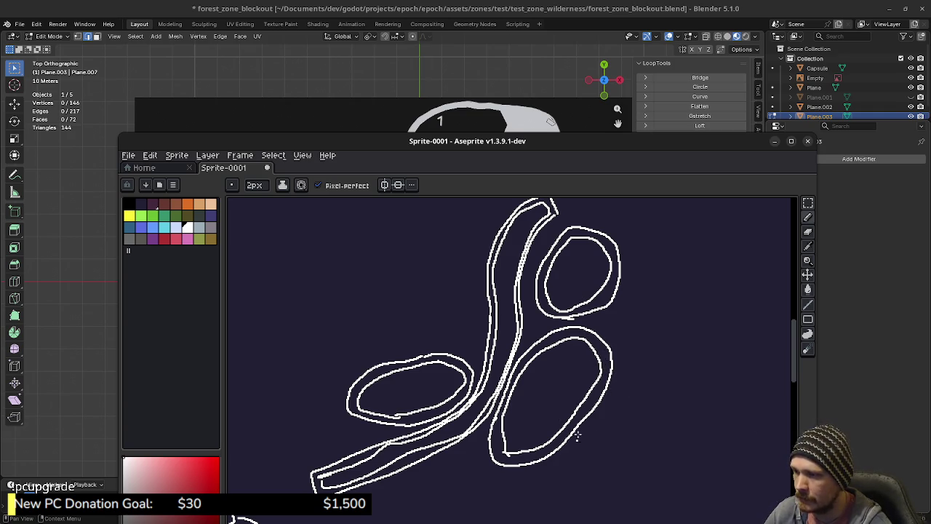
mouse_move(534, 436)
middle_mouse_down()
mouse_move(531, 410)
mouse_move(544, 432)
middle_mouse_up()
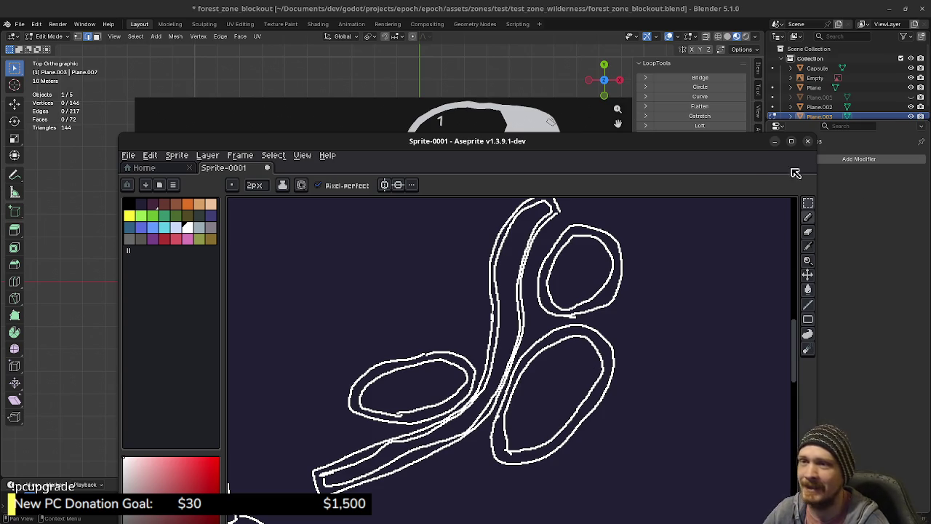
left_click(774, 141)
Step: Zoom in on marker 2 and select the strip faces inside its circle
mouse_move(244, 313)
middle_mouse_down("shift")
mouse_move(372, 339)
mouse_move(426, 328)
mouse_move(422, 316)
middle_mouse_up("shift")
scroll(426, 328, "up", 2)
scroll(400, 339, "up", 1)
scroll(451, 338, "up", 1)
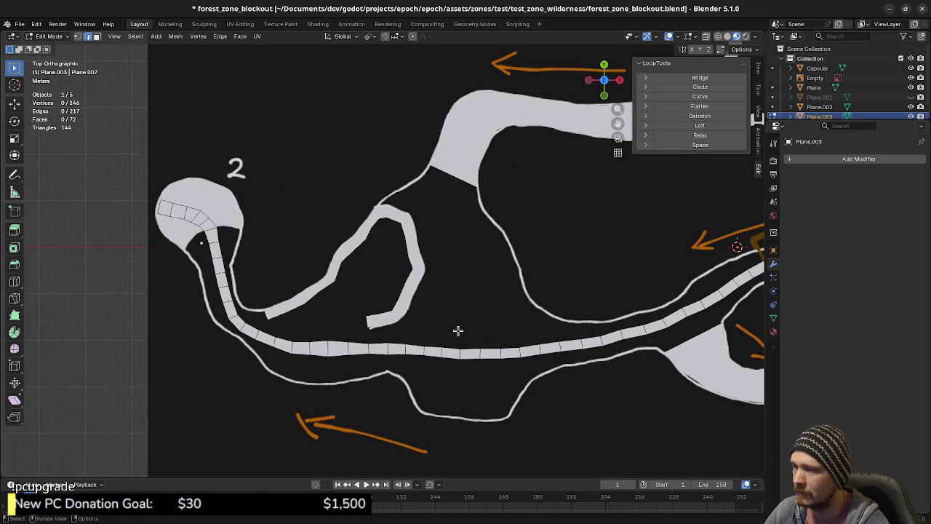
middle_click_drag(182, 254, 260, 298, "shift")
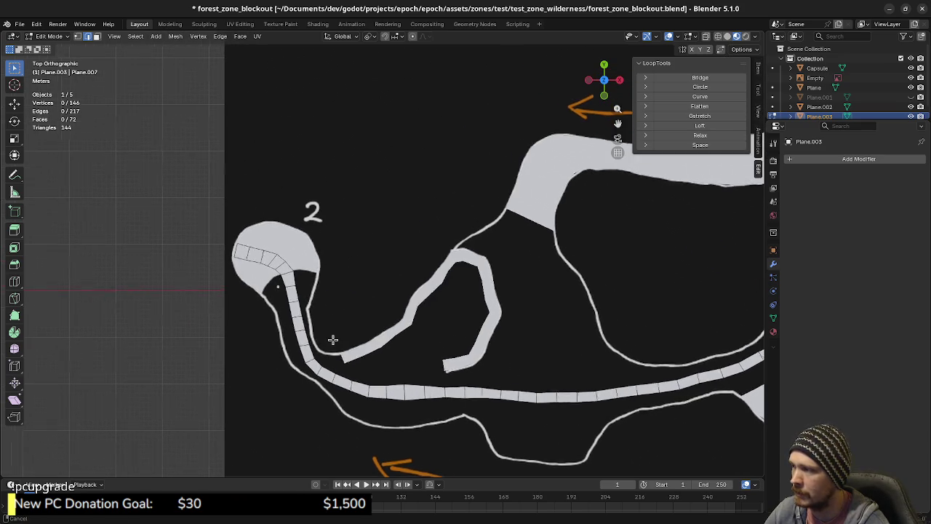
scroll(260, 298, "up", 2)
middle_click_drag(146, 251, 276, 296, "shift")
key("3")
left_click_drag(276, 296, 353, 365)
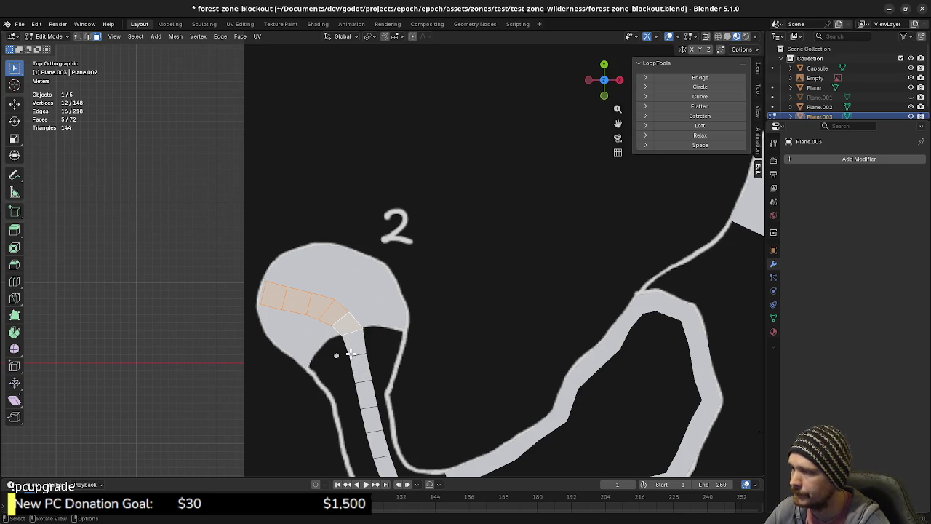
Step: Remove the two stray extra vertices and select the entire path strip
key("m")
left_click(350, 354)
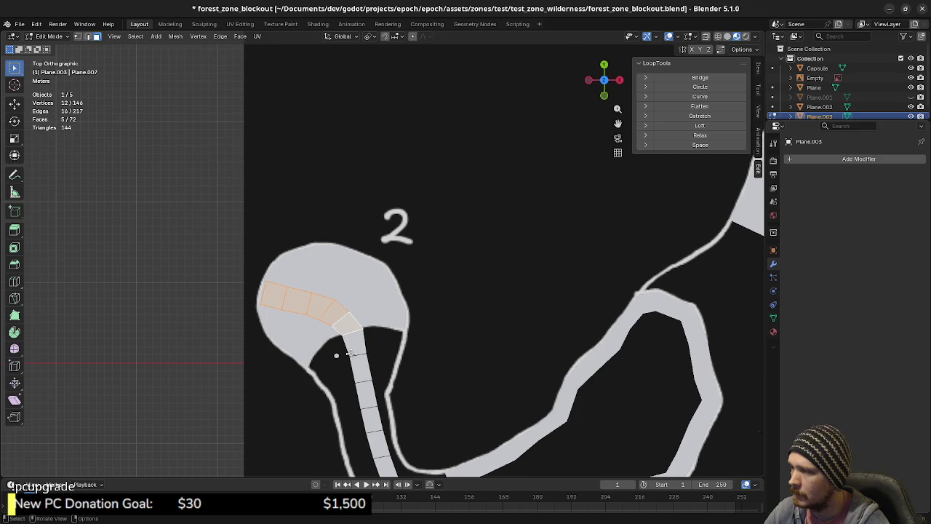
key("l")
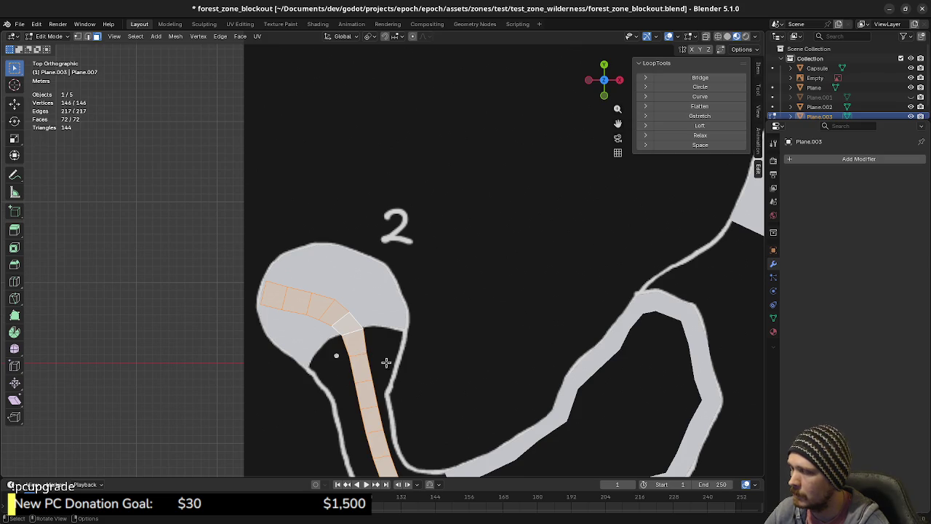
scroll(366, 353, "down", 5)
middle_click_drag(555, 352, 446, 370, "shift")
Step: Merge the strip's vertices by distance; no duplicates are removed
key("m")
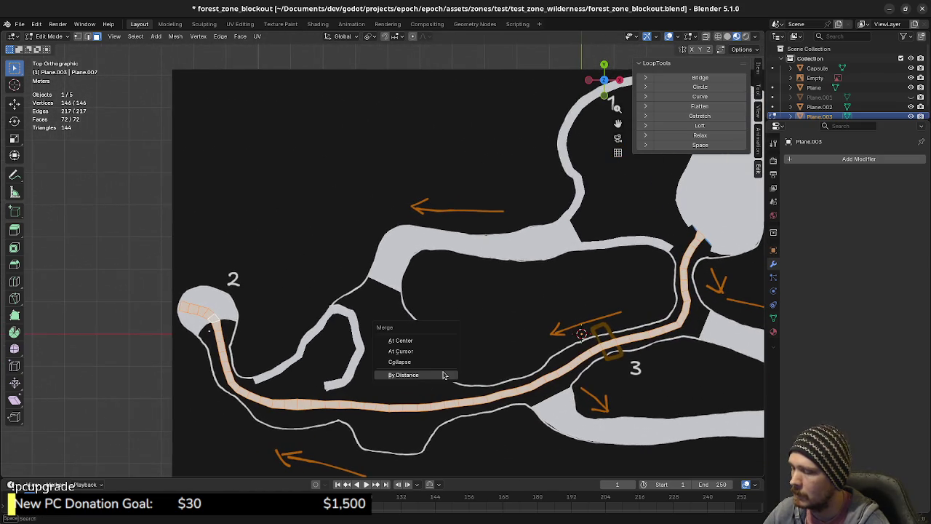
left_click(443, 375)
scroll(388, 362, "up", 4, "ctrl")
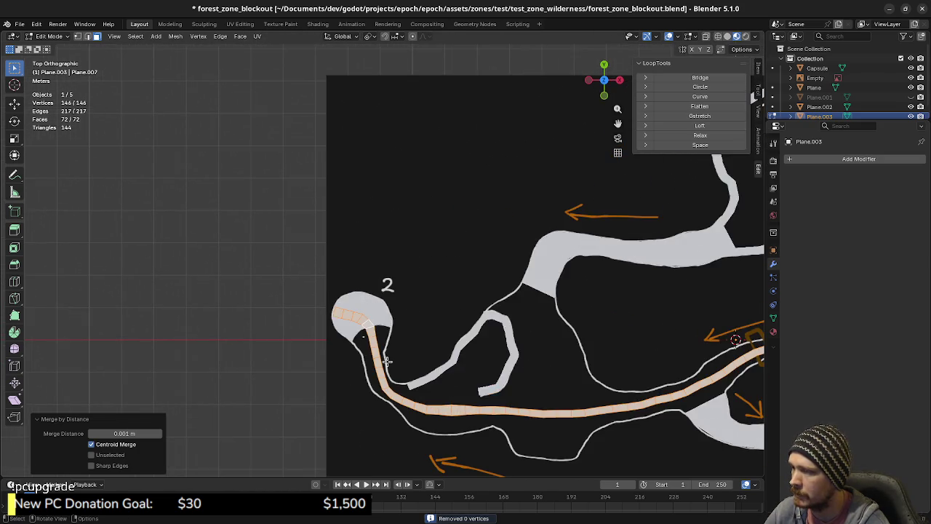
scroll(387, 362, "up", 1)
scroll(385, 320, "up", 2)
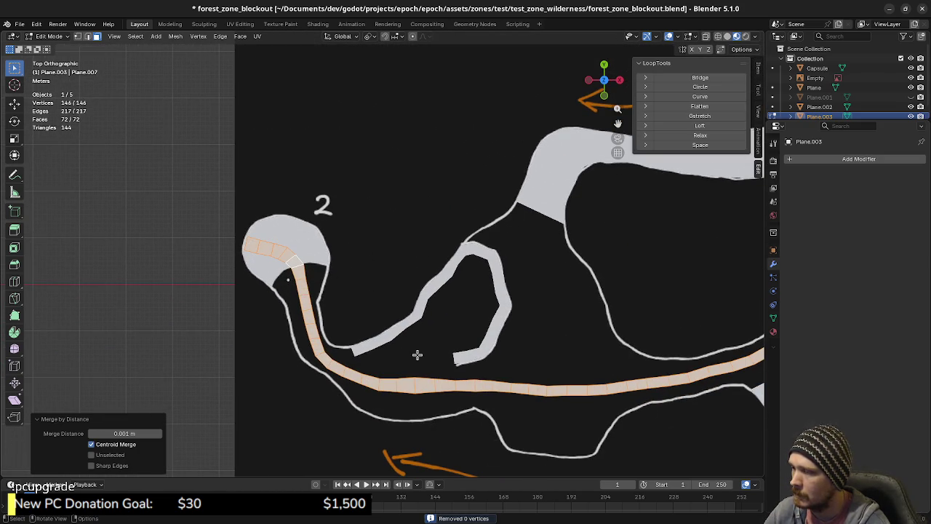
Step: Select the ring of cross edges running along the whole path strip
key("alt+a")
key("a")
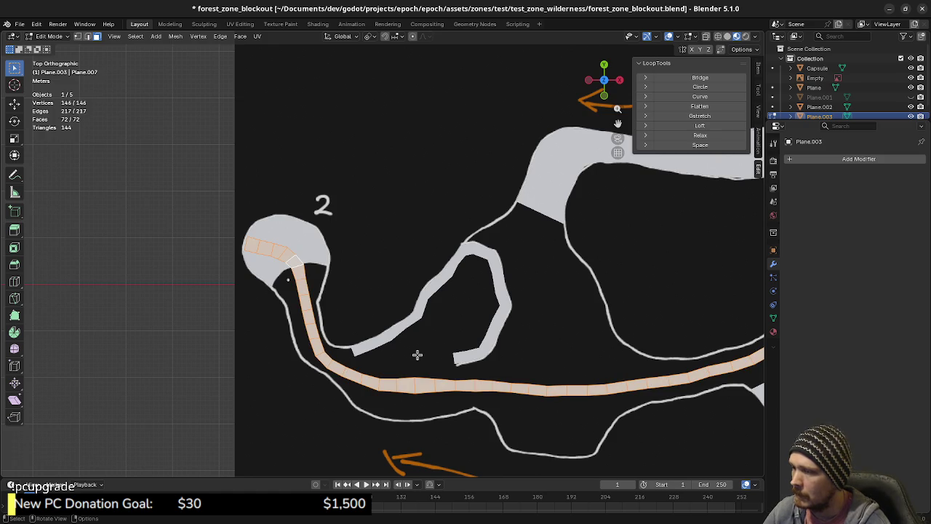
left_click(246, 247)
left_click(257, 247, "shift")
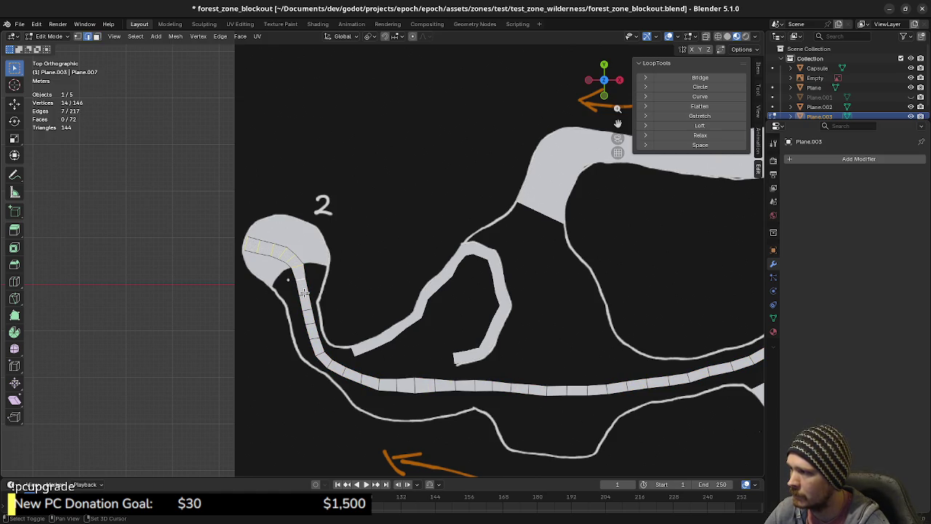
left_click(313, 331, "shift")
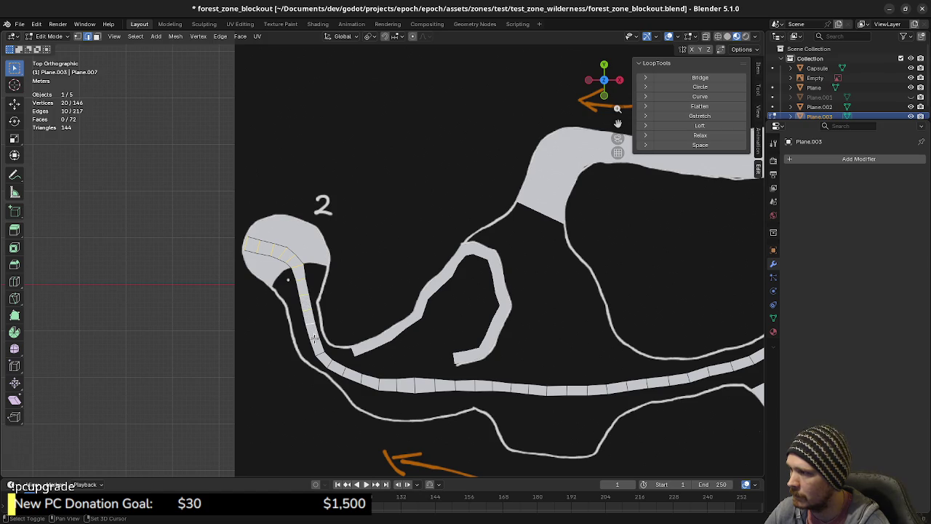
key("ctrl+l")
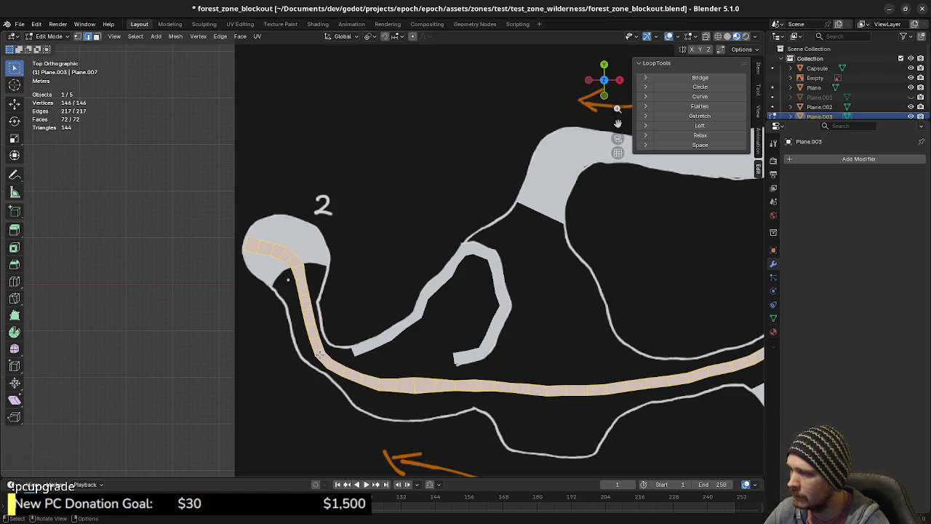
left_click(321, 360, "alt")
left_click(328, 356, "ctrl+alt")
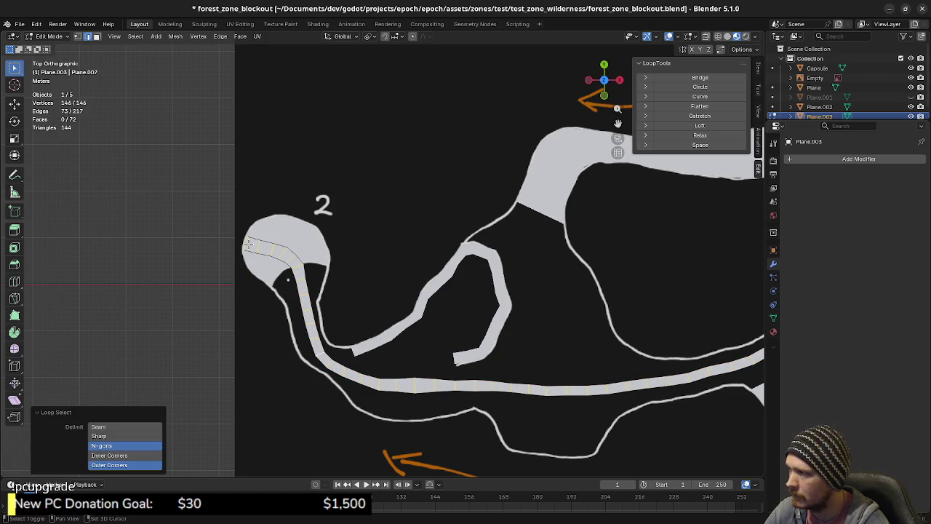
Step: Set the transform pivot point to Median Point
scroll(446, 326, "right", 5)
scroll(456, 329, "up", 3)
scroll(456, 330, "right", 4)
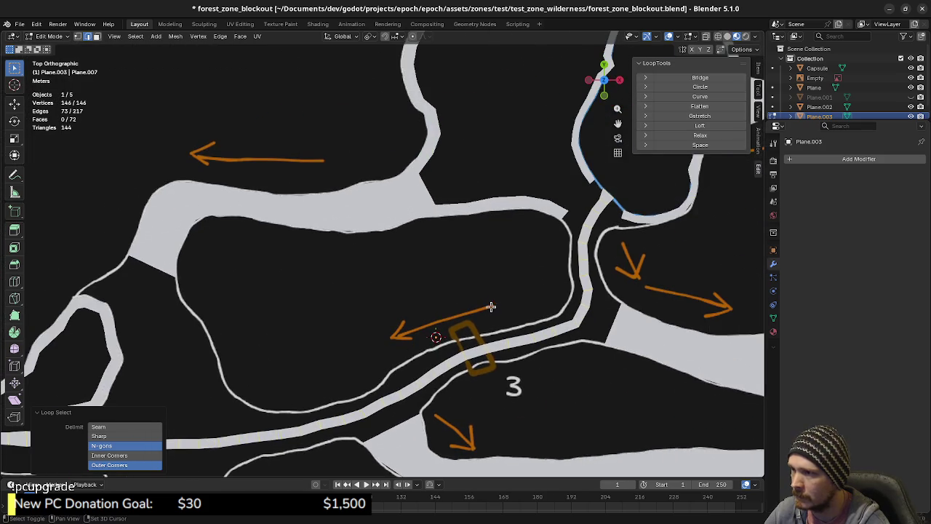
scroll(490, 308, "up", 2)
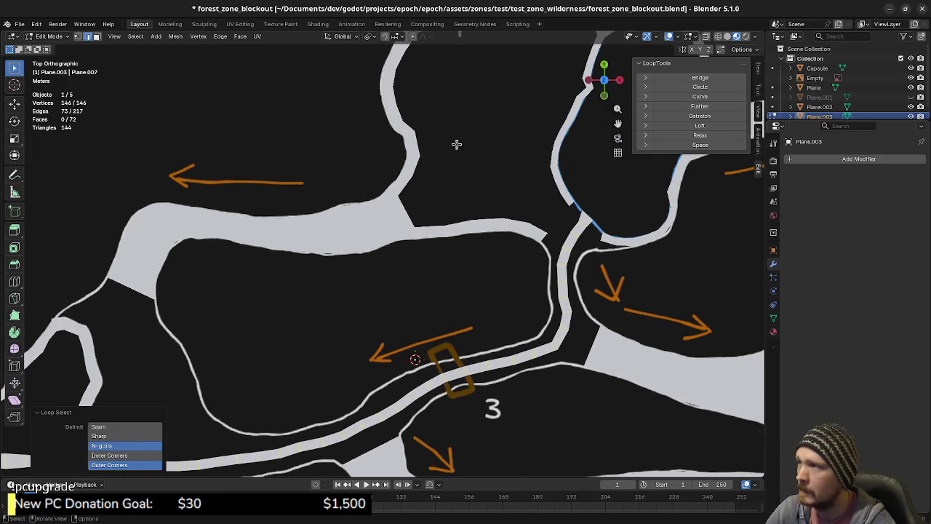
left_click(370, 36)
left_click(390, 93)
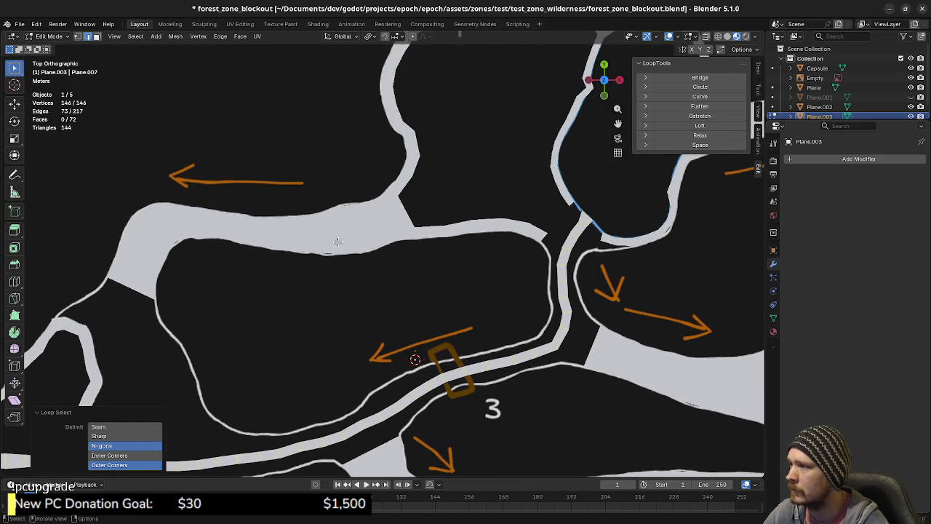
Step: Trial-scale the strip's cross edges to widen it, cancel, and leave Edit Mode
scroll(474, 258, "left", 5)
scroll(405, 243, "down", 2)
key("s")
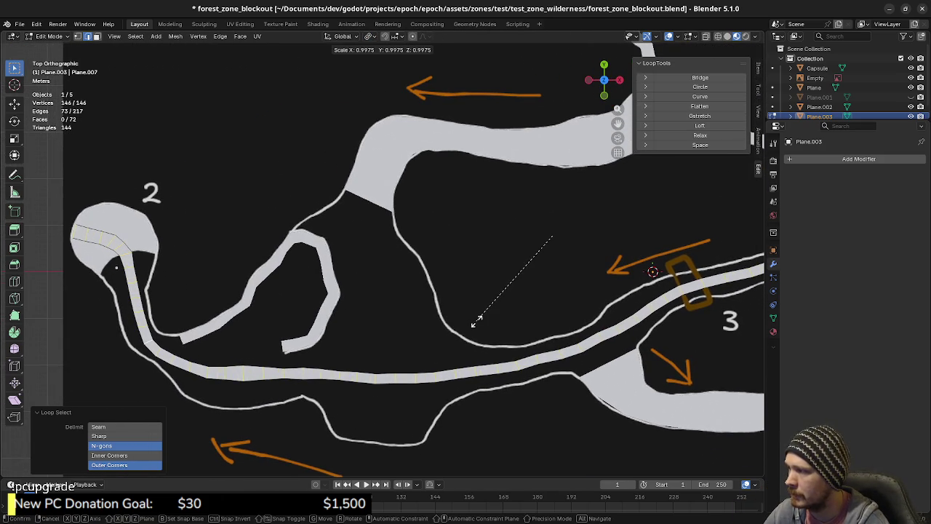
key("Escape")
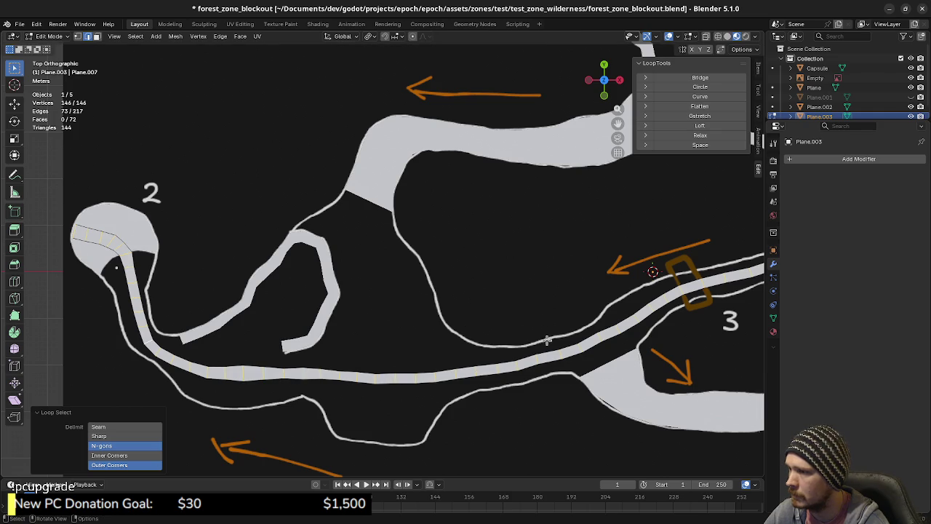
key("s")
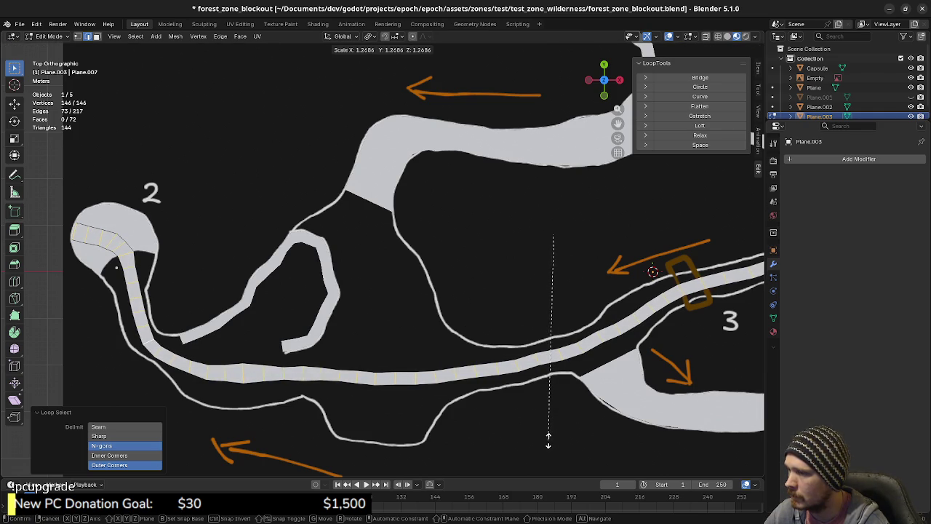
key("Escape")
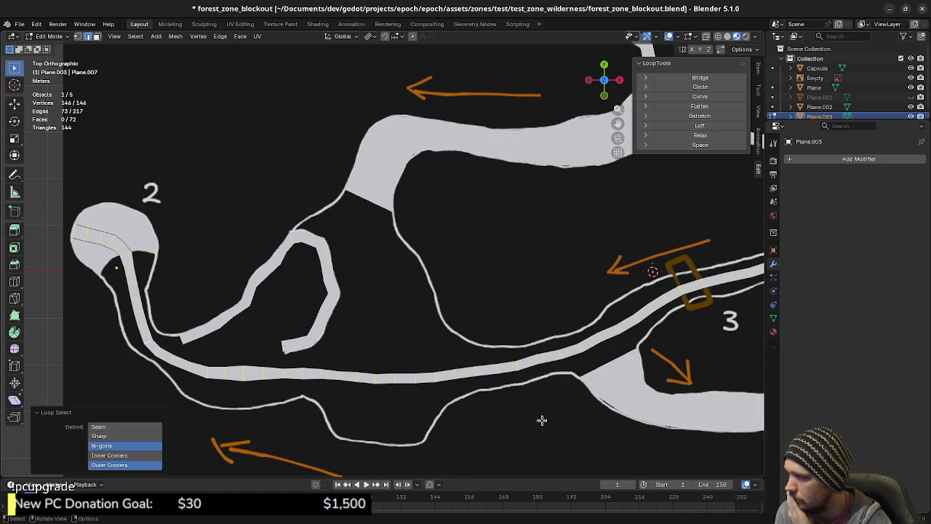
scroll(542, 420, "down", 1)
scroll(555, 372, "down", 1)
key("Tab")
Step: Duplicate the river strip in place and name the copy 'River'
left_click(533, 320)
left_click(529, 318)
key("shift+d")
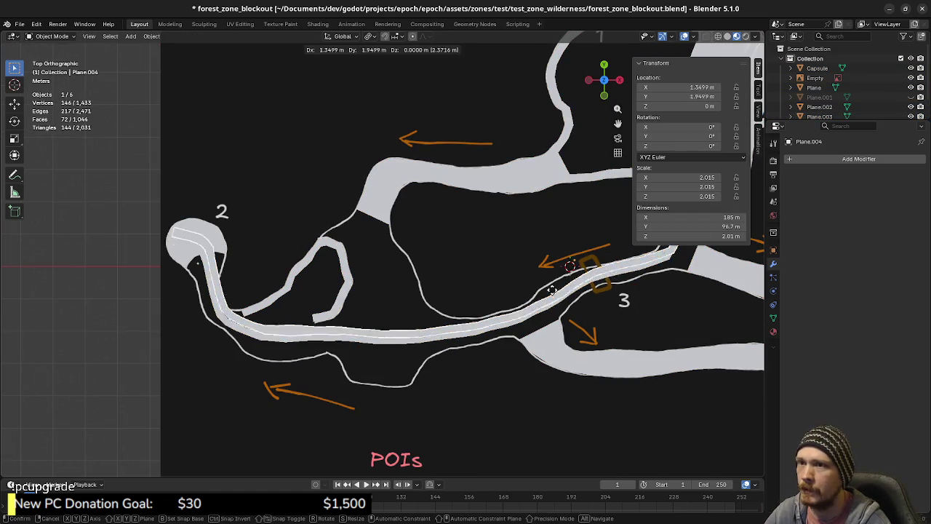
key("Escape")
scroll(846, 102, "down", 1)
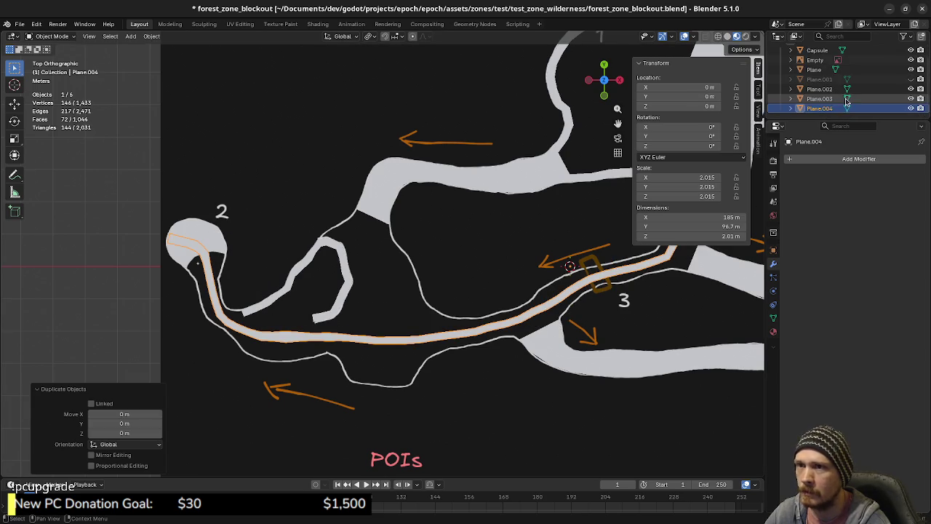
double_click(810, 108)
type("River")
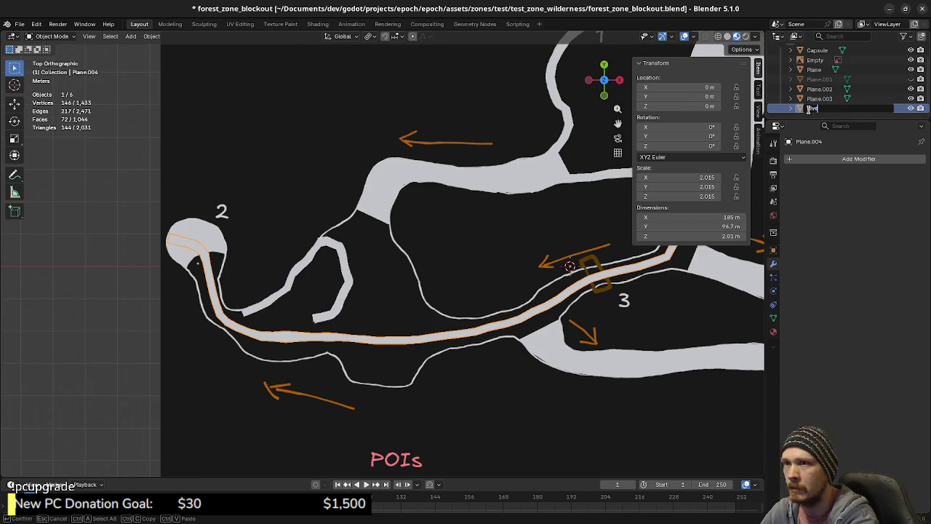
key("Return")
Step: Hide River and rename the original Plane.003 to 'RiverBed'
left_click(816, 99)
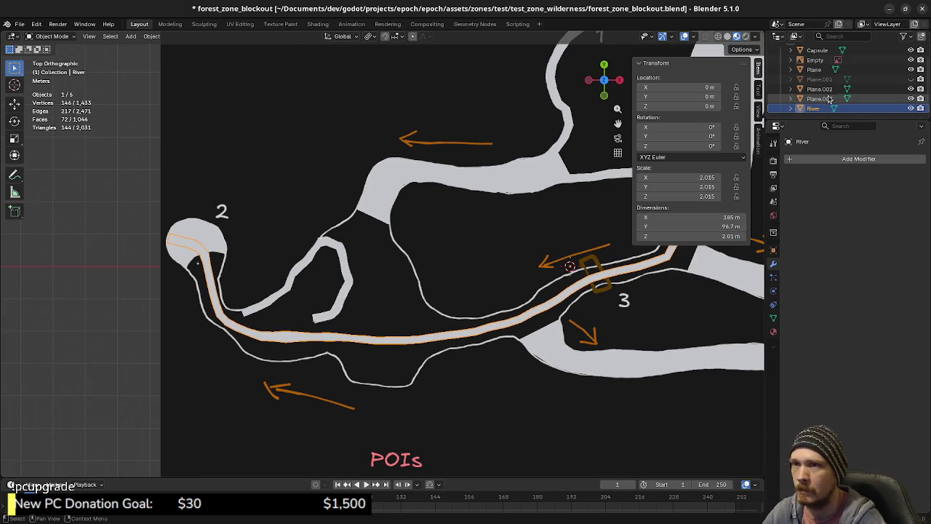
left_click(911, 108)
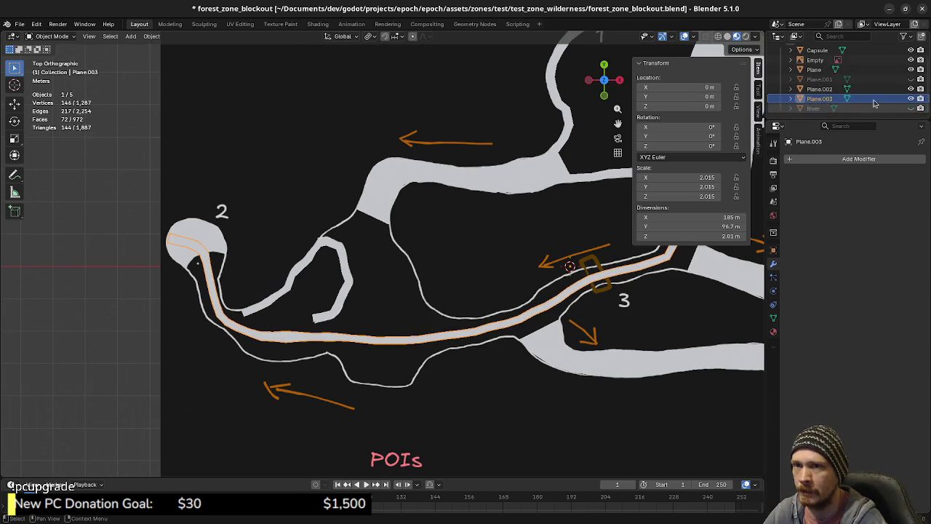
double_click(818, 99)
type("RiverBed")
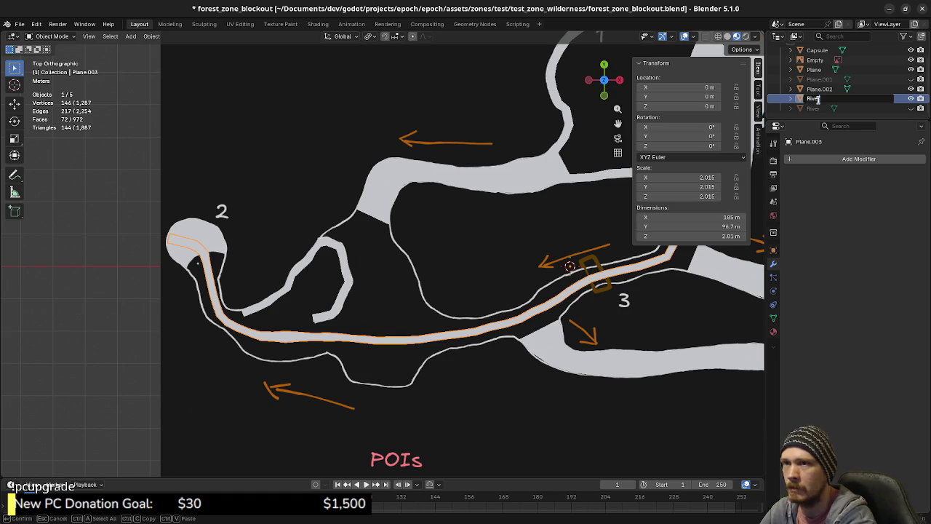
key("Return")
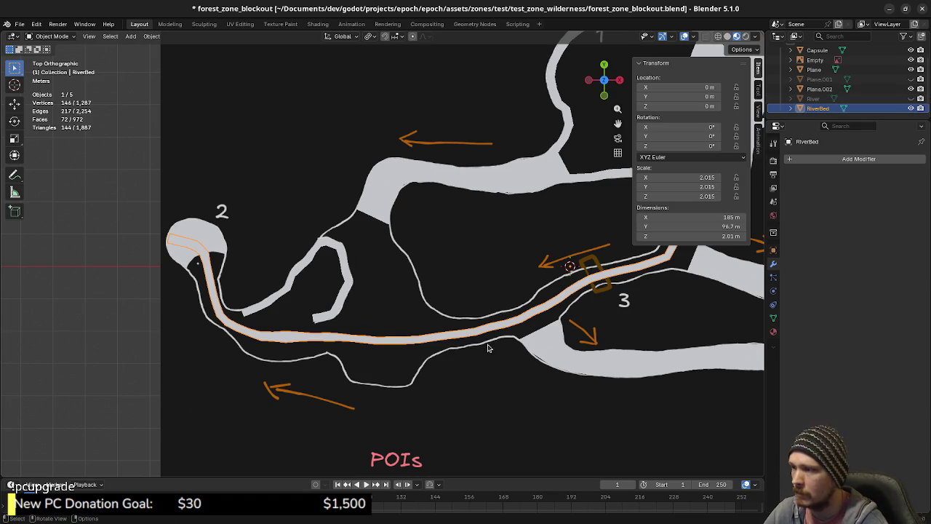
middle_click_drag(491, 335, 509, 325, "shift")
Step: Enter Edit Mode on RiverBed and select its crosswise edges
scroll(471, 334, "up", 2)
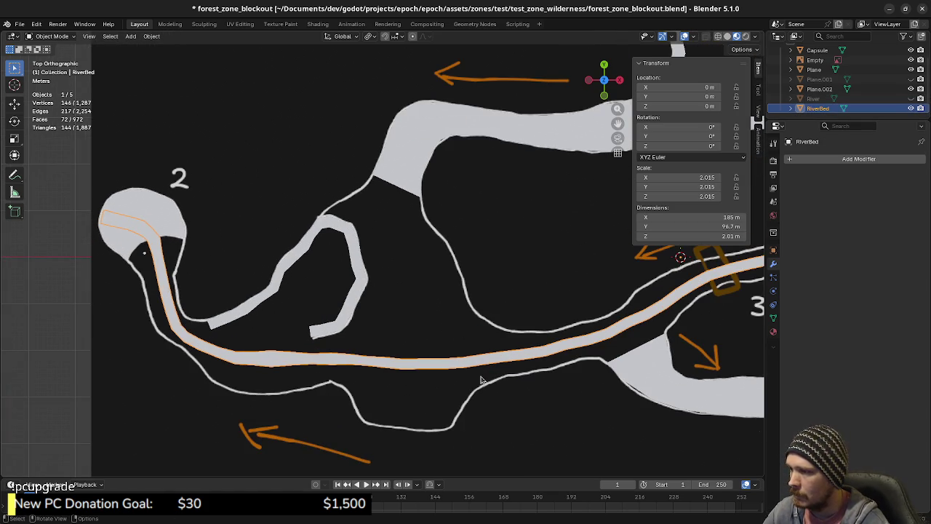
scroll(500, 380, "up", 1)
middle_click_drag(547, 363, 512, 367, "shift")
key("Tab")
key("alt+a")
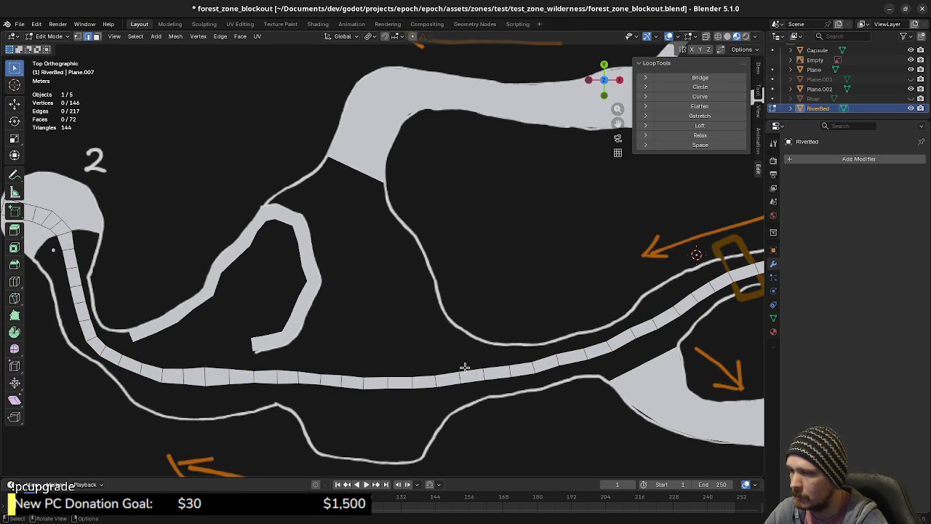
scroll(454, 389, "down", 1)
scroll(437, 393, "up", 1)
key("a")
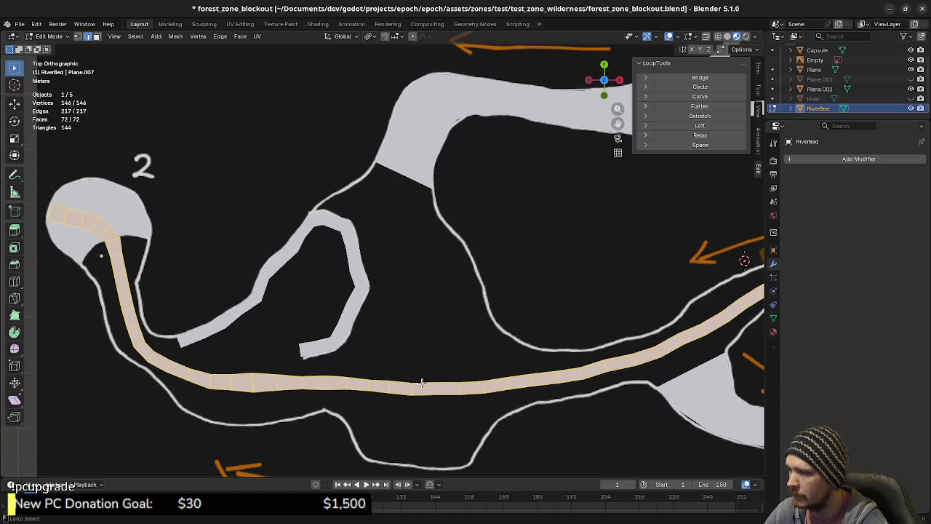
left_click(422, 386, "alt")
left_click(425, 395, "alt+shift")
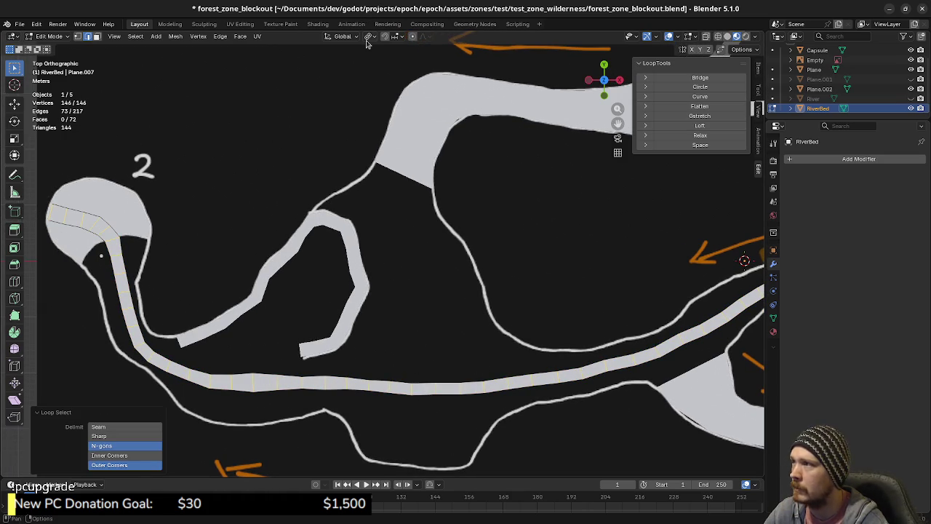
Step: Widen the strip by scaling the crosswise edges to 1.321
key("s")
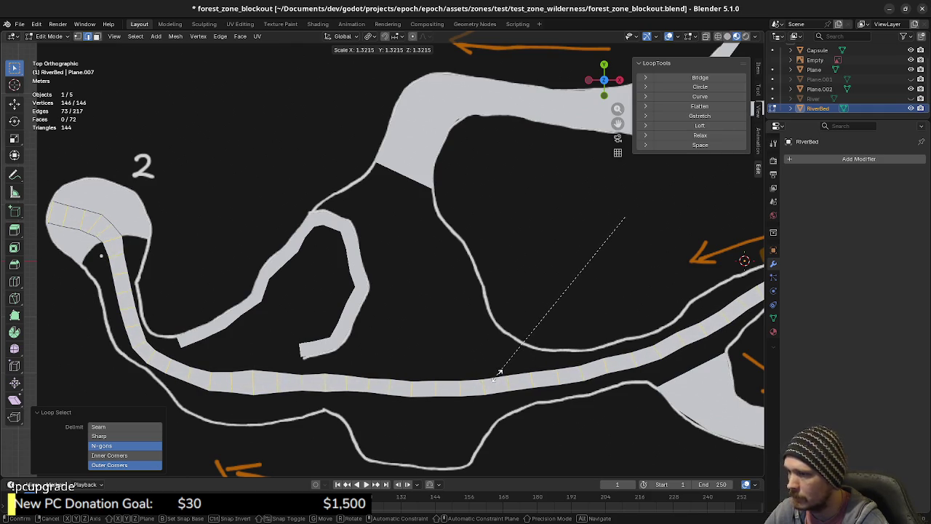
left_click(499, 372)
scroll(540, 343, "up", 2)
scroll(529, 328, "up", 3)
mouse_move(529, 328)
middle_mouse_down("shift")
mouse_move(505, 369)
mouse_move(555, 305)
mouse_move(526, 312)
mouse_move(644, 267)
middle_mouse_up("shift")
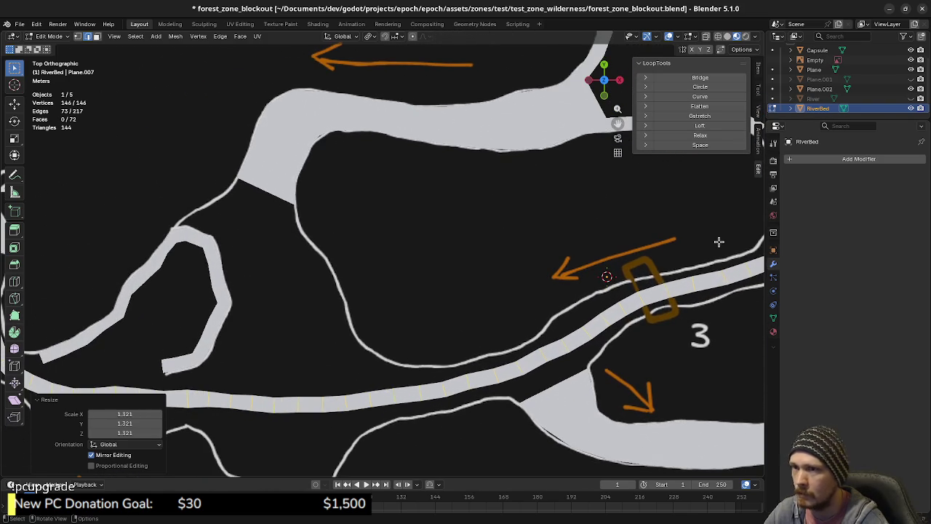
Step: Add three evenly spaced lengthwise loop cuts along the strip
key("alt+a")
key("ctrl+r")
scroll(469, 383, "up", 1)
scroll(469, 383, "up", 1)
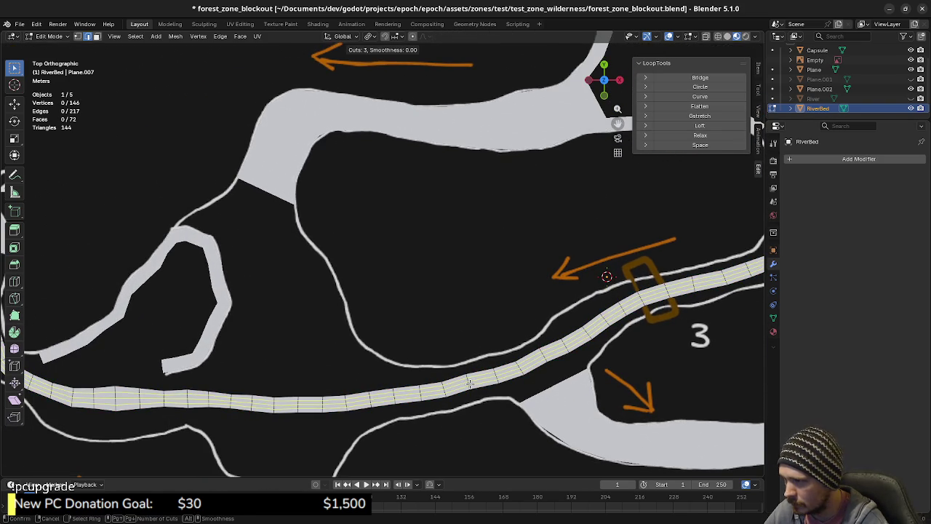
left_click(469, 384)
right_click(470, 383)
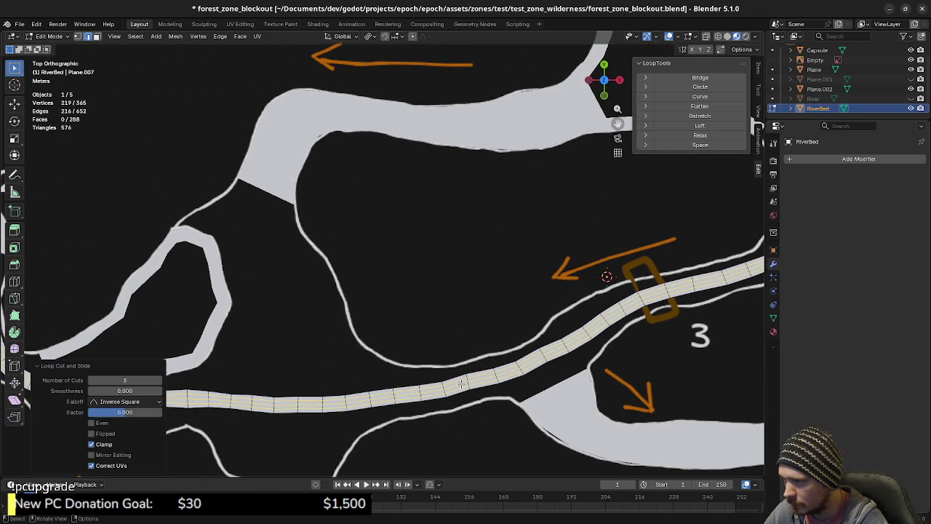
Step: Dissolve one of the new lengthwise edge loops
left_click(458, 384, "alt")
key("x")
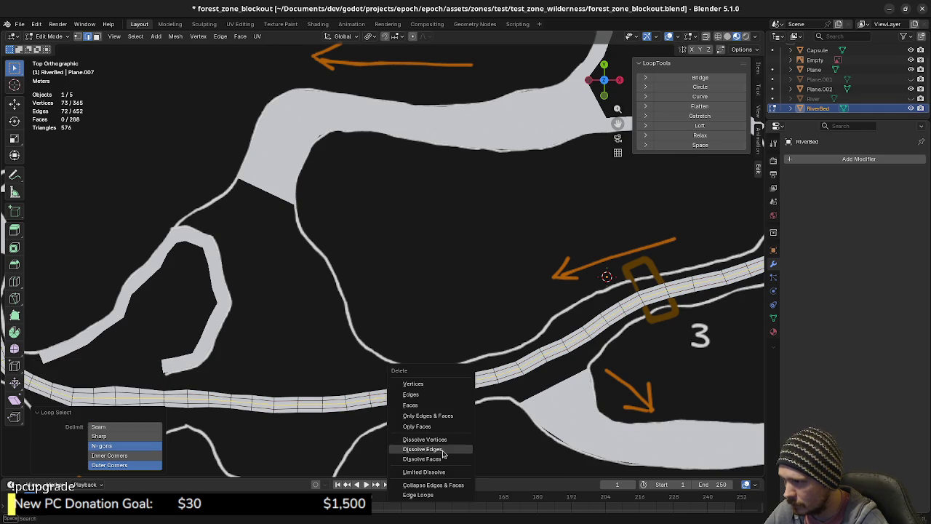
left_click(443, 452)
scroll(436, 407, "left", 3, "ctrl")
scroll(390, 384, "up", 2, "shift")
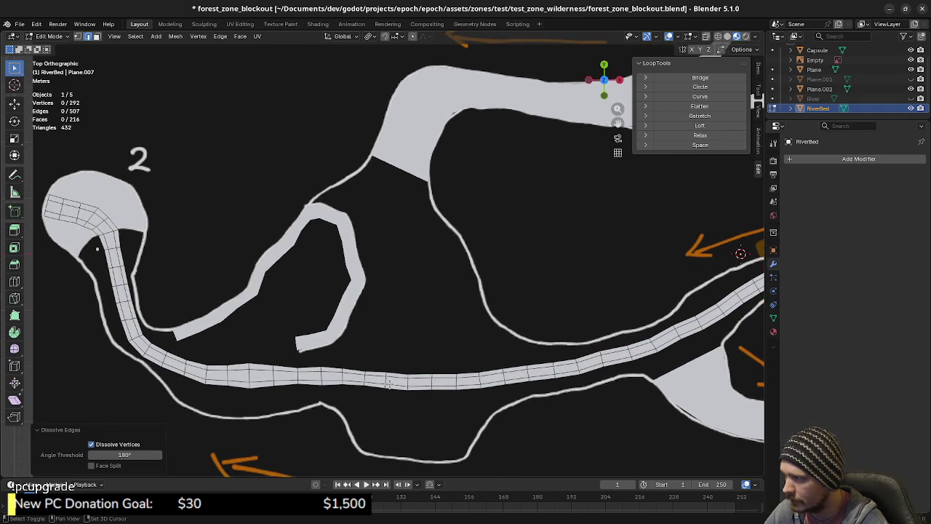
scroll(419, 393, "left", 3, "ctrl")
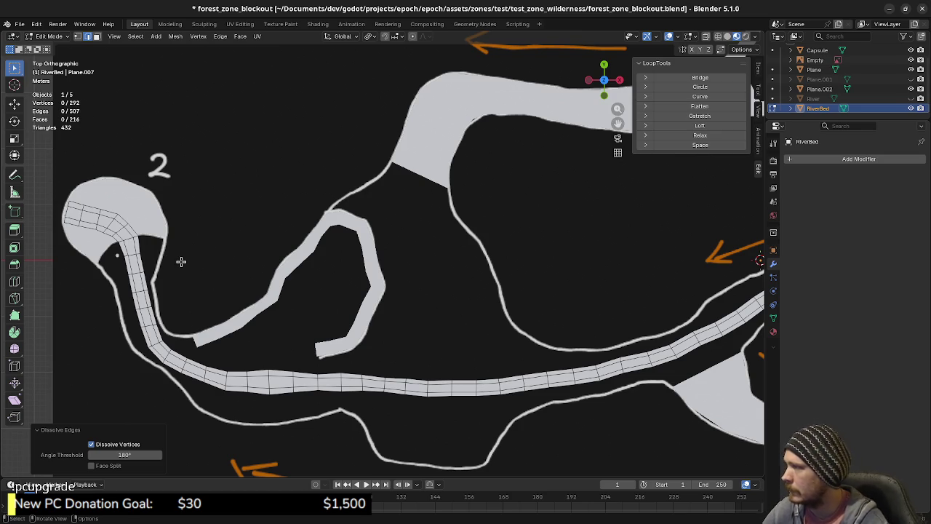
scroll(181, 261, "up", 2)
scroll(176, 261, "up", 1)
middle_click_drag(175, 261, 337, 287, "shift")
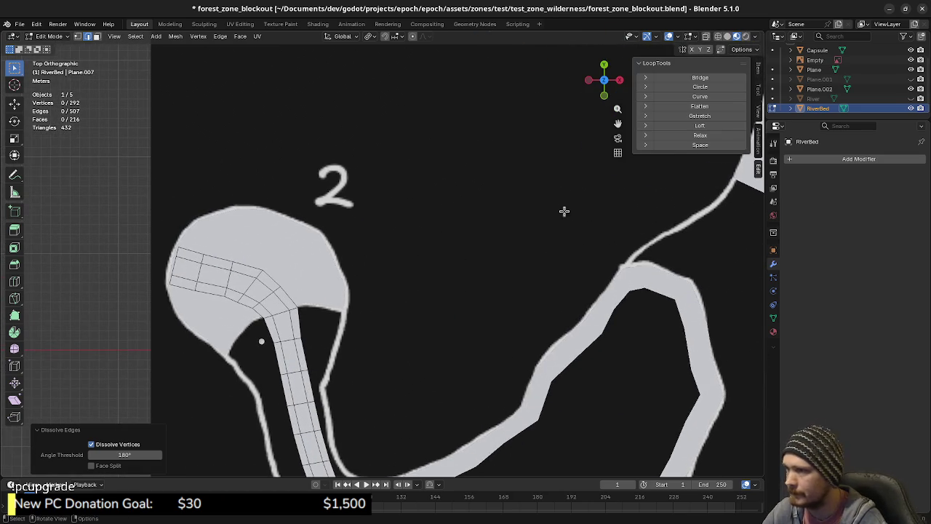
Step: Switch to editing the ground Plane mesh with nothing selected
key("Tab")
left_click(324, 286)
key("Tab")
key("a")
key("alt+a")
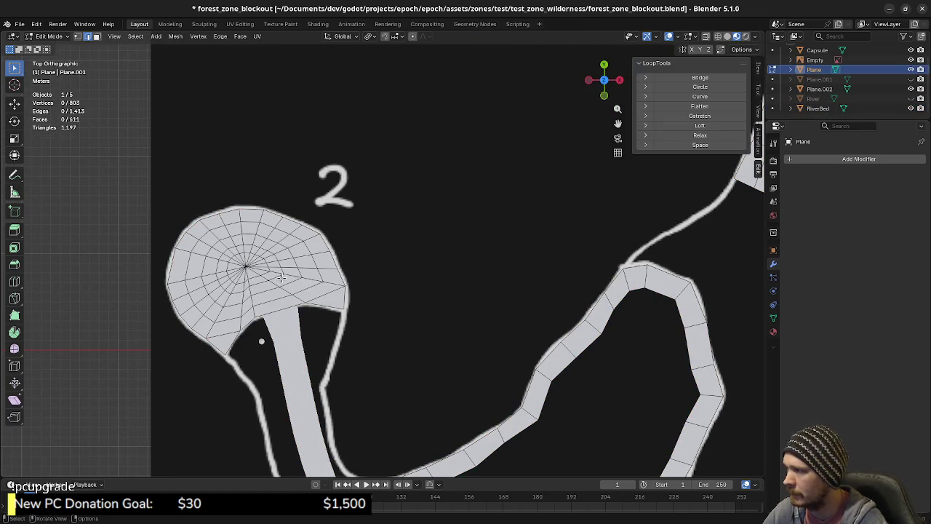
Step: Circle-select all interior vertices of round area 2
key("c")
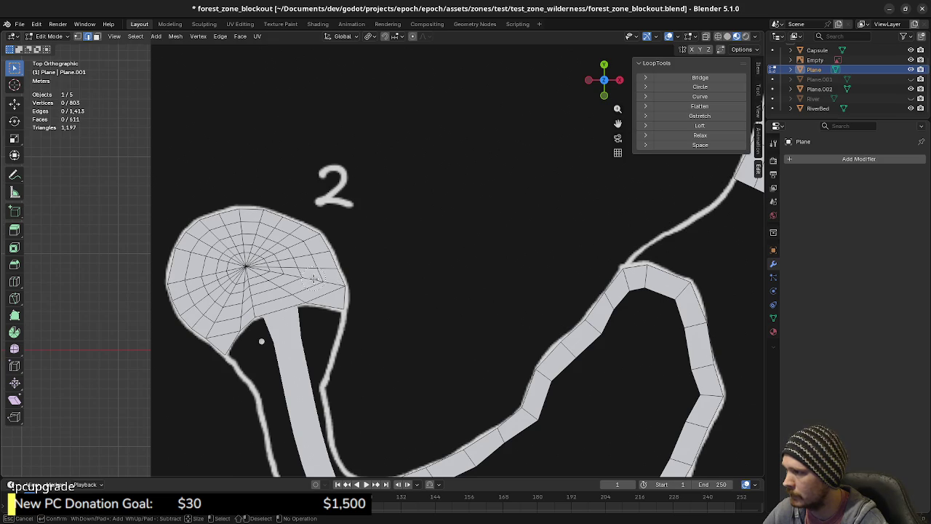
left_click(312, 277)
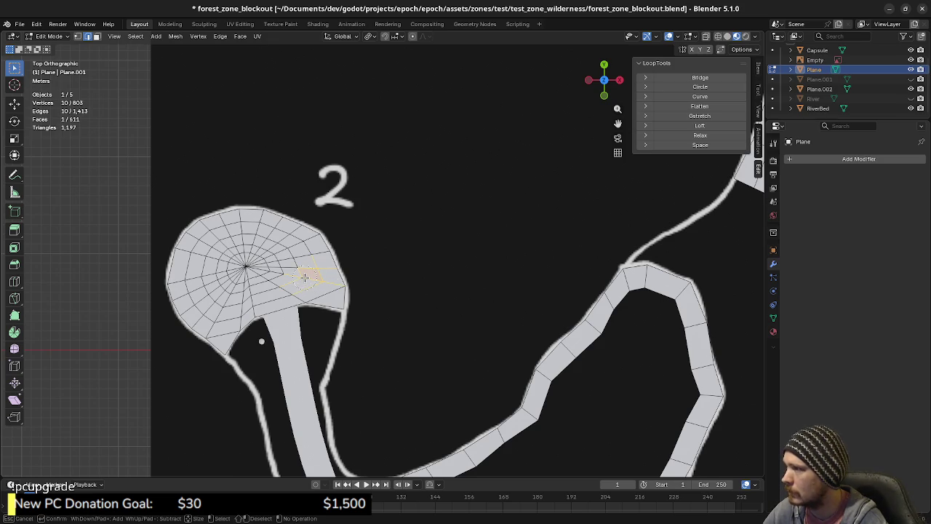
left_click(284, 286)
left_click_drag(284, 285, 253, 294)
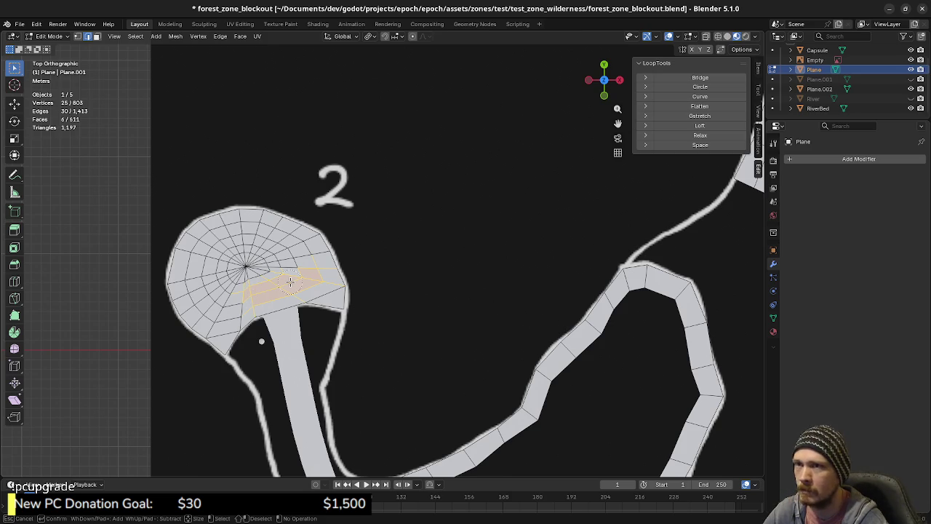
key("Escape")
key("1")
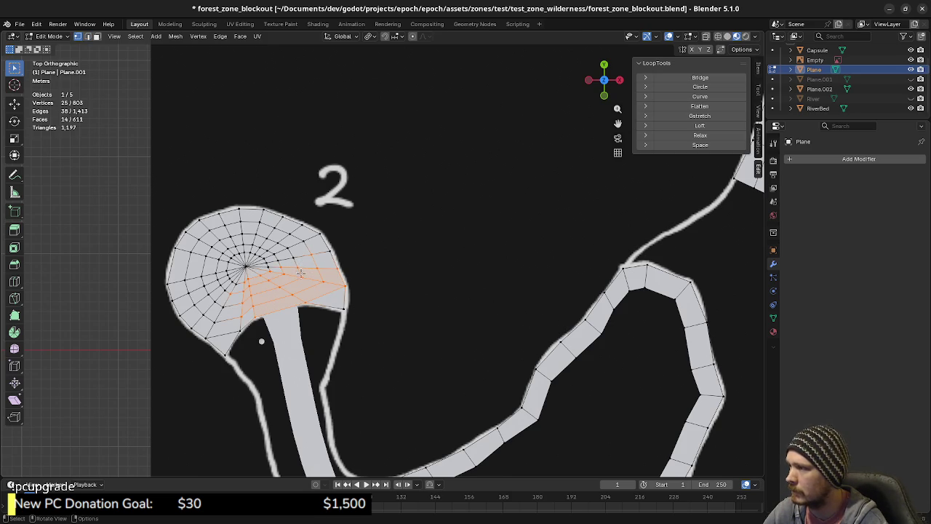
key("alt+a")
key("c")
mouse_move(282, 287)
left_mouse_down()
mouse_move(317, 277)
mouse_move(283, 243)
mouse_move(230, 234)
mouse_move(207, 251)
mouse_move(197, 299)
mouse_move(218, 313)
mouse_move(237, 309)
mouse_move(252, 288)
mouse_move(230, 302)
mouse_move(227, 263)
mouse_move(251, 262)
mouse_move(280, 282)
left_mouse_up()
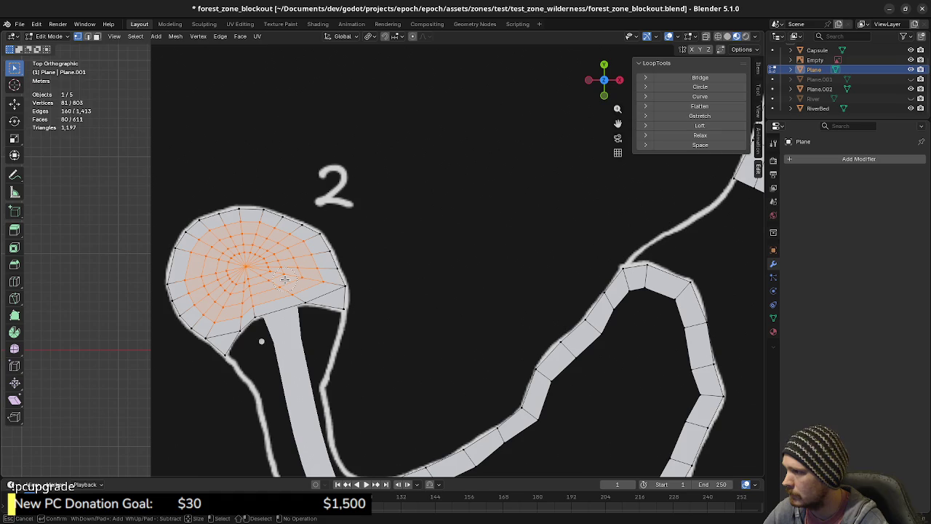
key("Escape")
Step: Delete the selected vertices, leaving a ring around the RiverBed strip
key("x")
left_click(301, 212)
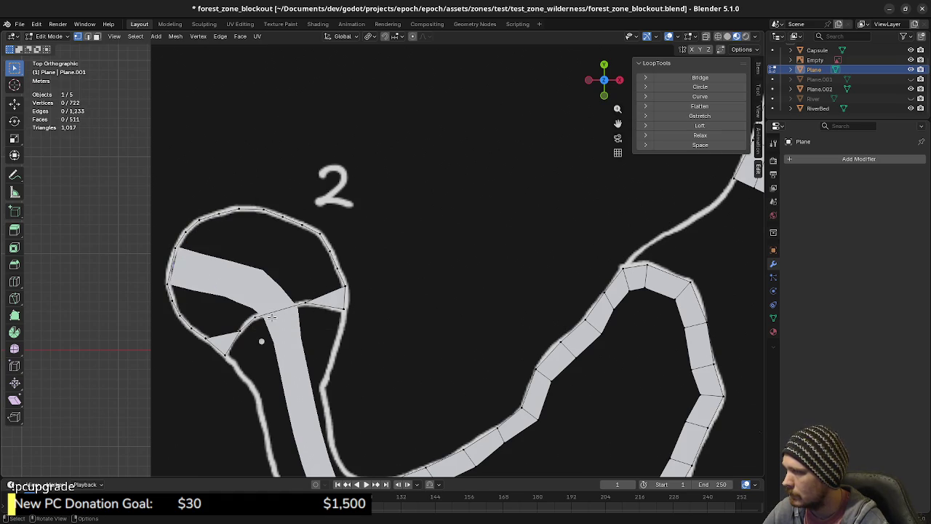
scroll(260, 316, "up", 1)
scroll(284, 320, "up", 1)
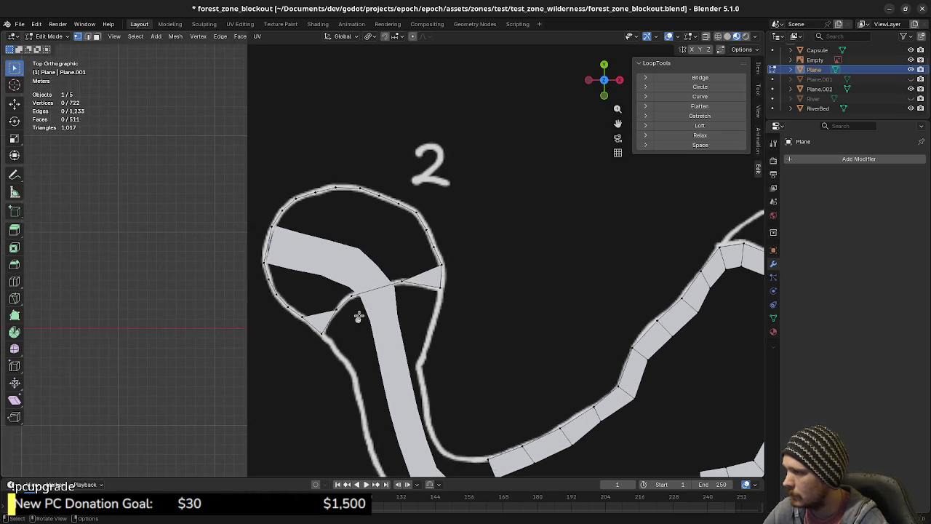
scroll(349, 319, "up", 1)
scroll(382, 322, "up", 1)
Step: Switch editing from the ground Plane to editing RiverBed and the ground Plane together
key("Tab")
left_click(389, 329)
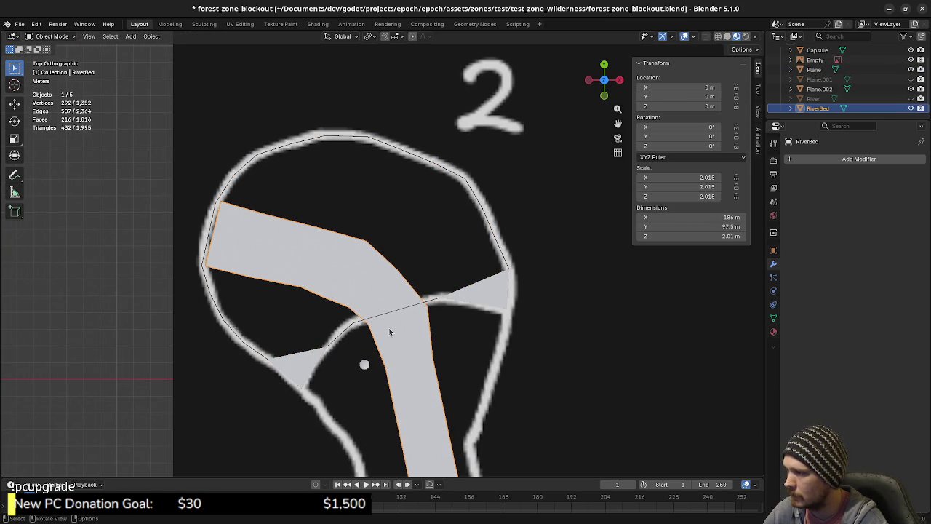
key("Tab")
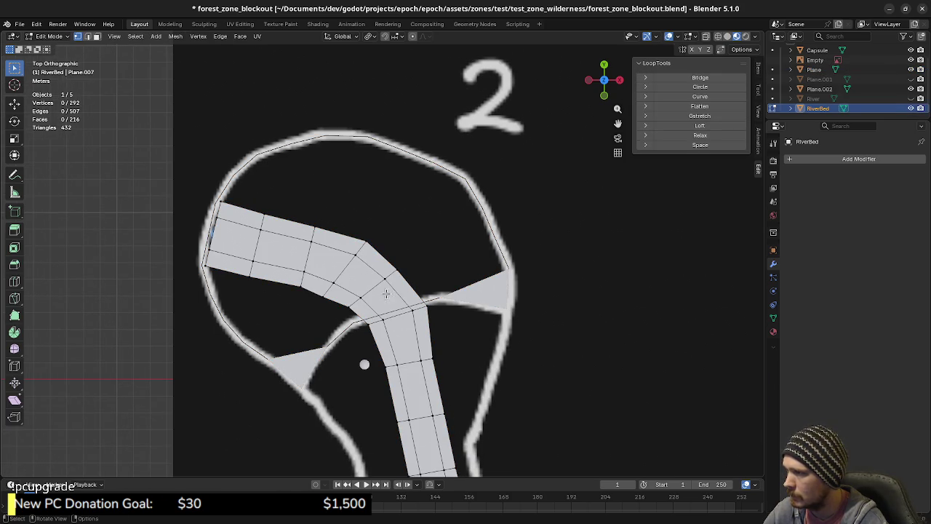
key("Tab")
left_click(478, 312)
left_click(381, 285)
left_click(468, 294, "shift")
key("Tab")
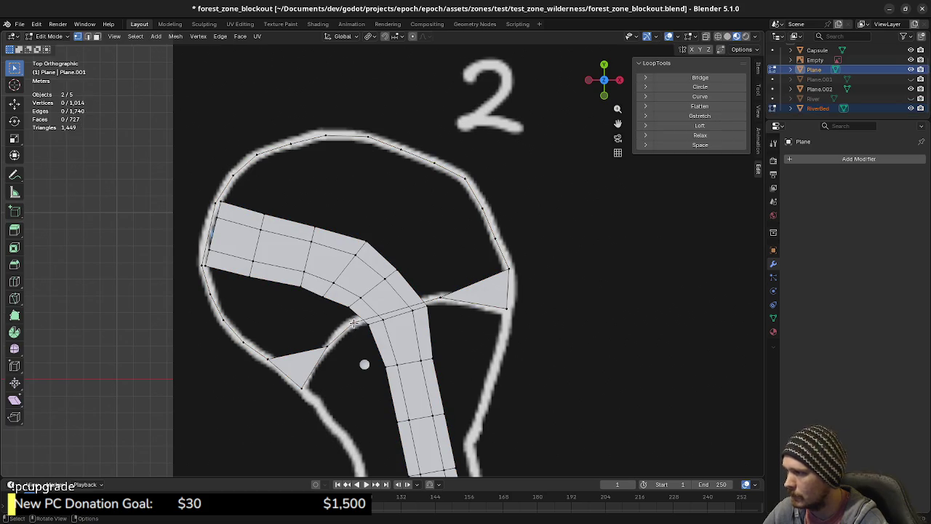
Step: Extrude a chain of vertices along the river strip's lower edge toward the plane's left corner
key("e")
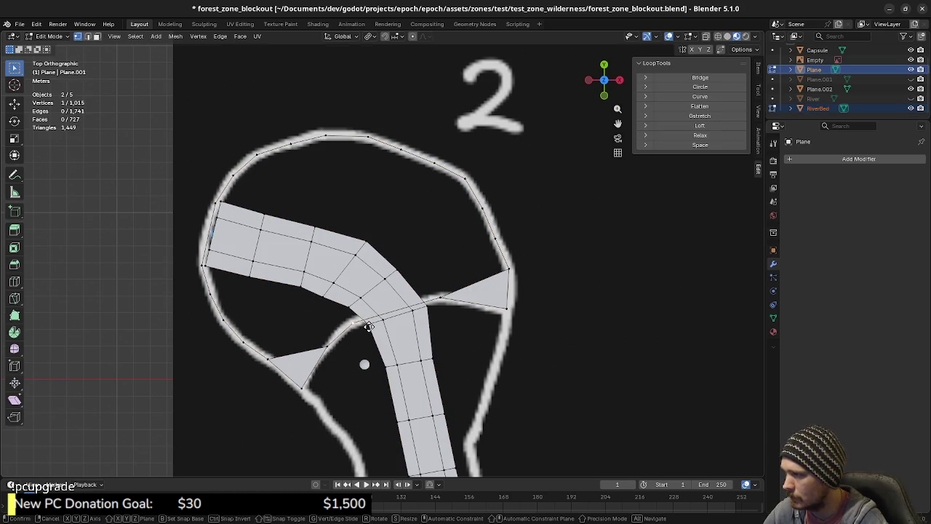
left_click(337, 302)
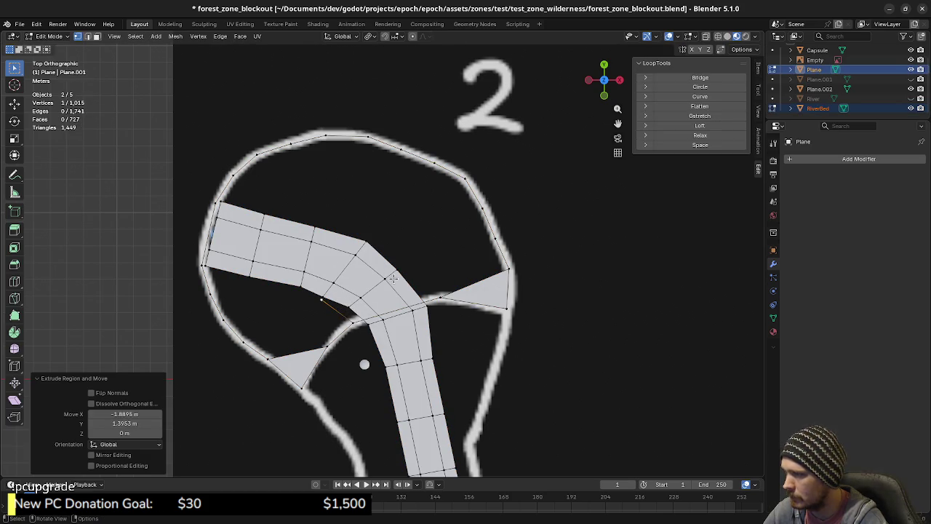
key("g")
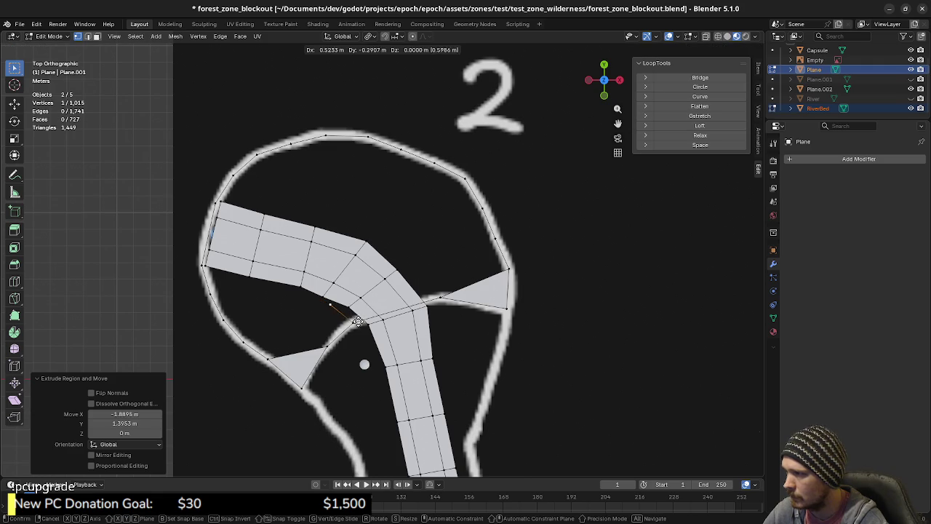
left_click(366, 325)
key("e")
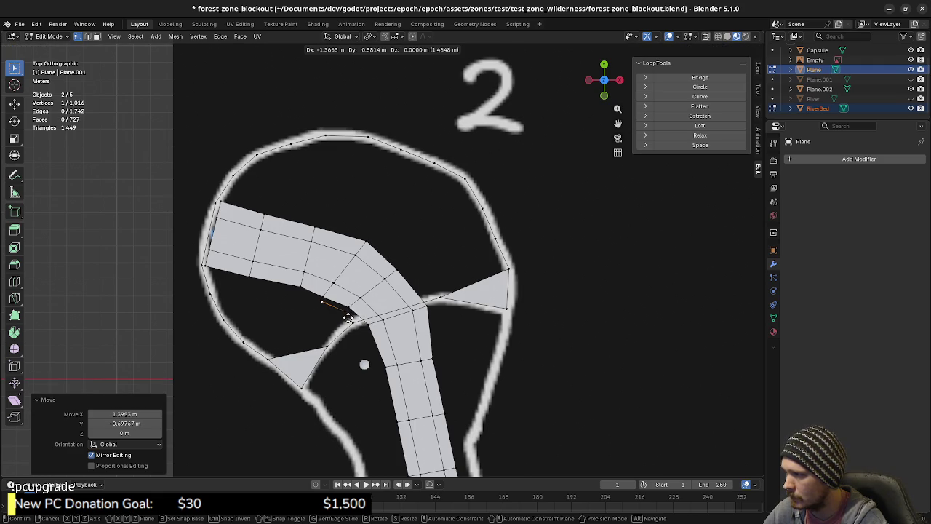
left_click(348, 316)
key("e")
left_click(343, 306)
key("e")
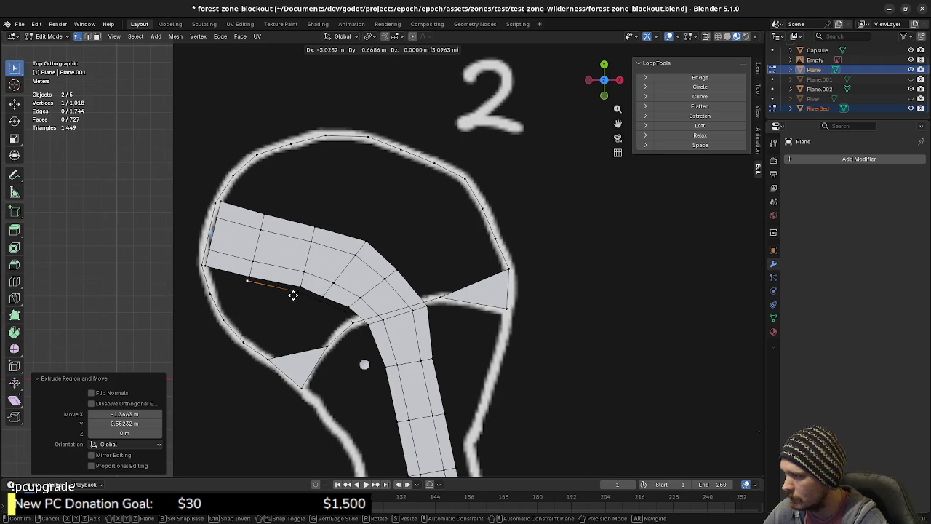
left_click(294, 295)
key("e")
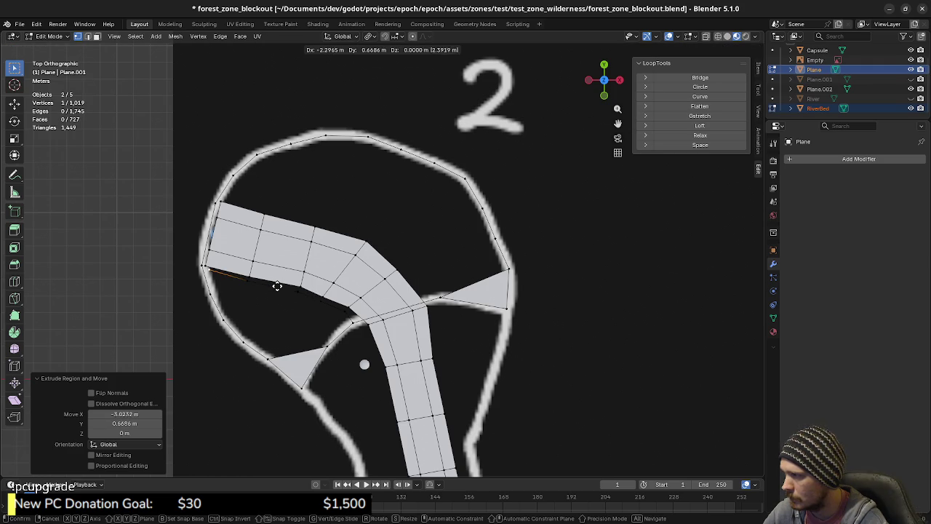
left_click(272, 285)
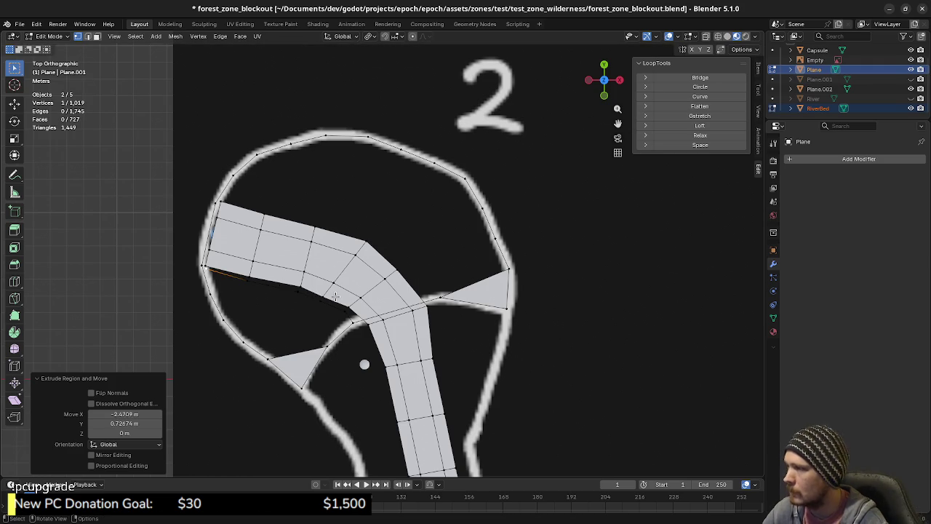
Step: Merge the chain's end vertex into the left corner vertex (At Last) and clear the selection
left_click(198, 268, "shift")
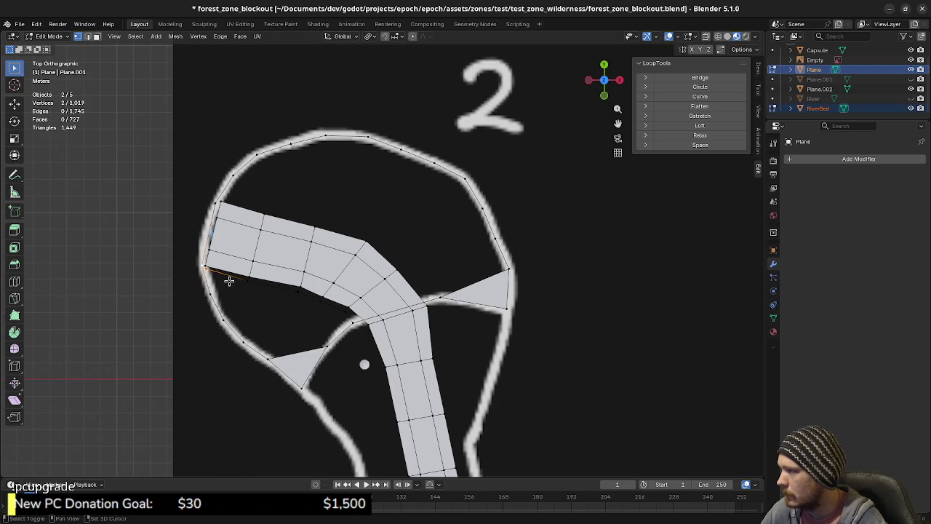
key("m")
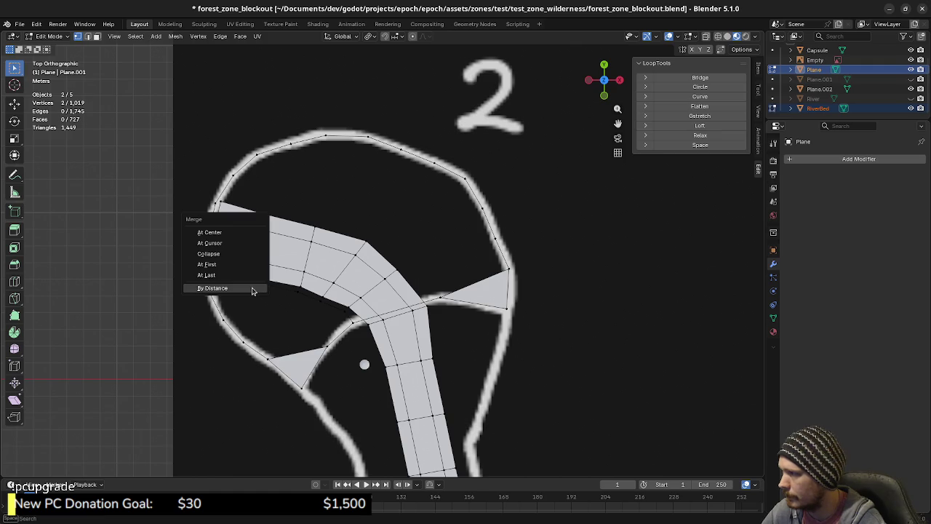
left_click(234, 273)
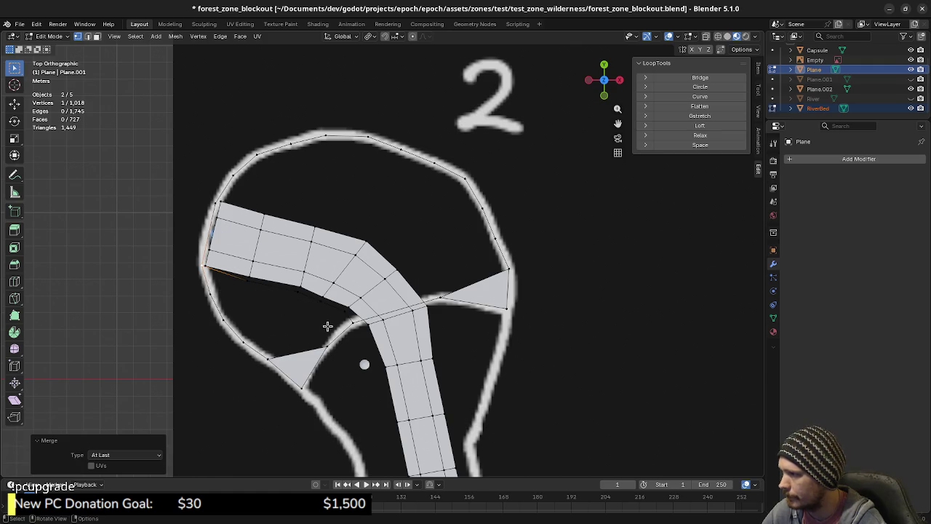
key("a")
key("alt+a")
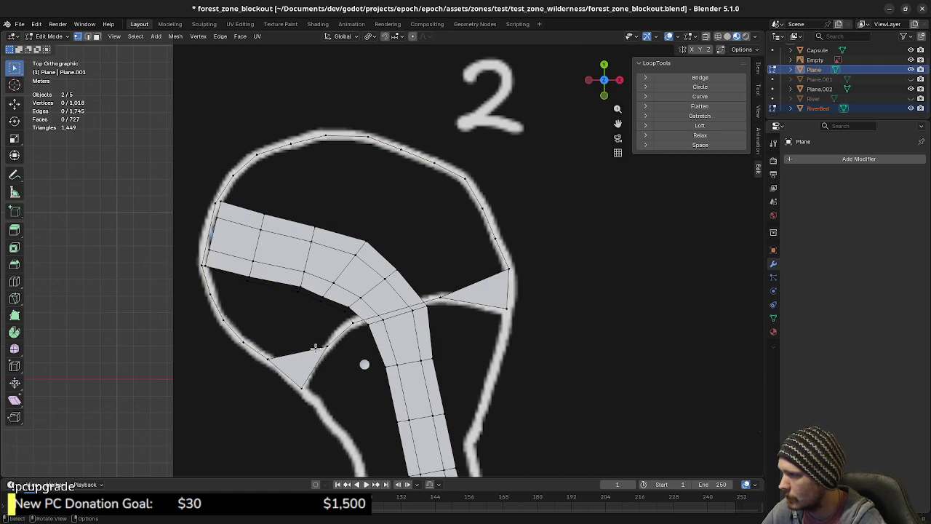
Step: Fill the small hole near the junction with a face and flip its normal
left_click(315, 349, "alt")
key("2")
left_click(331, 313, "alt")
key("f")
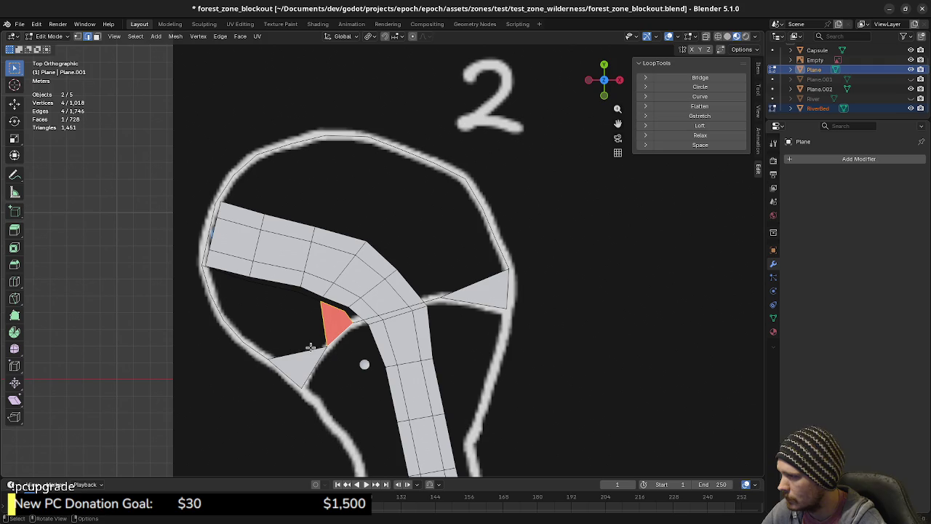
key("alt+n")
left_click(288, 349)
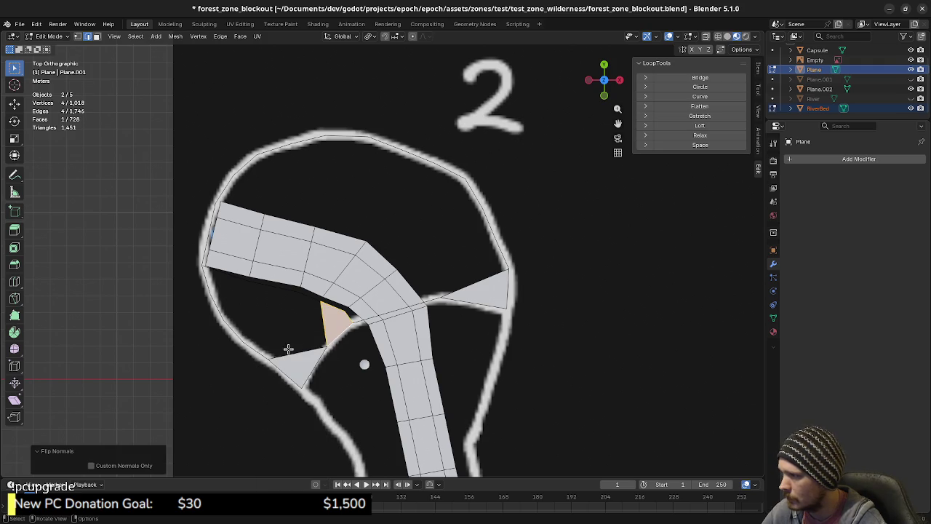
left_click(308, 348)
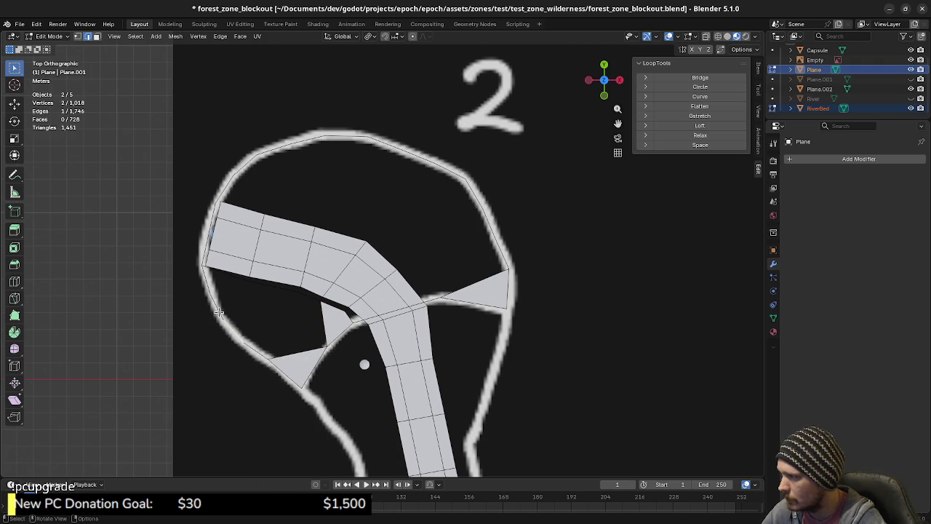
Step: Fill the left-edge gap below the upper strip with two triangles and two quads
left_click(246, 280, "shift")
key("f")
left_click(258, 284, "shift")
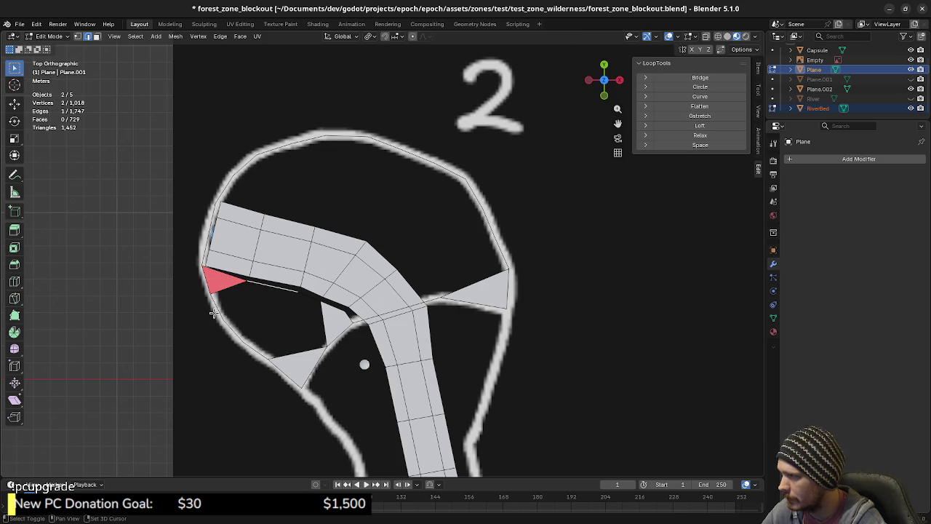
key("f")
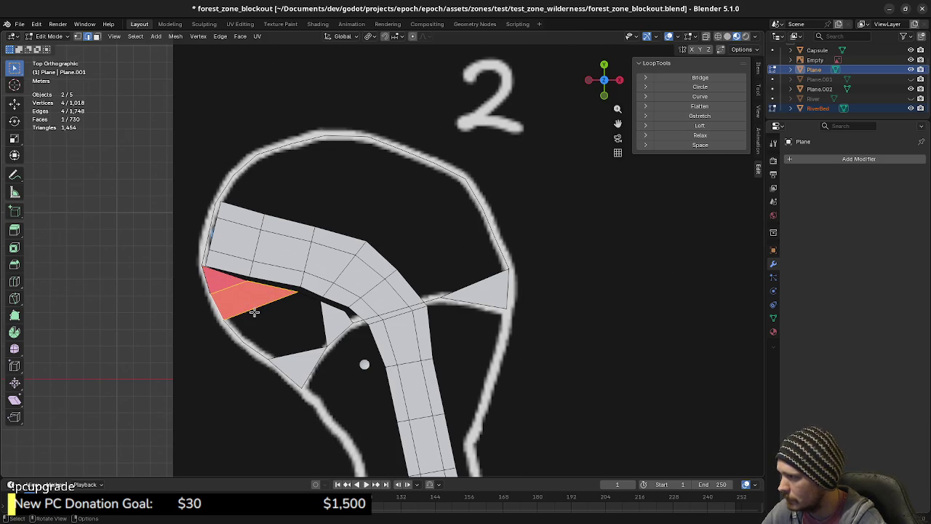
left_click(245, 329)
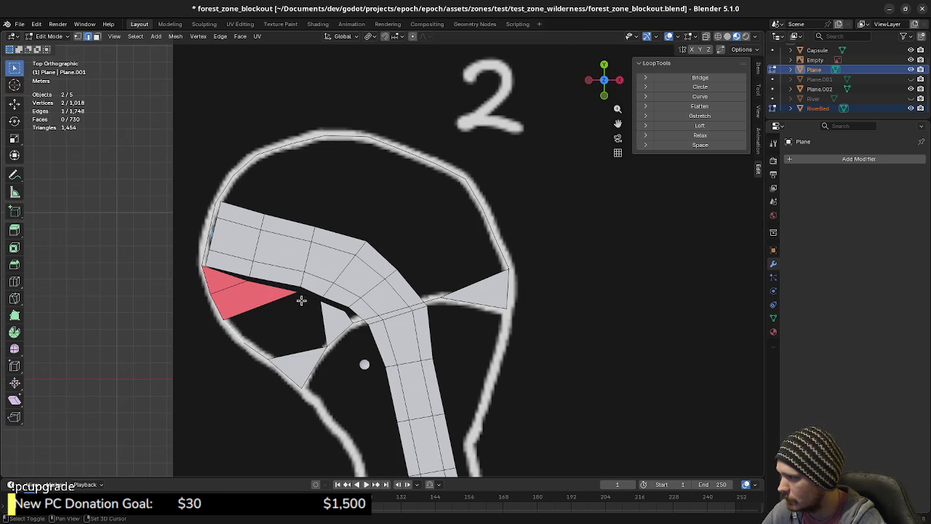
key("f")
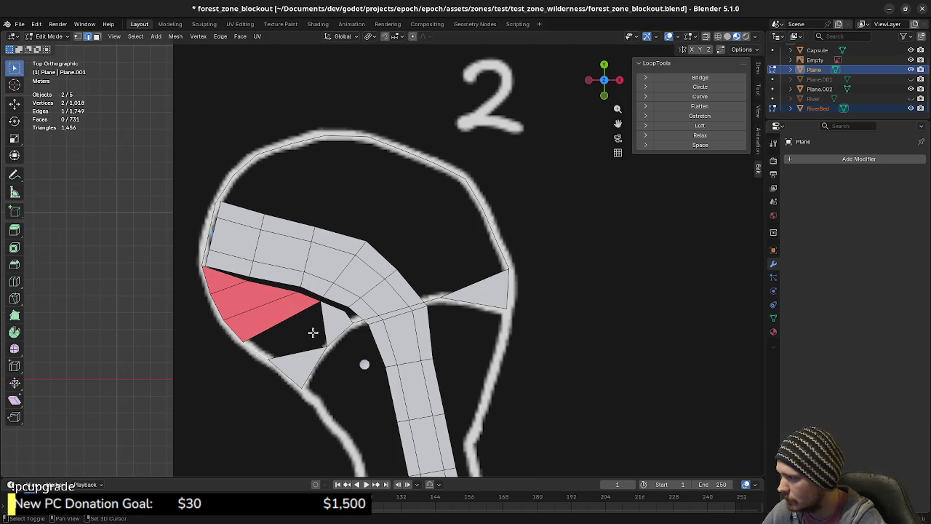
key("f")
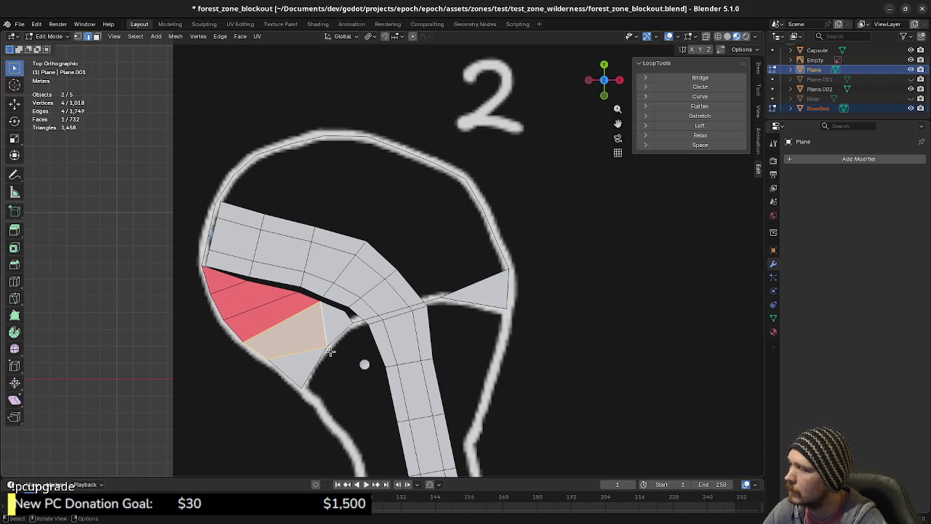
Step: Select the four new gap faces and bring up the delete options
key("x")
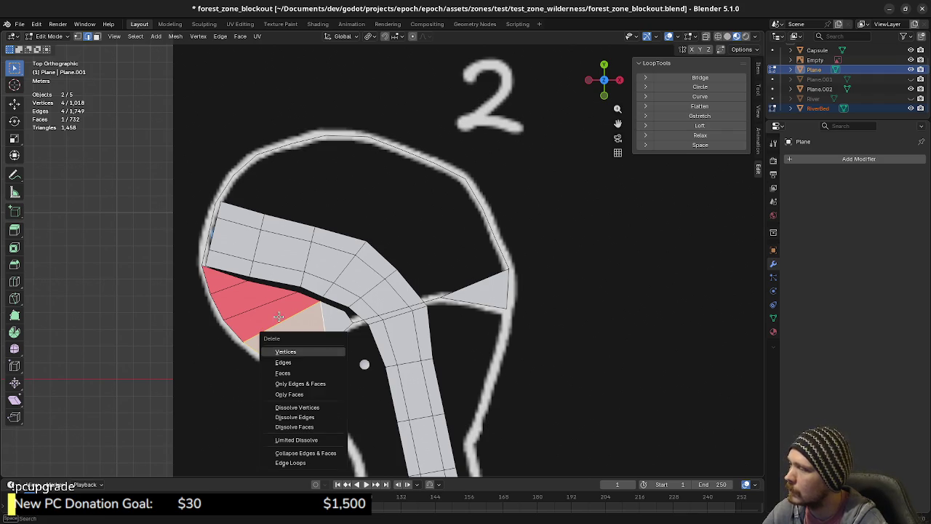
key("Escape")
left_click(297, 332, "shift")
left_click(241, 302, "shift")
left_click(221, 288, "shift")
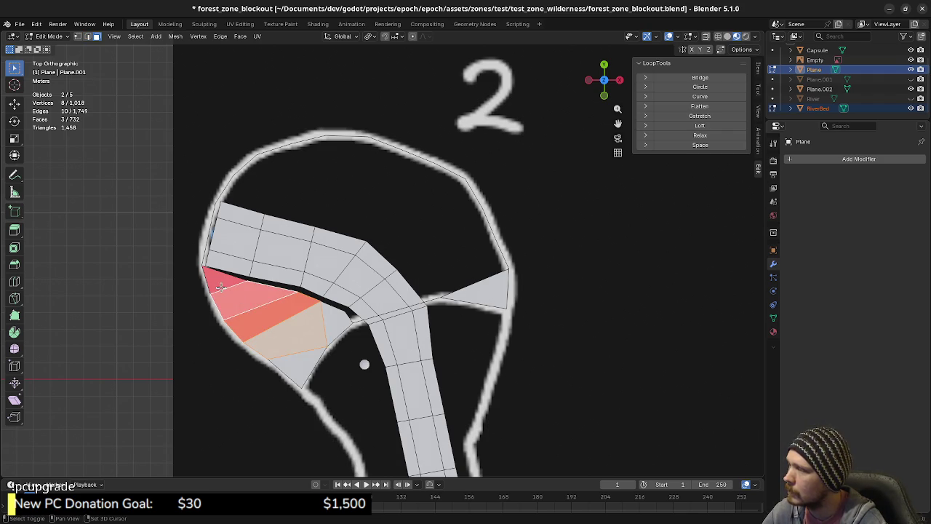
key("x")
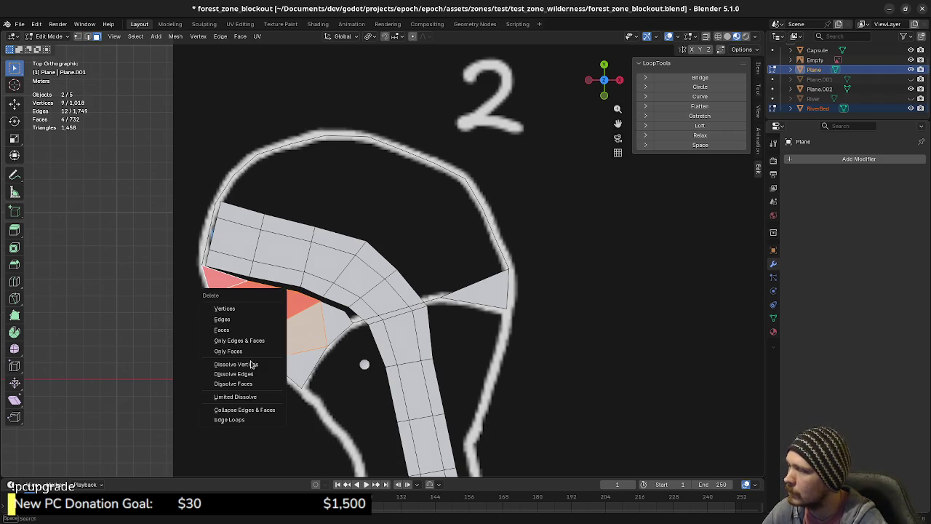
Step: Dissolve the four selected lower-left faces into one face instead of deleting them
left_click(241, 330)
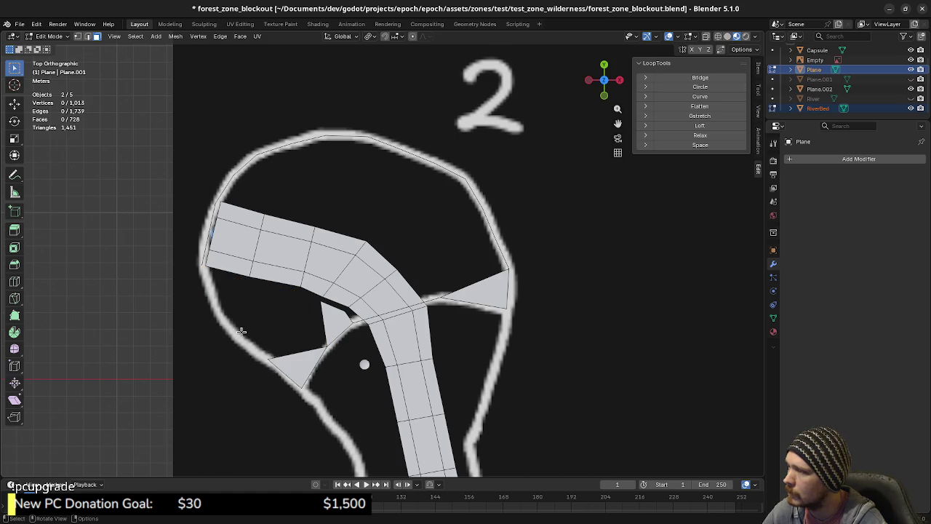
key("ctrl+z")
key("x")
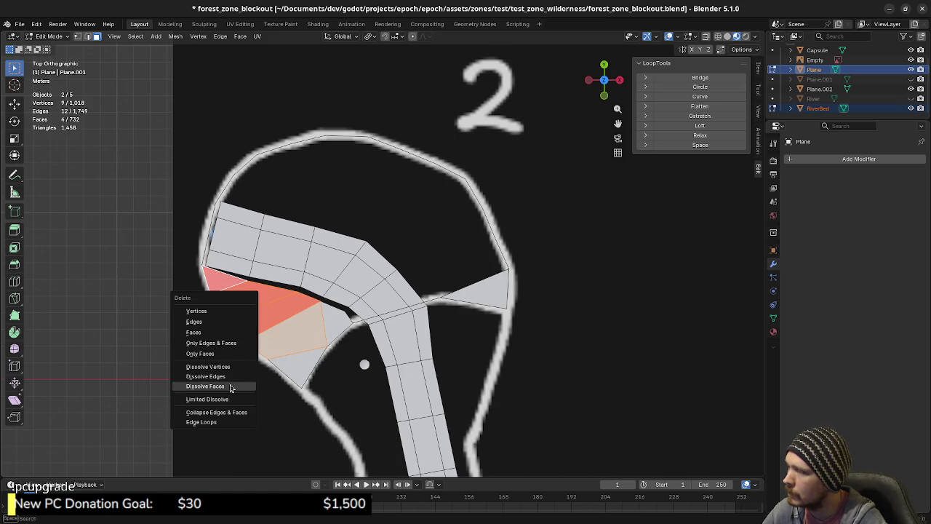
left_click(230, 387)
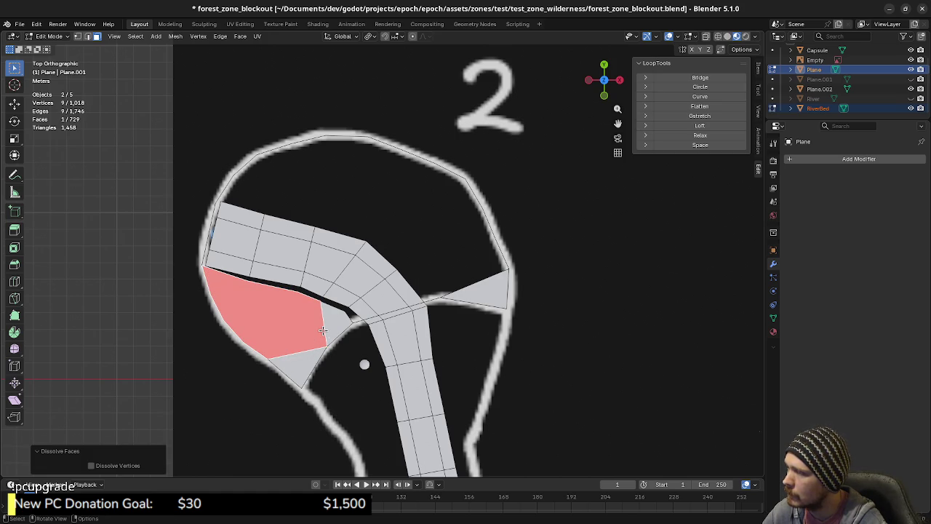
Step: Extrude the merged face's border in place and scale the inner copy to about half size
key("2")
left_click(323, 330)
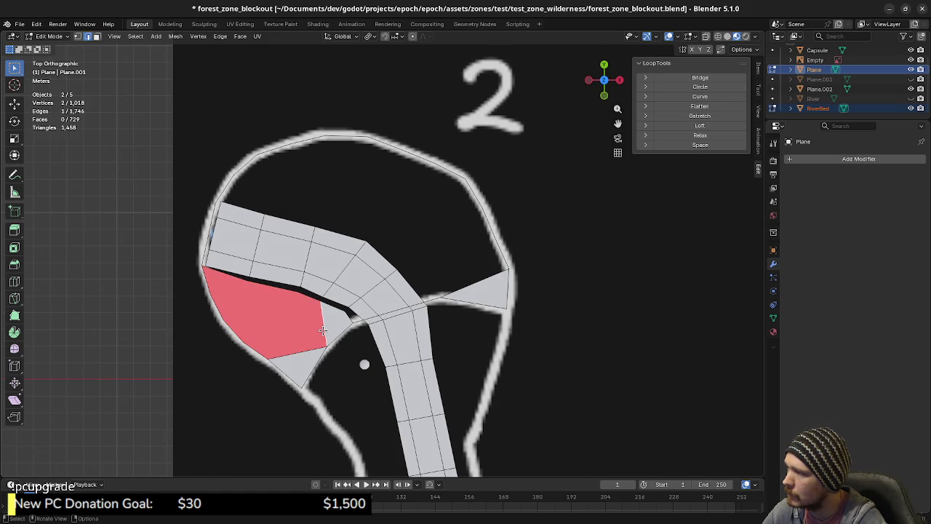
left_click(322, 330, "alt")
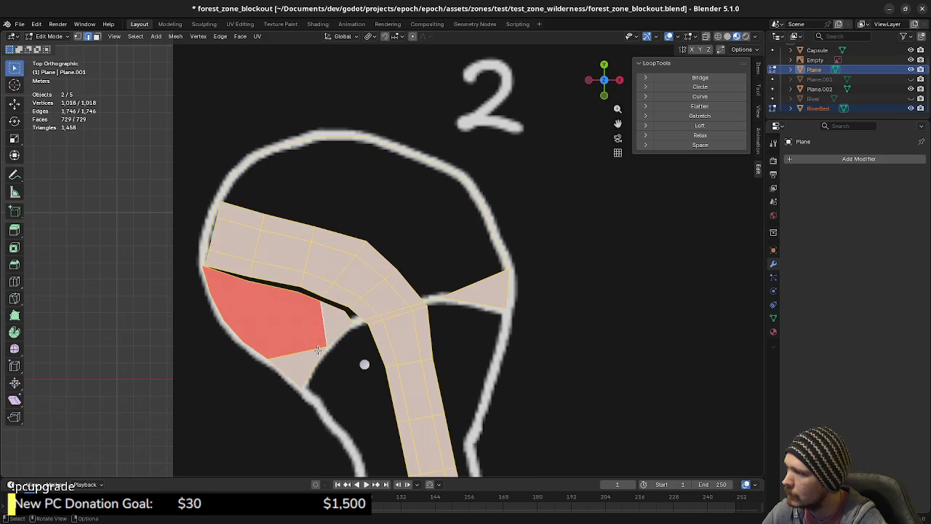
left_click(305, 349, "alt")
left_click(323, 326, "alt")
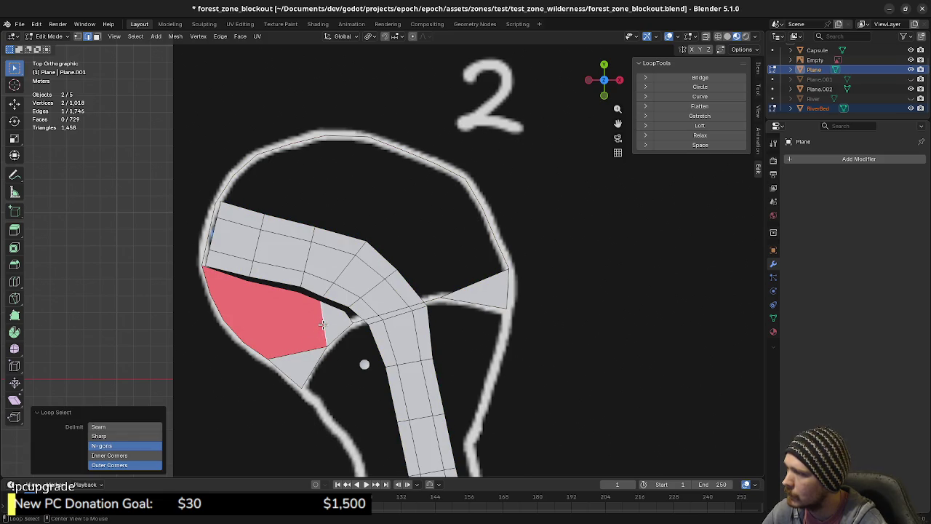
left_click(251, 346, "alt")
key("e")
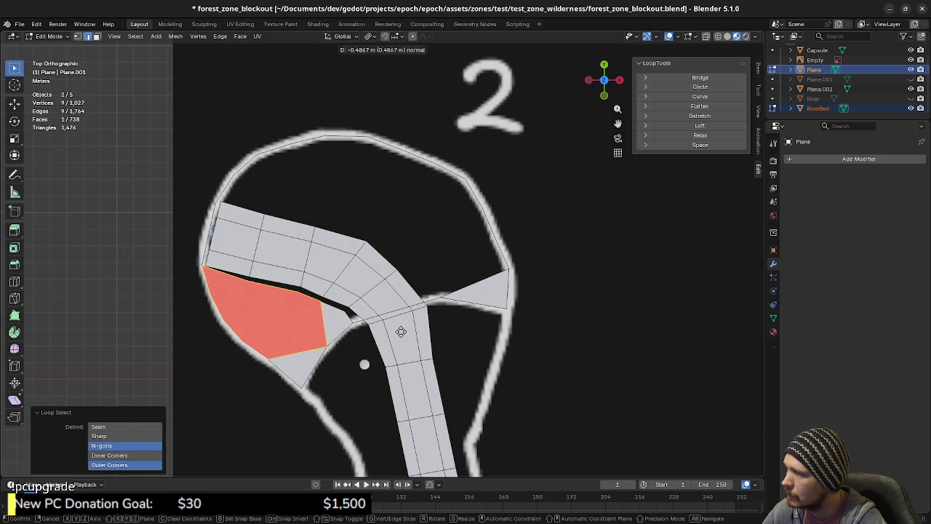
key("Escape")
key("s")
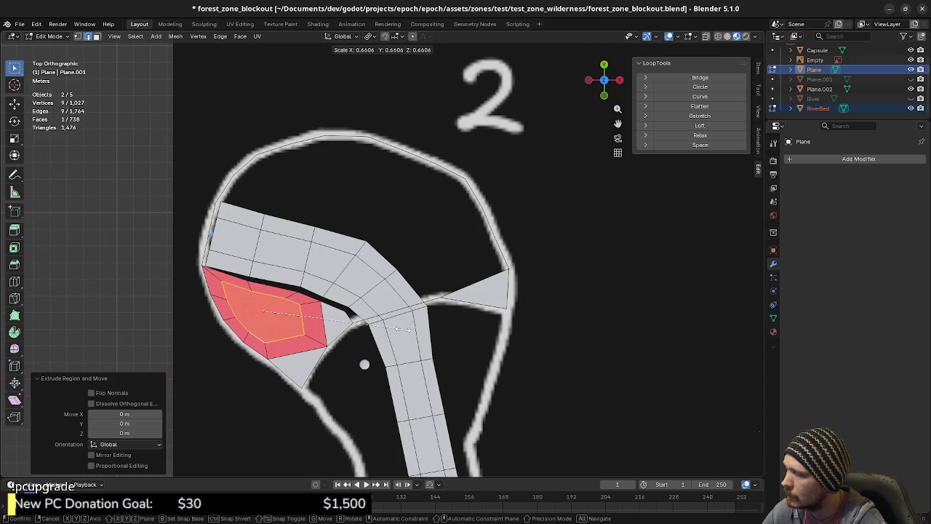
left_click(372, 329)
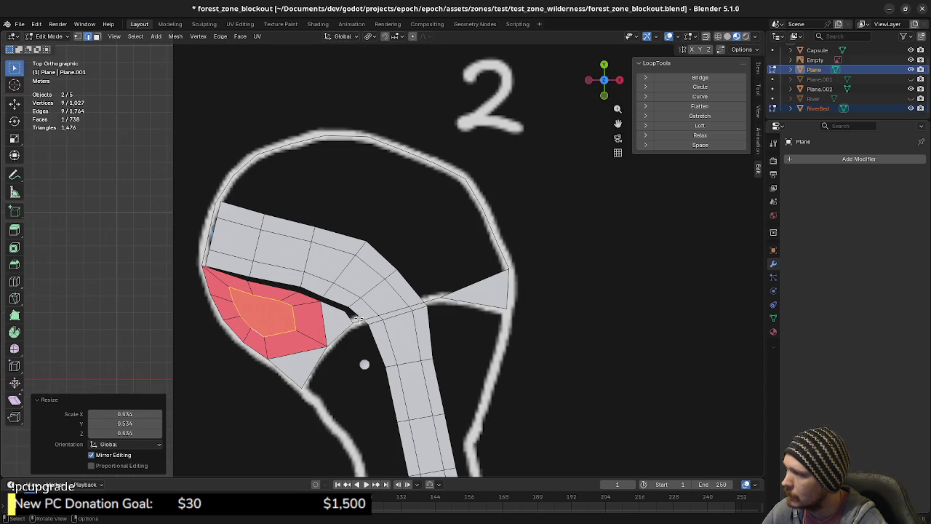
Step: Select the outer ring faces and lower-left faces and dissolve them into one face
scroll(322, 358, "up", 2)
scroll(322, 358, "up", 1)
middle_click_drag(321, 358, 416, 349, "shift")
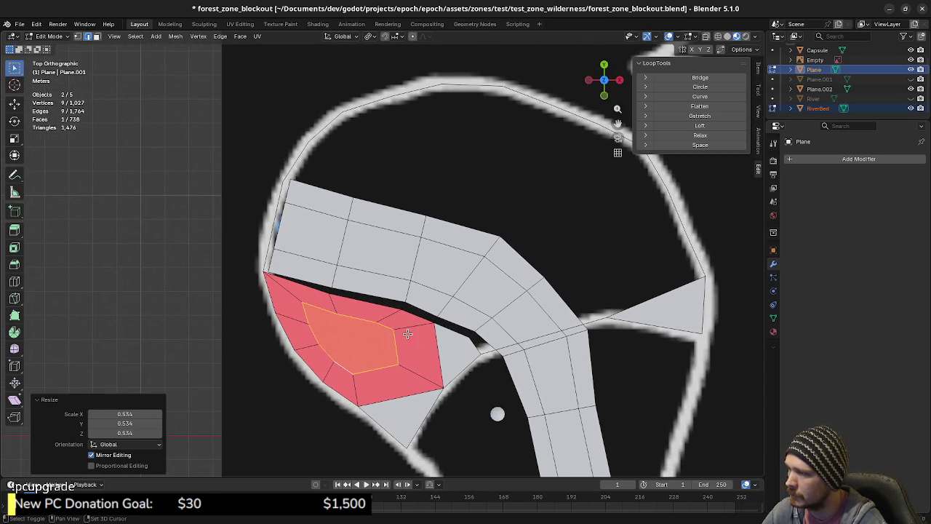
key("a")
key("alt+a")
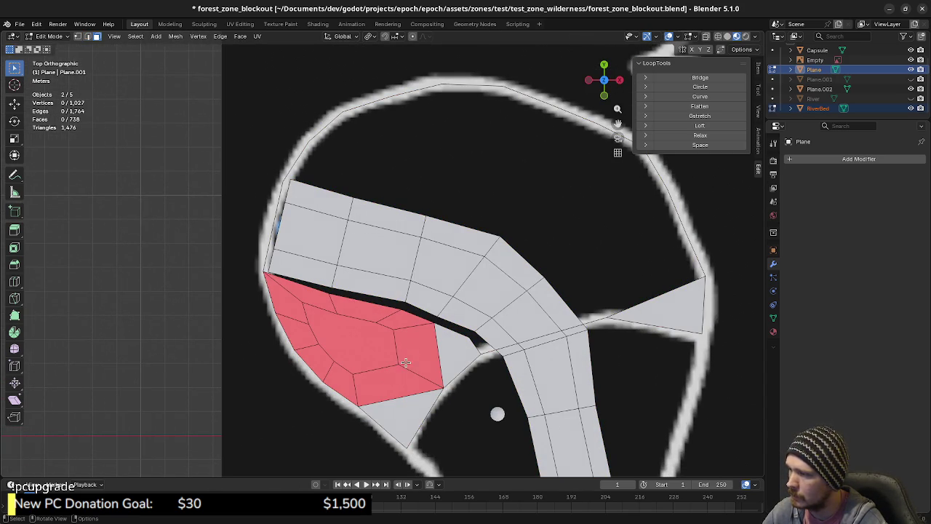
left_click(411, 357, "shift")
left_click(386, 375, "shift")
left_click(327, 356, "ctrl")
left_click(304, 339, "shift")
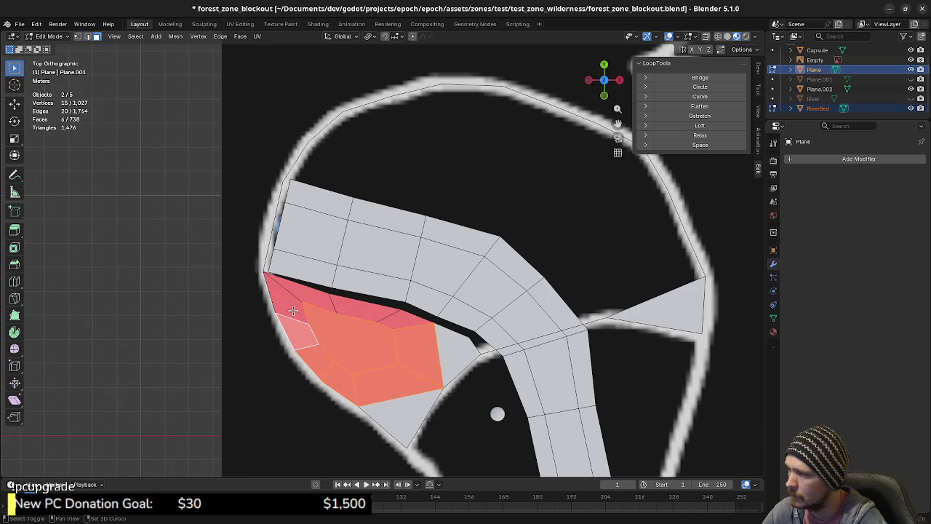
left_click(305, 298, "shift")
left_click(346, 306, "shift")
left_click(403, 320, "shift")
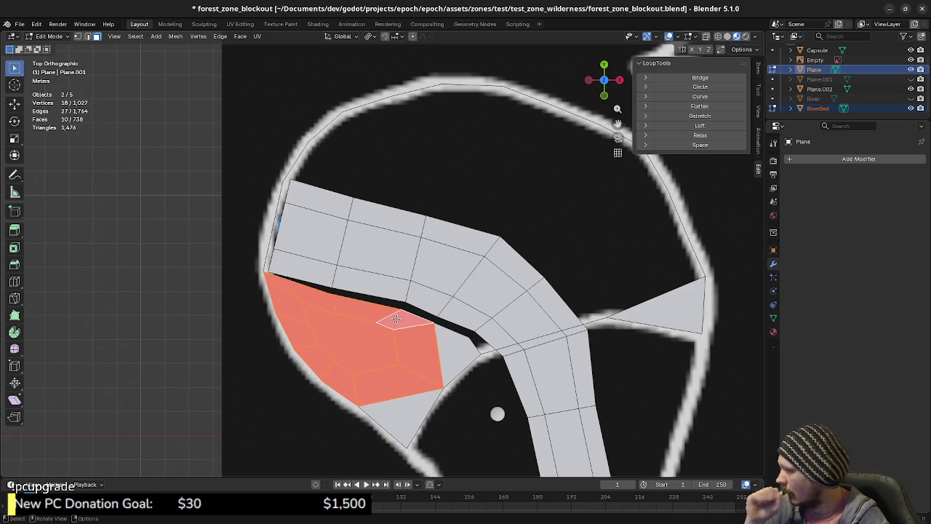
key("x")
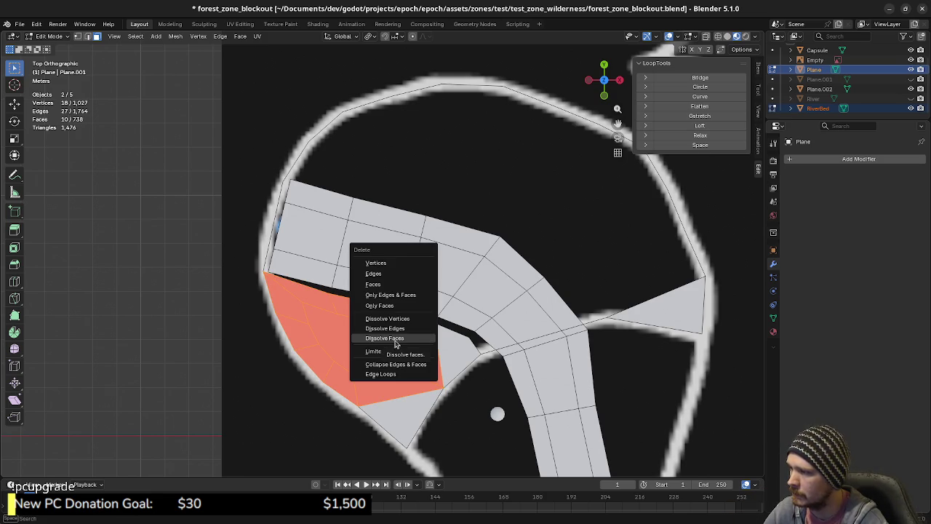
left_click(396, 339)
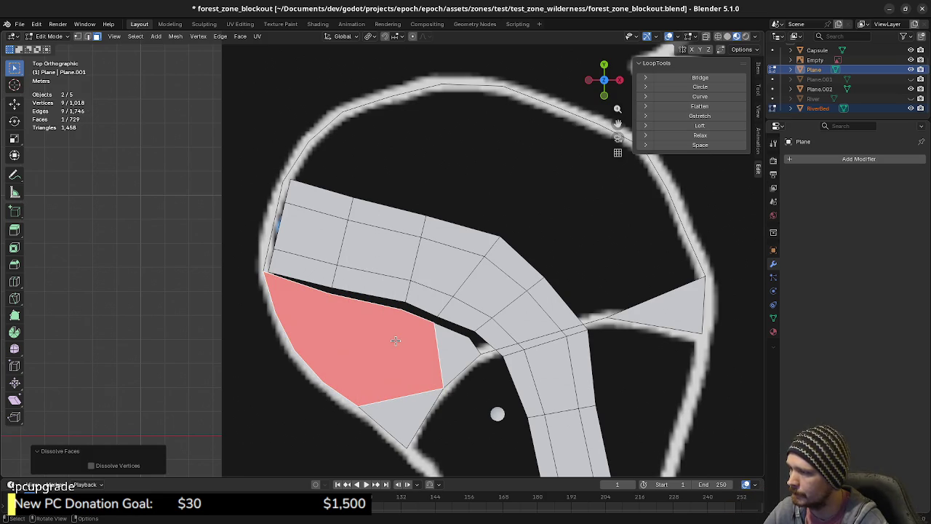
Step: Delete the merged face and extrude three vertices from the hole's edge toward the corner
key("x")
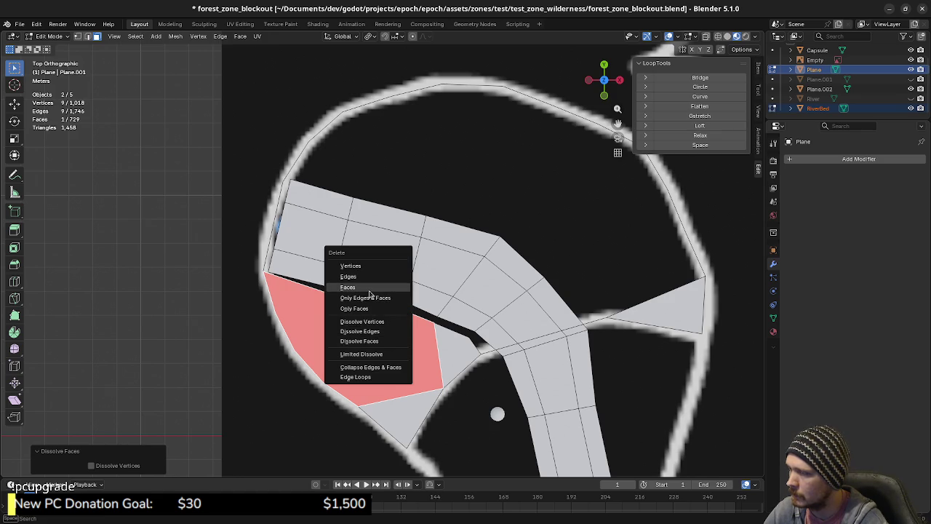
left_click(382, 313)
key("1")
left_click(436, 323)
key("e")
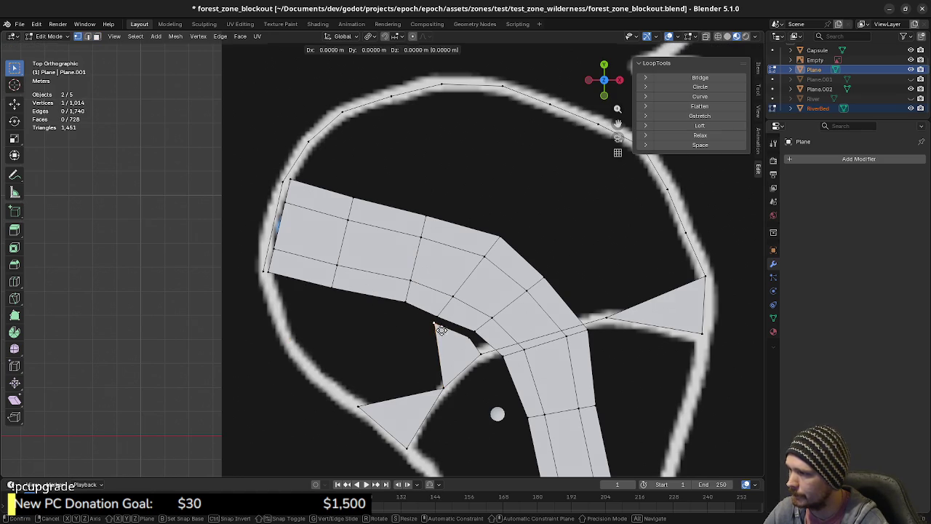
left_click(422, 320)
key("e")
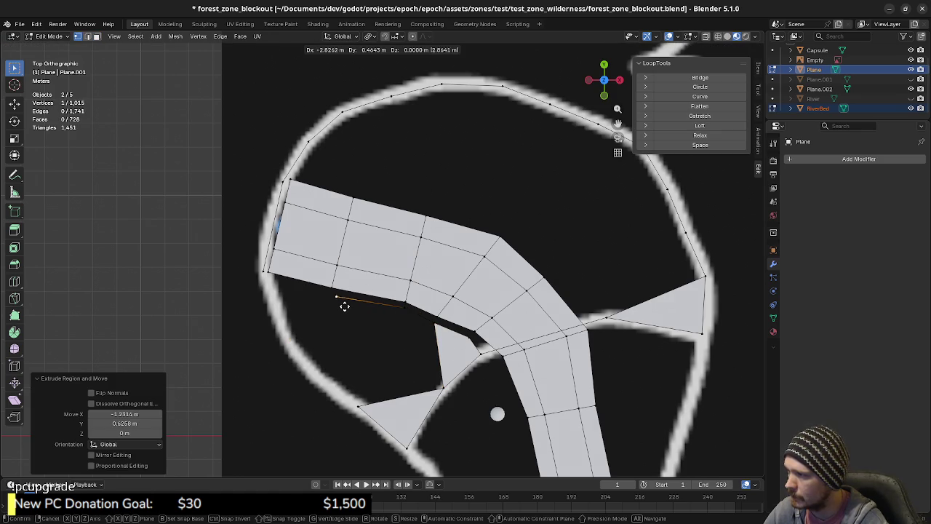
left_click(339, 302)
key("e")
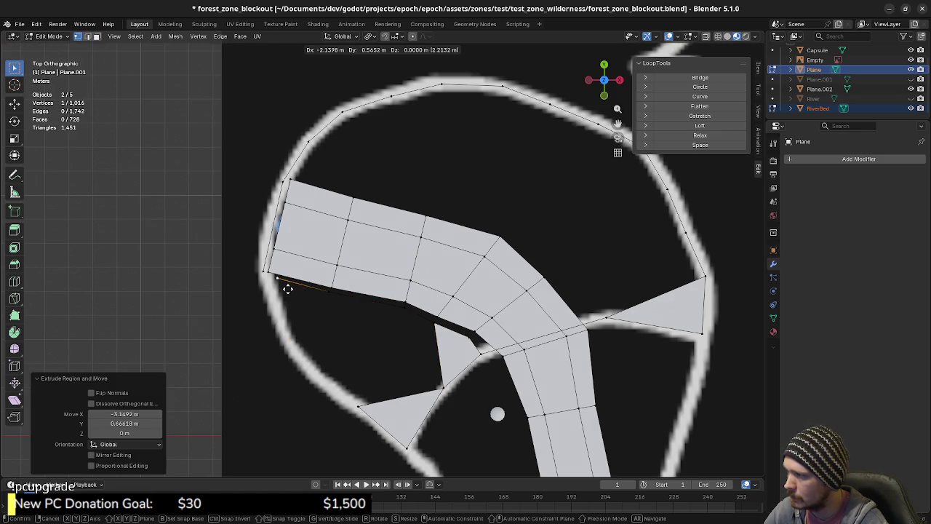
left_click(267, 281)
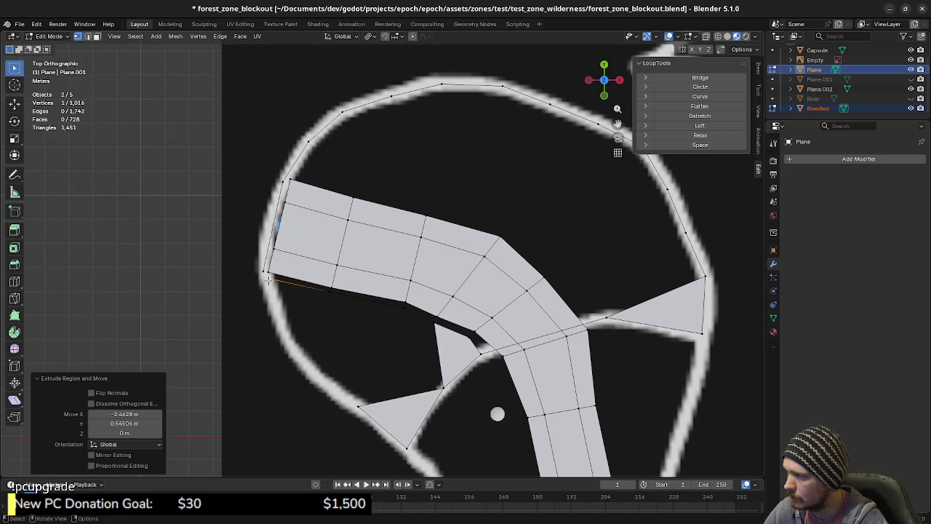
Step: Merge the chain into the corner vertex, then undo back to the open hole with its corner triangle
left_click(263, 275, "shift")
key("m")
left_click(263, 278)
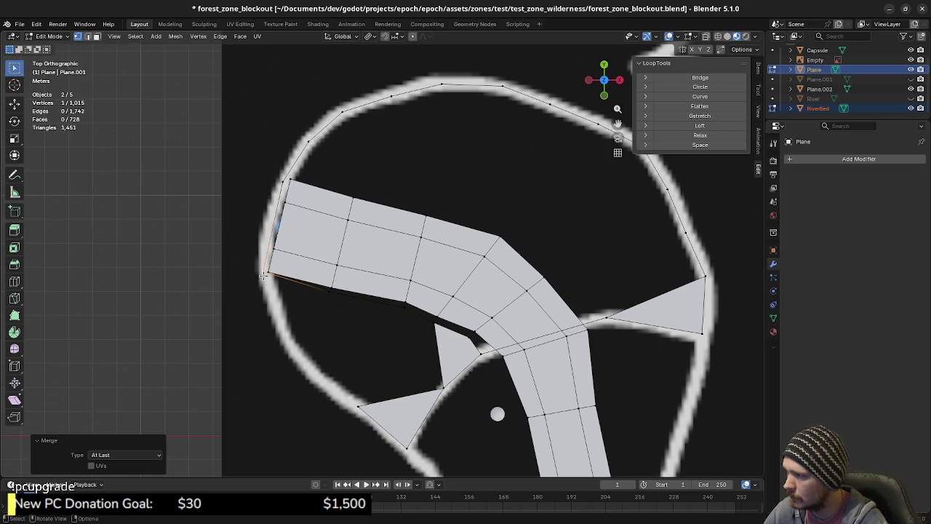
key("ctrl+z")
key("ctrl+z")
key("ctrl+z")
key("ctrl+z")
key("ctrl+z")
key("ctrl+z")
key("ctrl+z")
key("ctrl+z")
key("ctrl+z")
key("a")
key("ctrl+z")
key("ctrl+z")
key("ctrl+z")
key("ctrl+z")
key("ctrl+shift+z")
key("ctrl+shift+z")
key("ctrl+shift+z")
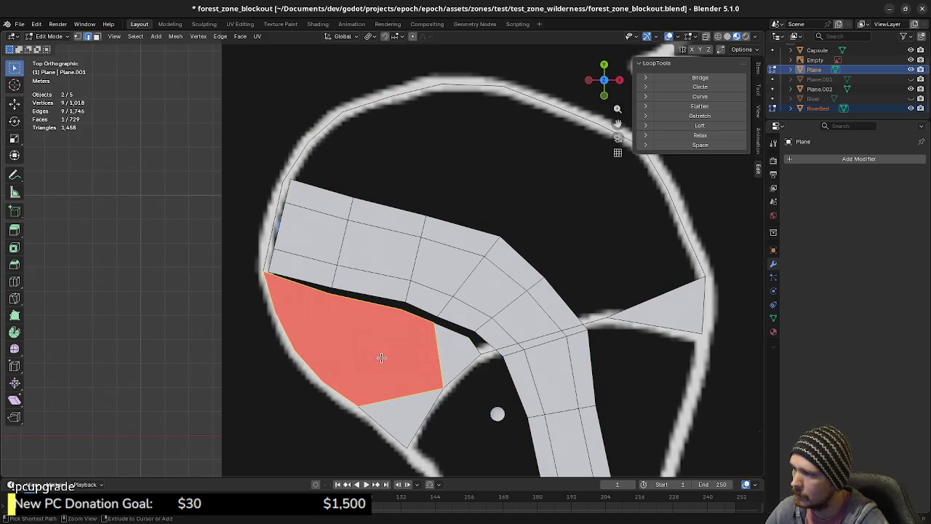
key("ctrl+shift+z")
key("ctrl+z")
key("ctrl+z")
key("ctrl+z")
key("ctrl+z")
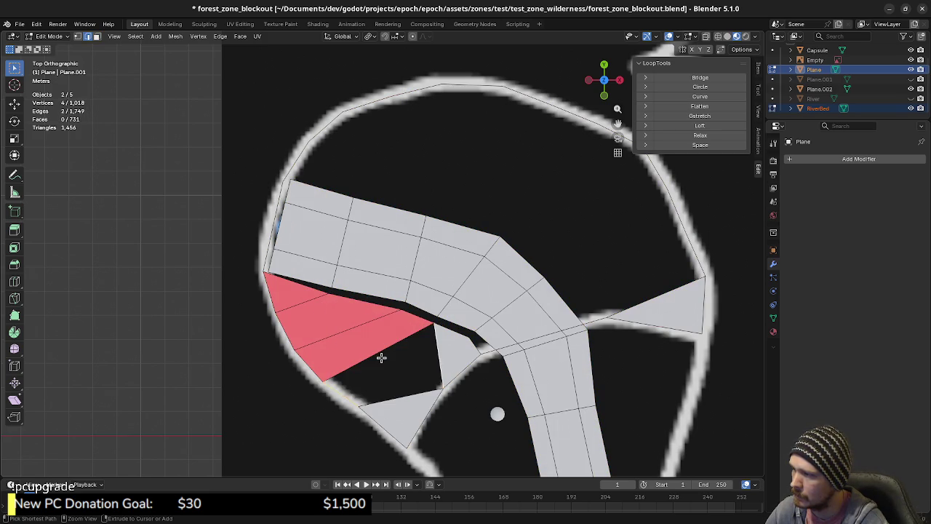
key("ctrl+z")
key("ctrl+z")
key("ctrl+z")
key("ctrl+z")
key("ctrl+z")
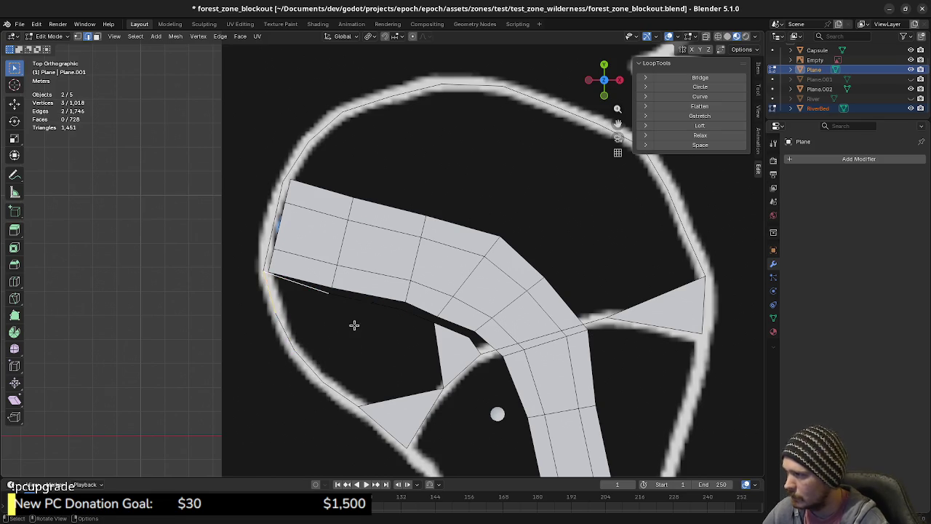
key("ctrl+shift+z")
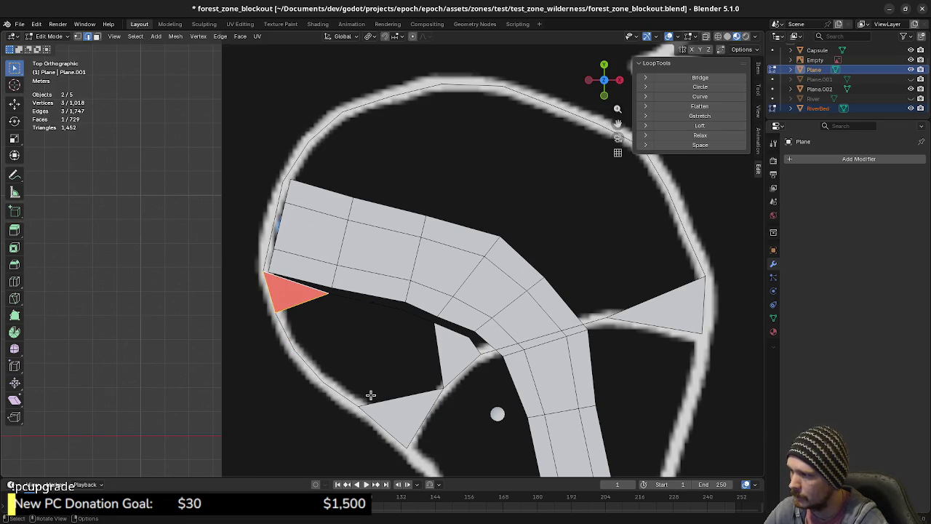
left_click(339, 394, "shift")
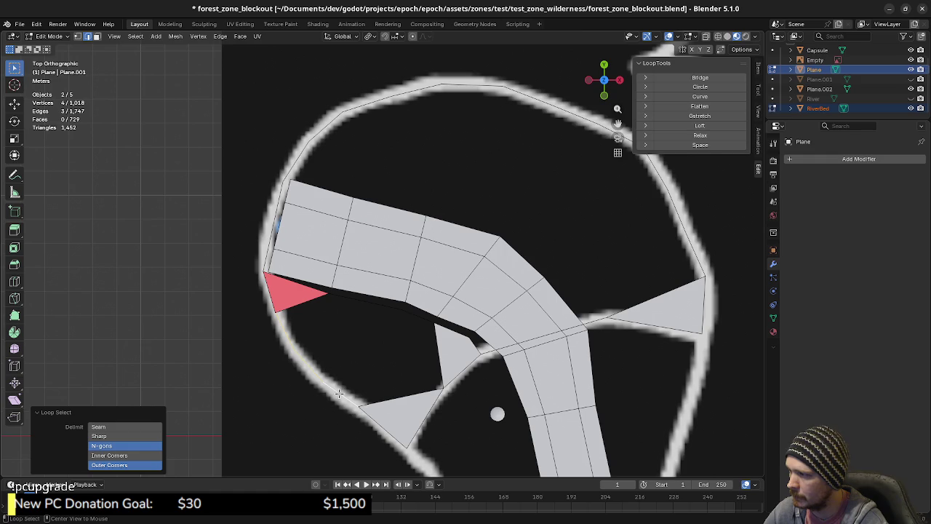
Step: Select the hole's outline edges and apply Face > Grid Fill
left_click(396, 399, "shift")
left_click(439, 370, "shift")
left_click(414, 318, "shift")
left_click(352, 306, "shift")
left_click(310, 304, "shift")
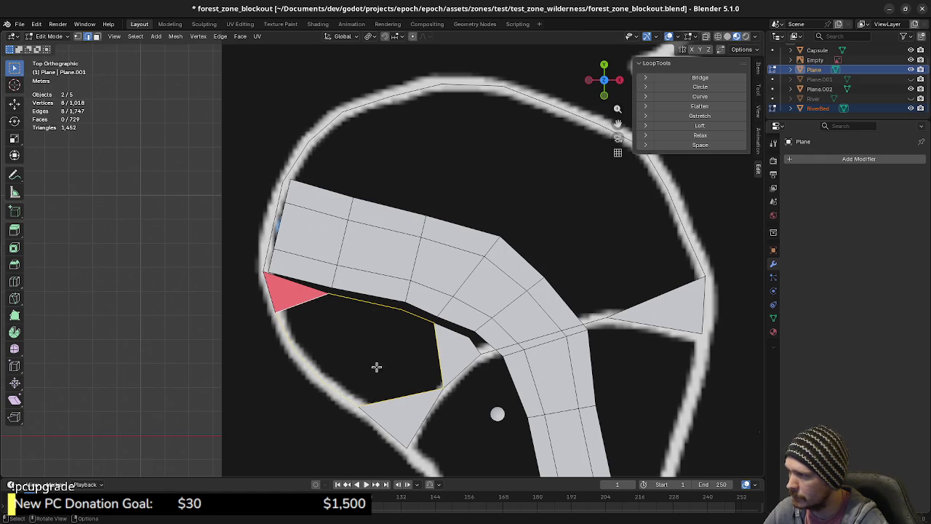
left_click(240, 36)
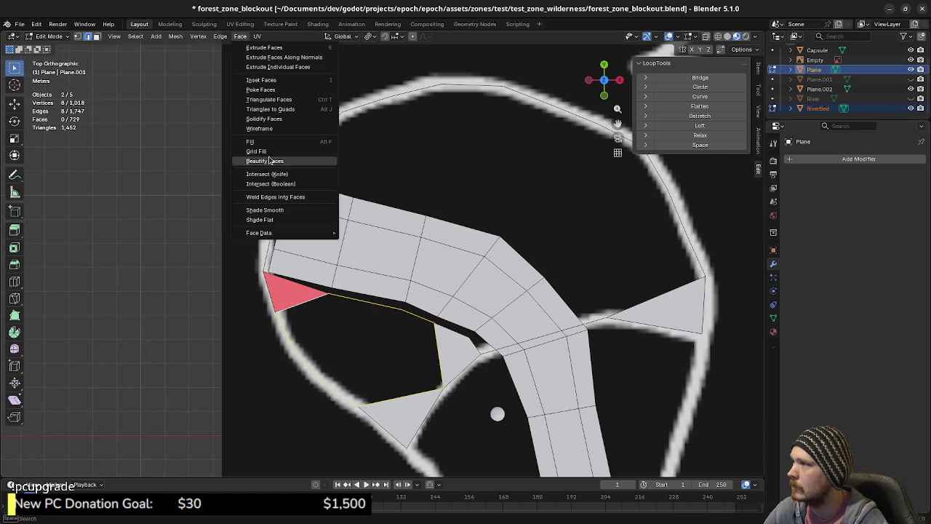
left_click(270, 151)
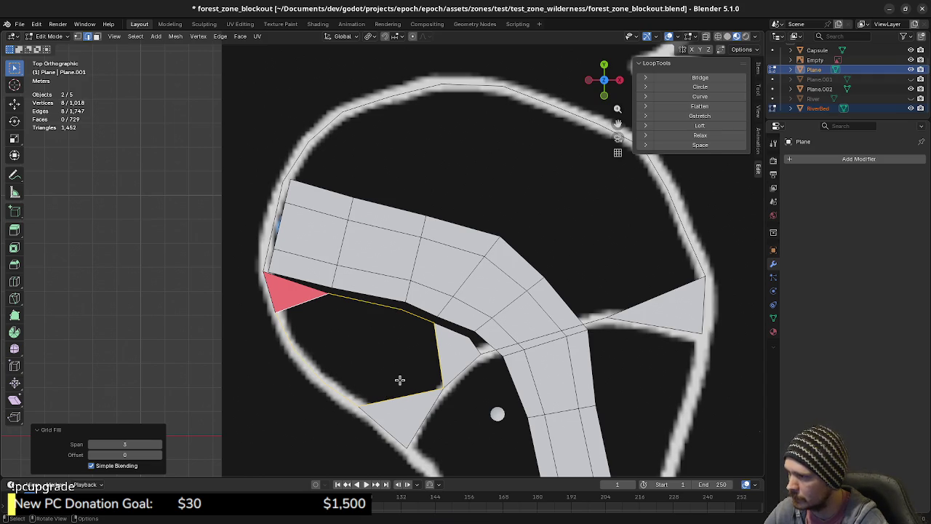
Step: In face select mode, pick the small left triangle and bring up its face options
key("a")
key("alt+a")
key("3")
left_click(312, 301)
key("x")
right_click(412, 310)
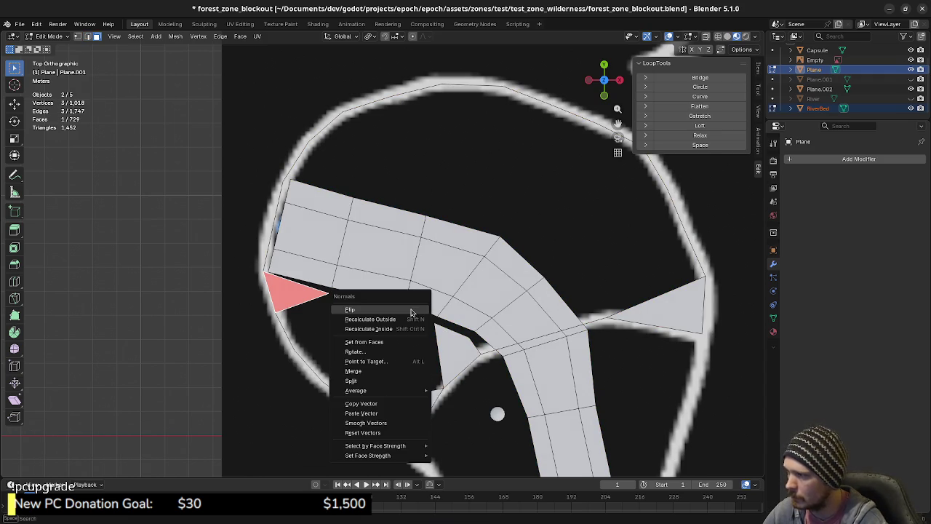
key("Escape")
Step: Reselect the small triangle beside the river bed, flip its normal upward, and leave Edit Mode
key("a")
key("alt+a")
left_click(438, 349)
key("a")
key("alt+a")
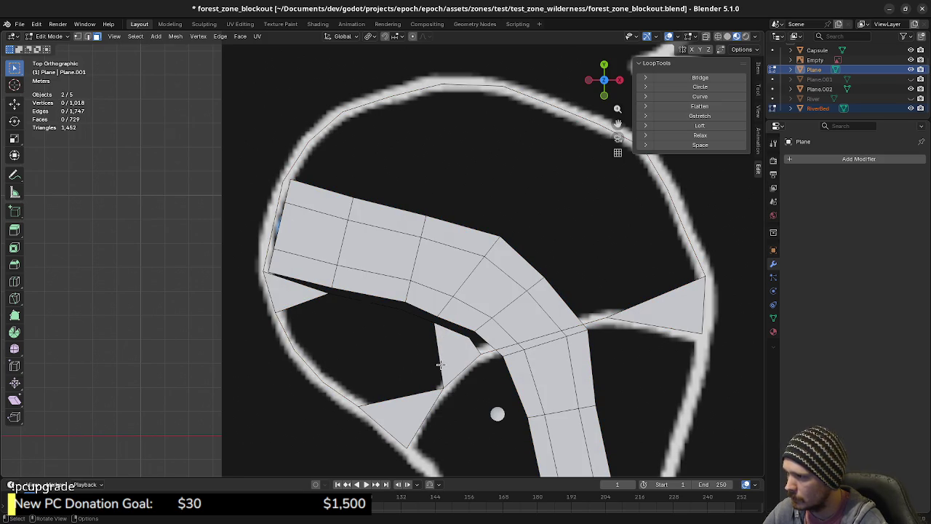
left_click(440, 364)
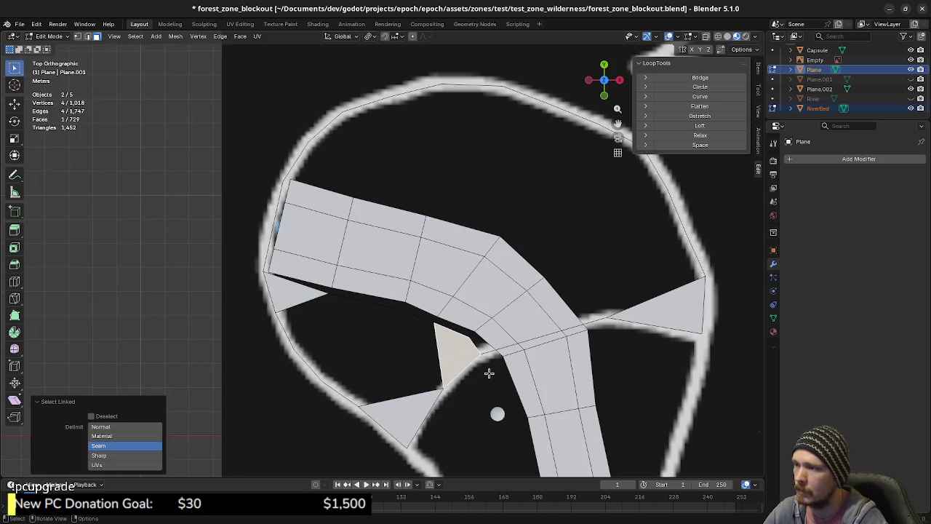
key("Tab")
Step: Merge the ground Plane's overlapping vertices by distance across the whole mesh
left_click(452, 371)
key("Tab")
key("alt+a")
key("a")
key("m")
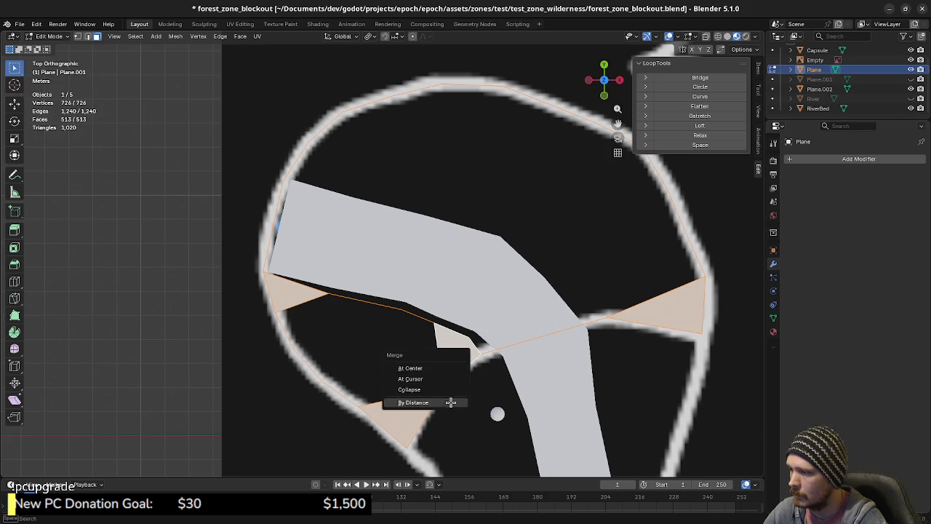
left_click(450, 402)
key("Tab")
Step: Select the closed ring of edges outlining the hole beside the river bed on the Plane
left_click(470, 389)
left_click(457, 349)
key("Tab")
key("alt+a")
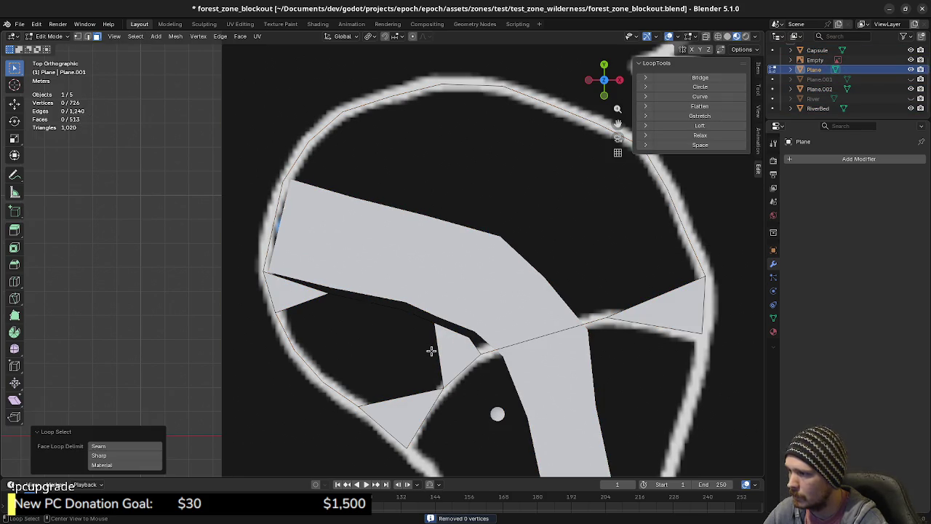
left_click(447, 359)
key("2")
left_click(434, 371)
left_click(401, 393, "shift")
left_click(334, 388, "shift")
left_click(288, 328, "shift")
left_click(310, 301, "shift")
left_click(357, 301, "shift")
left_click(414, 312, "shift")
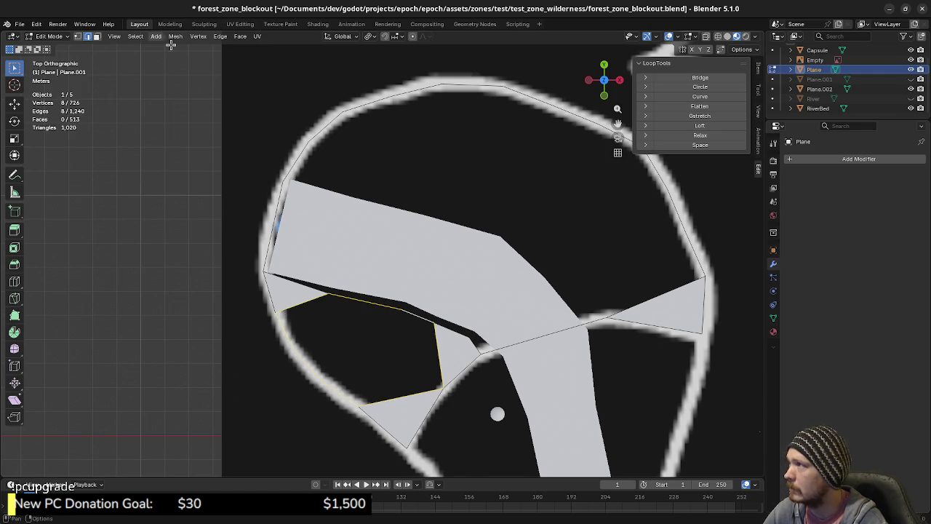
Step: Grid-fill the outlined hole, settling on span 2 and offset 5
left_click(239, 36)
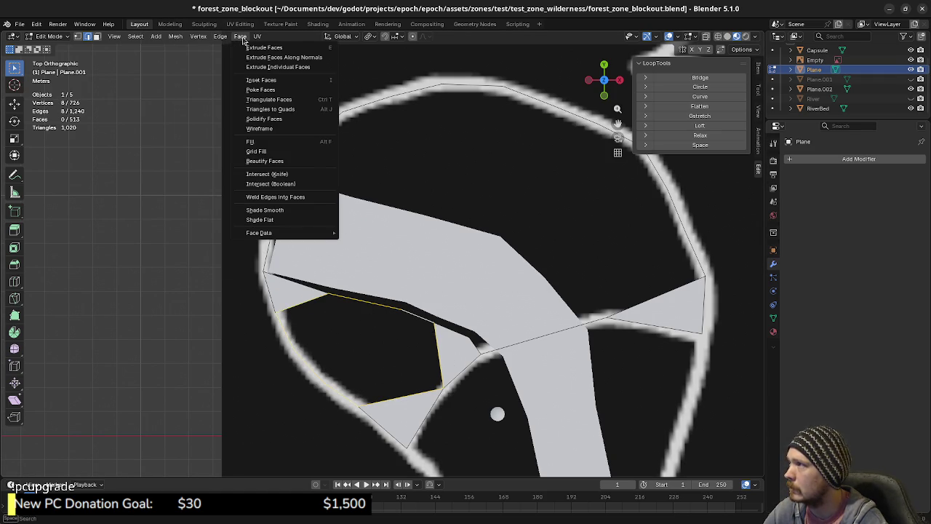
left_click(282, 157)
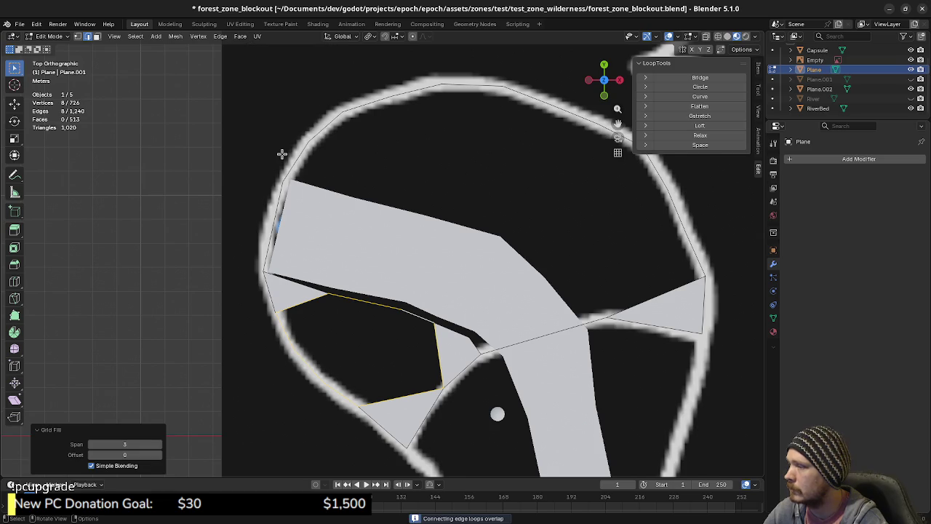
left_click(91, 445)
left_click(92, 444)
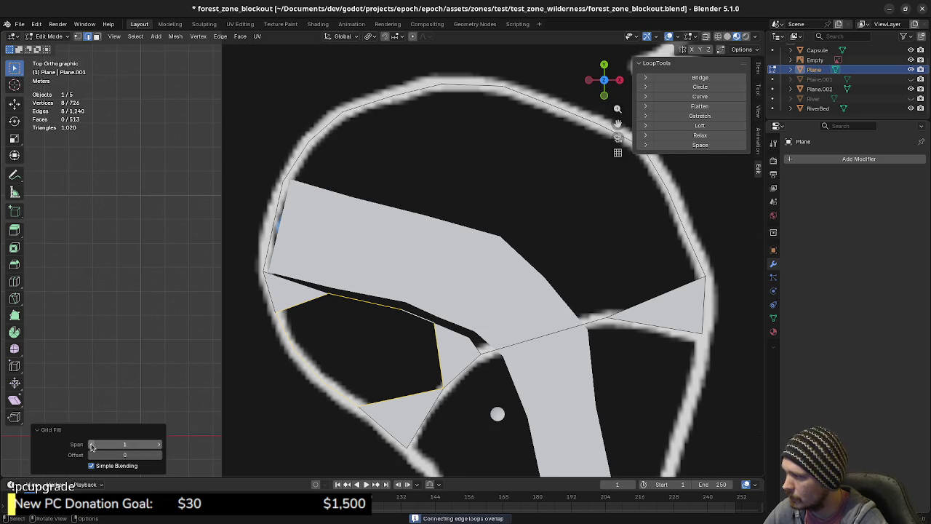
left_click(159, 455)
left_click(159, 455)
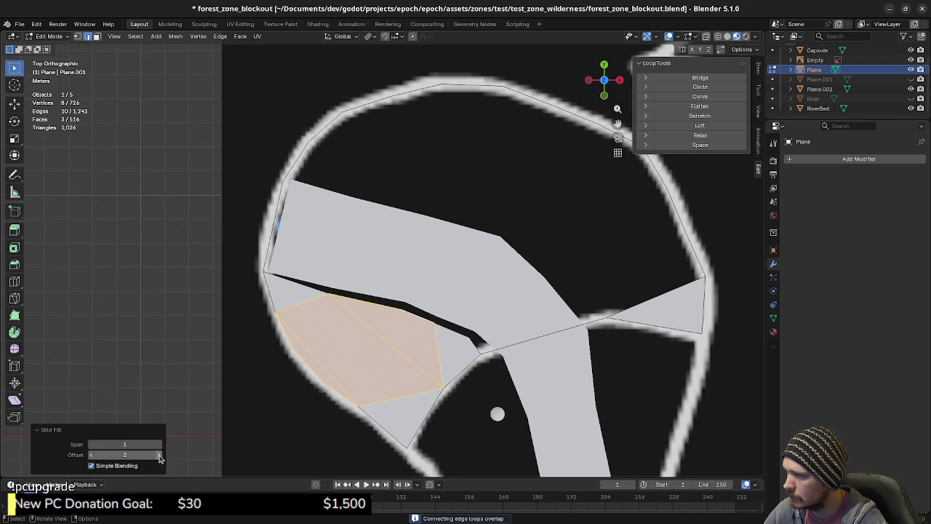
left_click(159, 455)
left_click(160, 454)
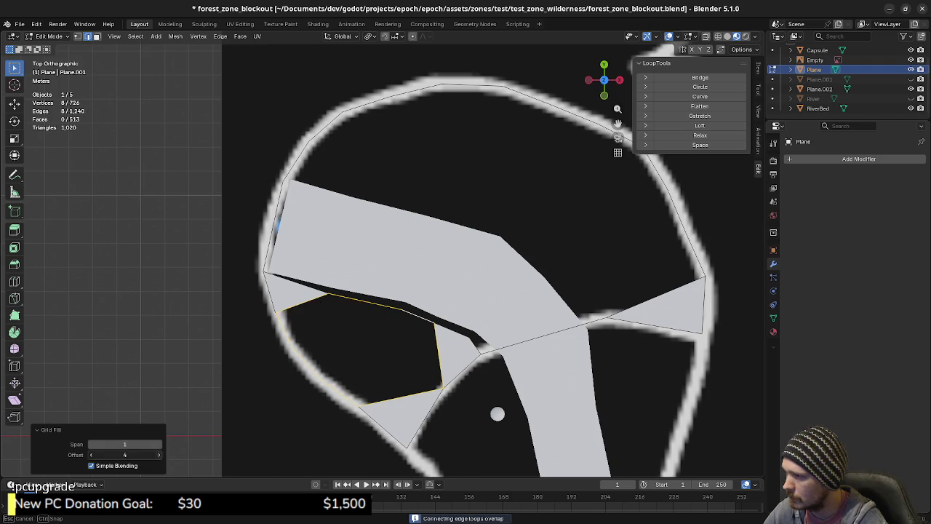
left_click(159, 455)
left_click(160, 445)
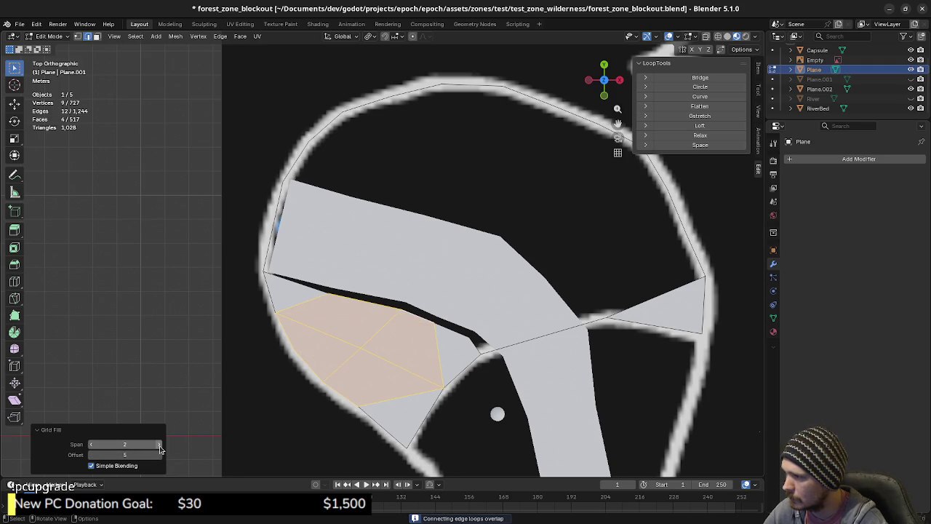
left_click(159, 444)
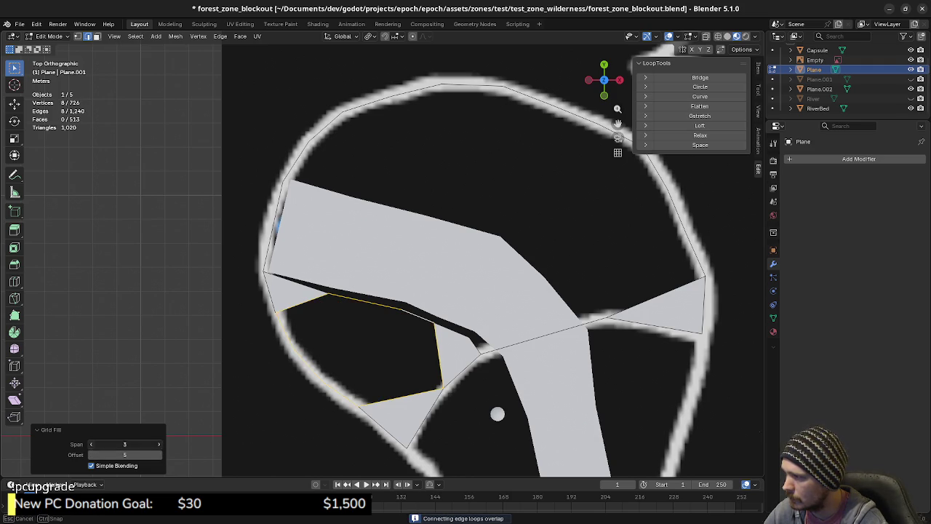
left_click(91, 444)
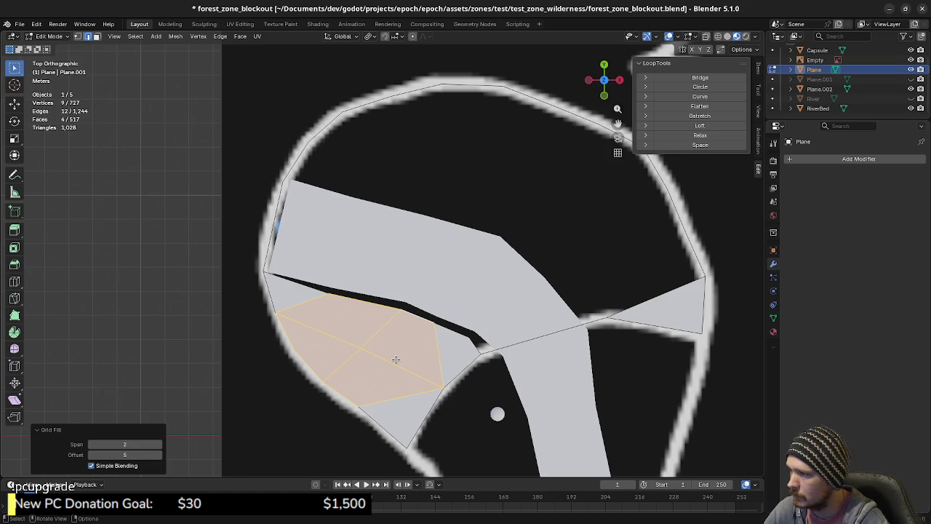
Step: Check the grid fill with undo/redo, deselect all, and switch editing to RiverBed
key("ctrl+z")
key("ctrl+shift+z")
key("alt+a")
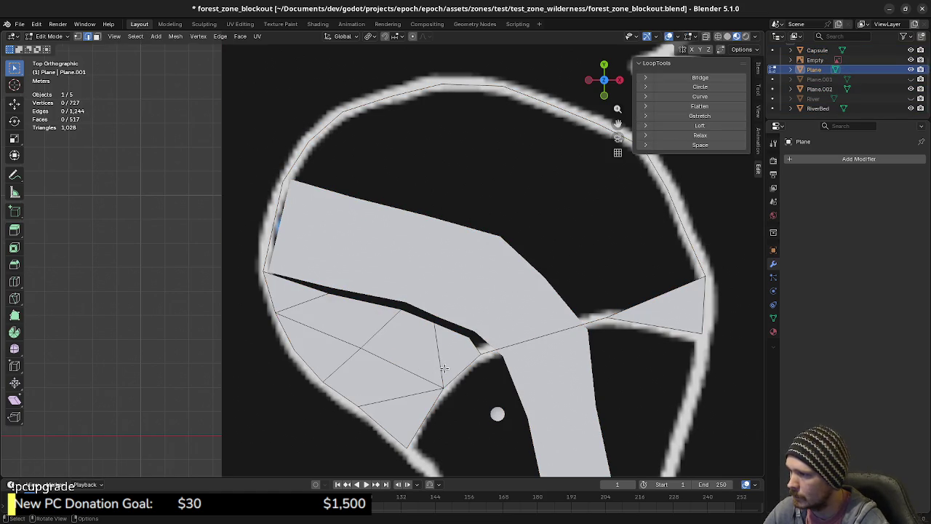
middle_click_drag(444, 368, 497, 346, "shift")
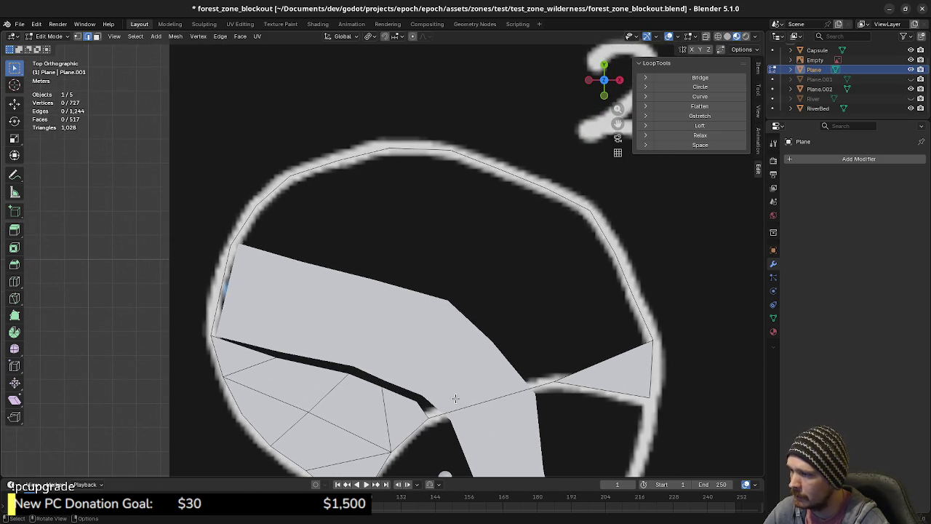
key("alt+q")
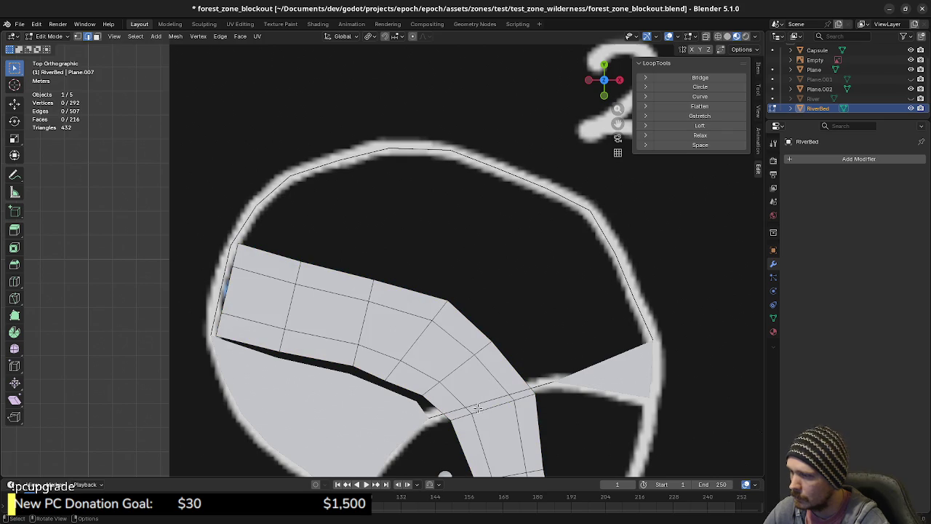
Step: Select all faces of the RiverBed's upper strip, from the bend to the top-left end
middle_click_drag(470, 412, 440, 350, "shift")
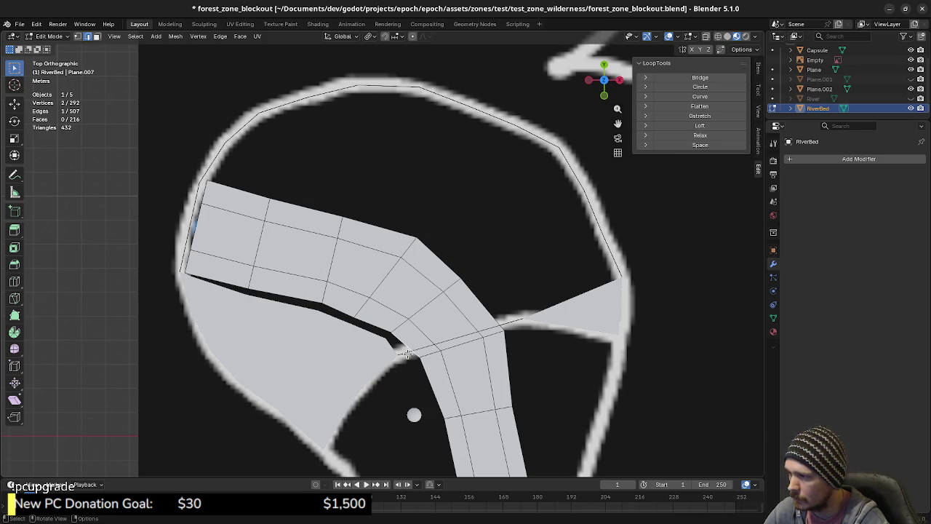
key("3")
left_click(421, 342)
left_click(481, 304, "shift")
left_click(378, 302, "shift")
left_click(364, 269, "shift")
left_click(375, 236, "shift")
left_click(298, 251, "shift")
left_click(295, 283, "shift")
left_click(231, 275, "shift")
left_click(233, 251, "shift")
left_click(244, 213, "shift")
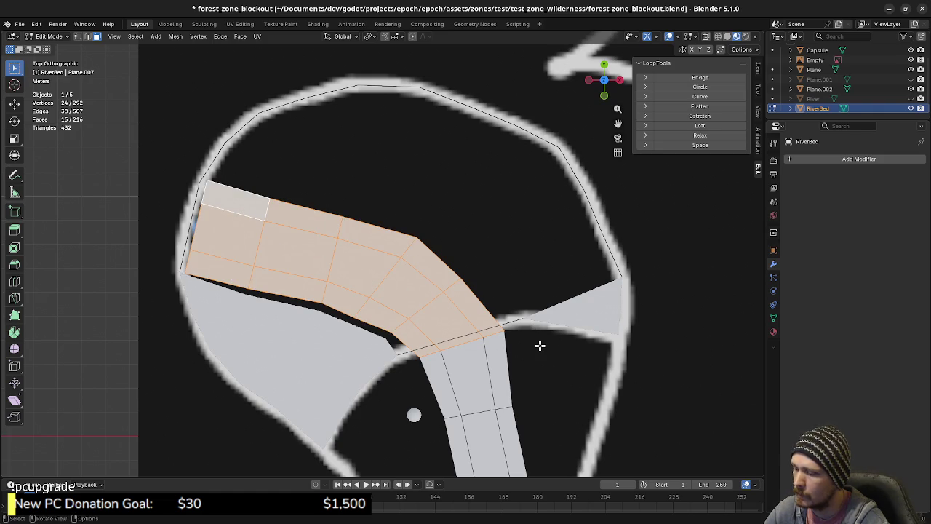
Step: Separate the selected upper strip faces into their own object
key("p")
left_click(534, 337)
key("Tab")
key("a")
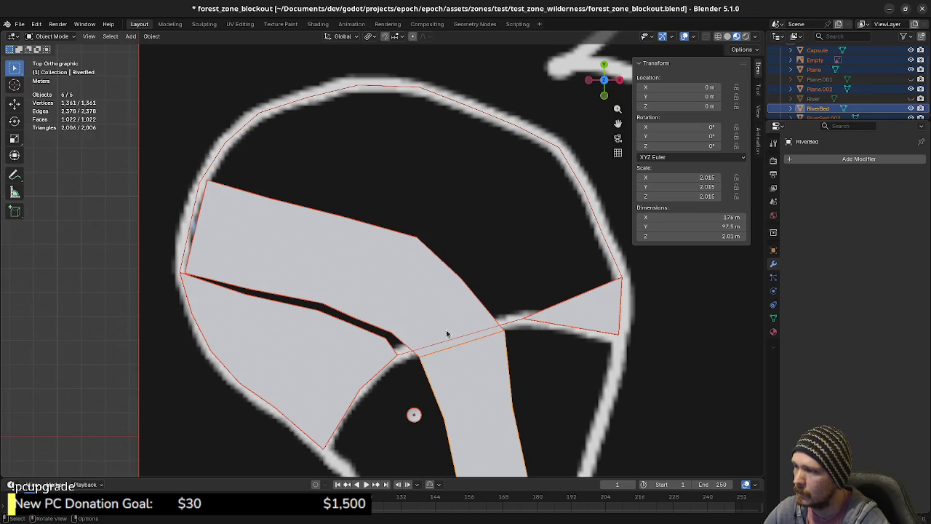
Step: Join the separated upper strip into the ground Plane using the 'join' command
left_click(483, 342)
left_click(332, 354, "shift")
key("Tab")
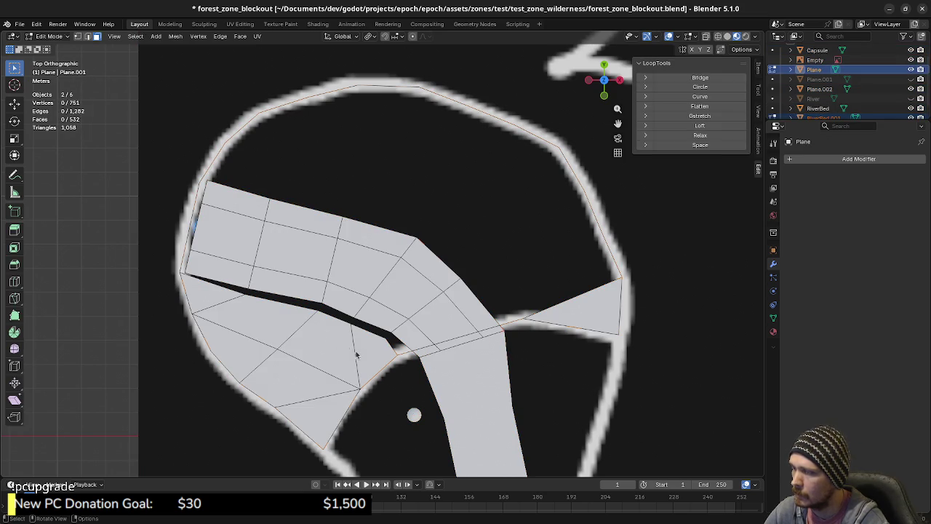
key("Tab")
key("alt+a")
left_click(404, 307)
left_click(366, 340, "shift")
key("F3")
type("join")
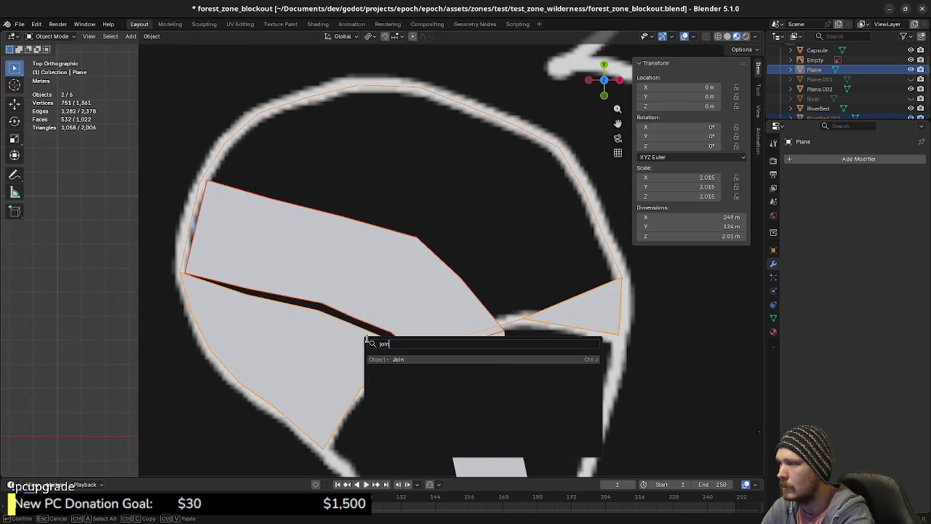
key("Return")
Step: Edit the merged Plane with nothing selected, in vertex select mode
key("Tab")
key("alt+a")
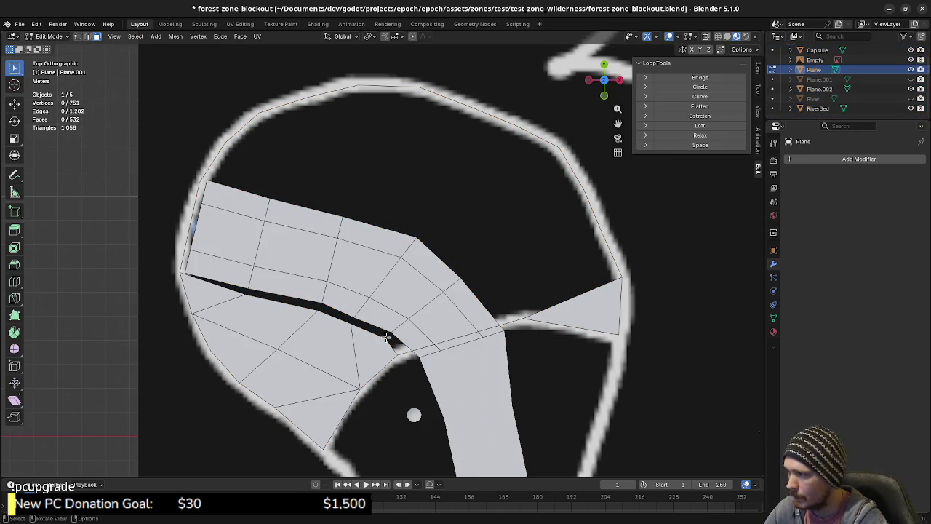
key("1")
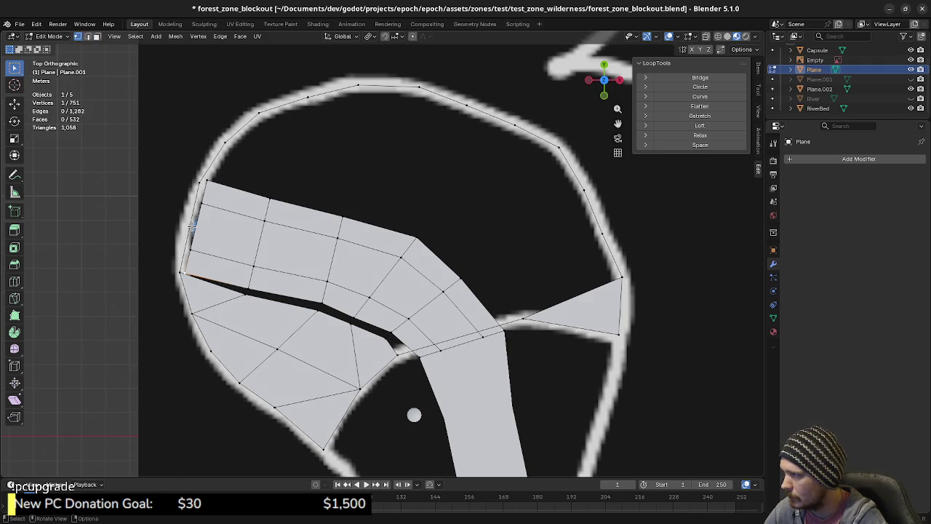
Step: Move the Plane's top-left corner vertex slightly up and left
left_click(195, 179)
key("g")
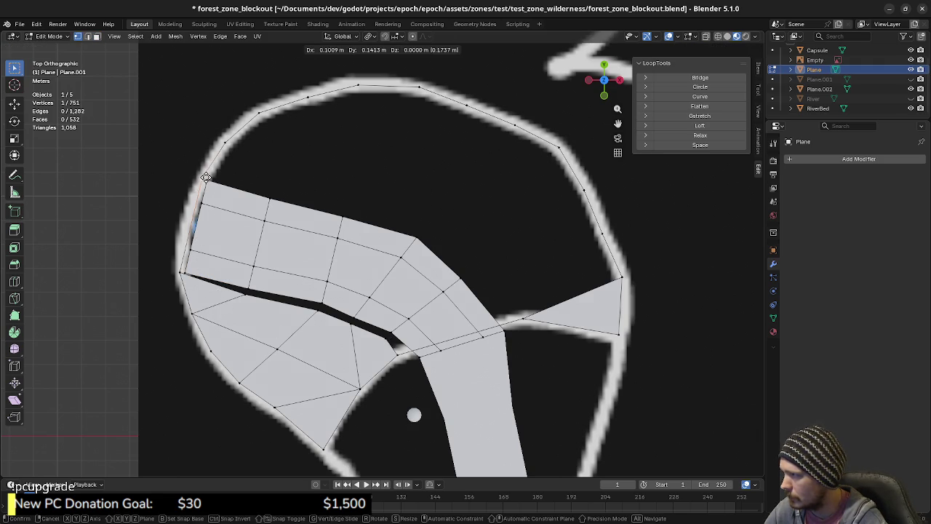
left_click(198, 174)
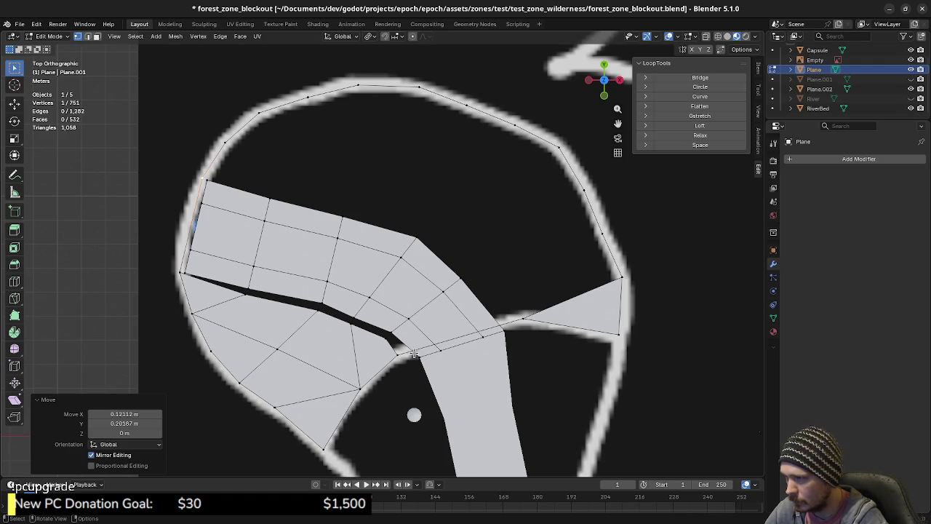
Step: Select the edge loop across the strip junction and zoom in on it
left_click(418, 355)
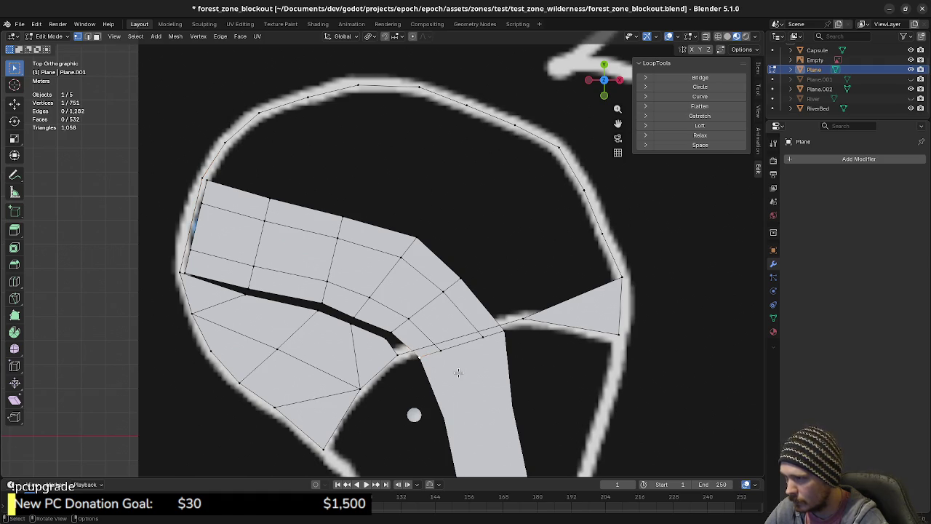
left_click(434, 351)
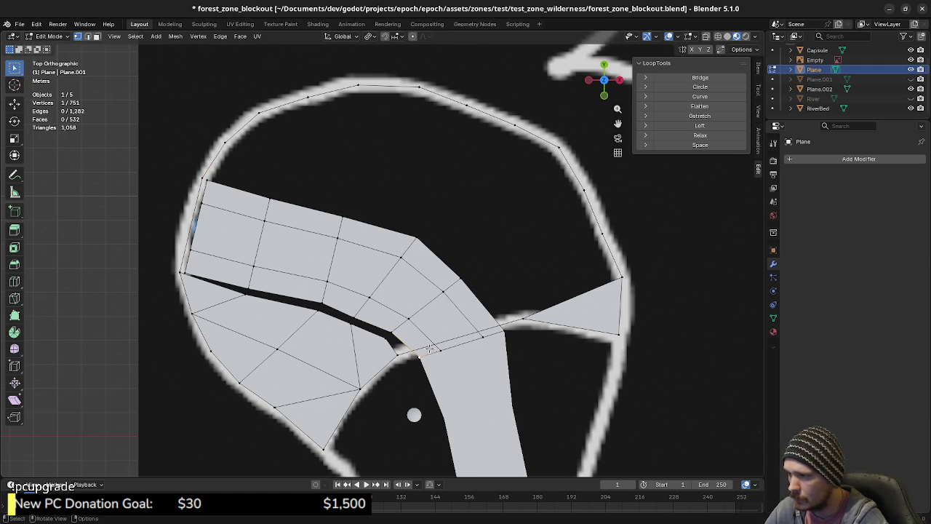
left_click(438, 353, "alt")
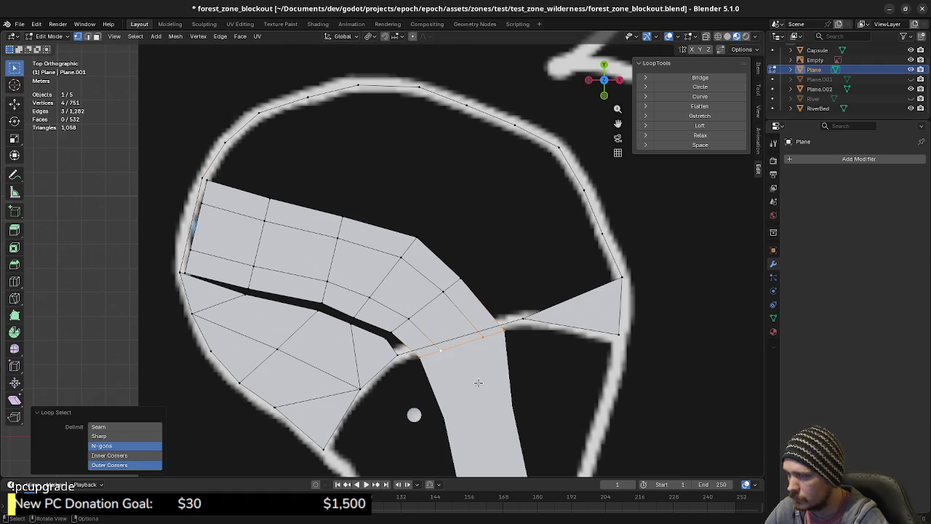
scroll(555, 397, "up", 2)
scroll(554, 396, "up", 2)
scroll(462, 342, "up", 2)
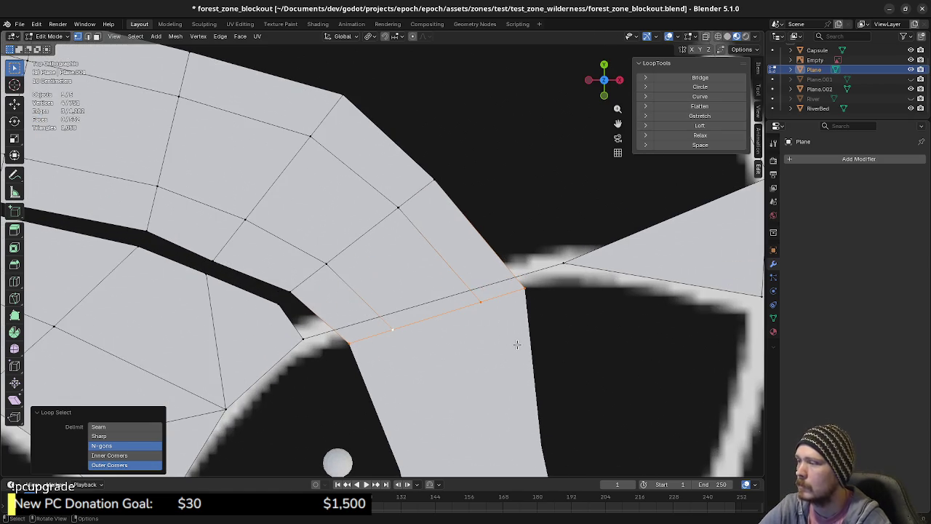
Step: Return to object mode and start editing the RiverBed object
key("Tab")
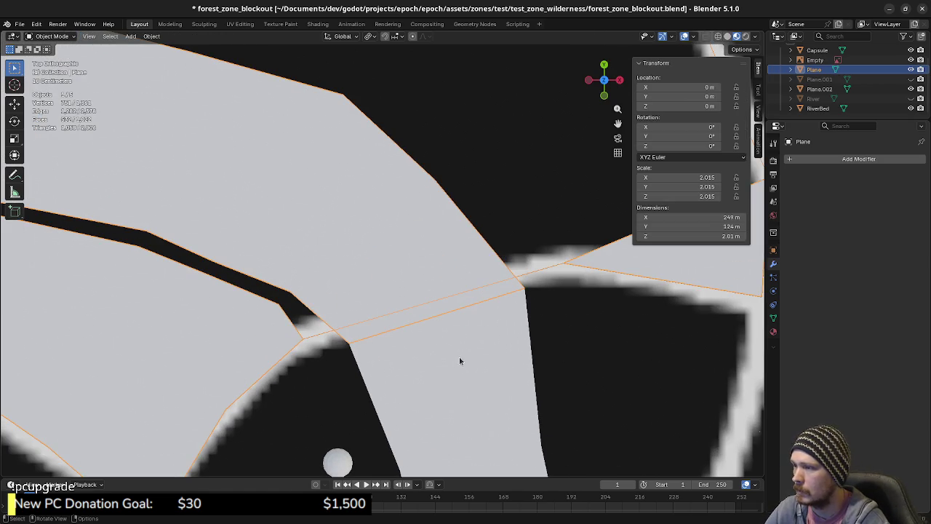
left_click(458, 357)
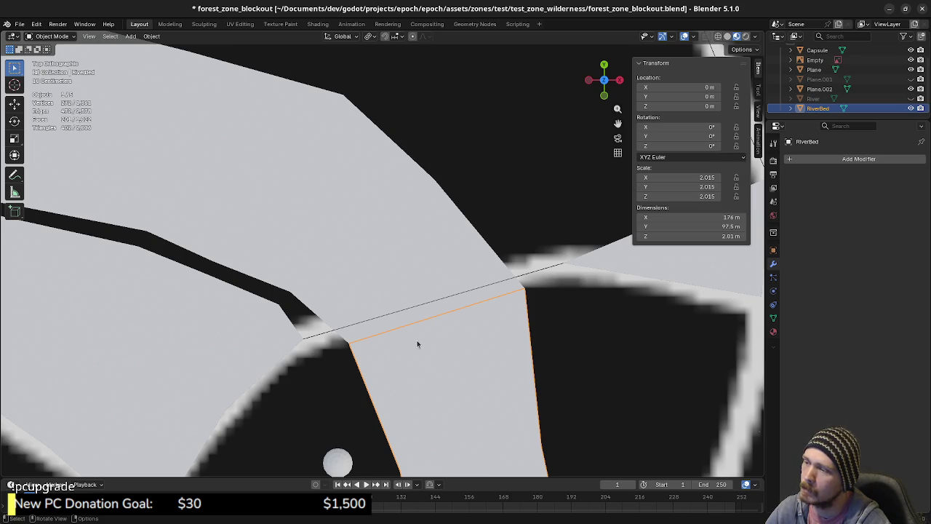
key("Tab")
Step: In RiverBed wireframe view, box-select the vertices at the strip's top end and junction
key("Tab")
left_click(397, 314)
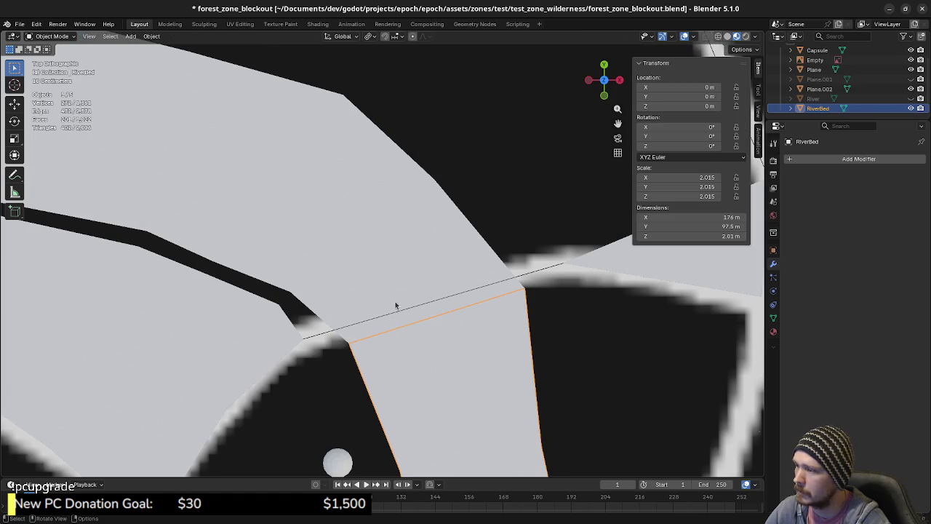
left_click(413, 356)
key("Tab")
key("alt+a")
key("z")
left_click(332, 339)
left_click_drag(333, 336, 378, 353)
left_click_drag(384, 320, 413, 343)
left_click_drag(464, 291, 493, 317, "shift")
left_click_drag(511, 283, 541, 304, "shift")
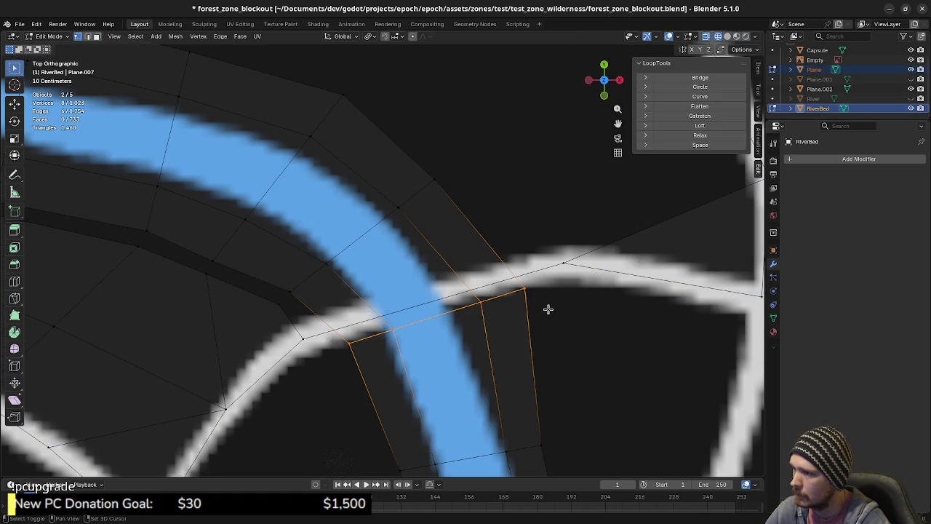
Step: Move the selected end vertices up-left, rotate them 1.15°, then fine-tune their position
key("g")
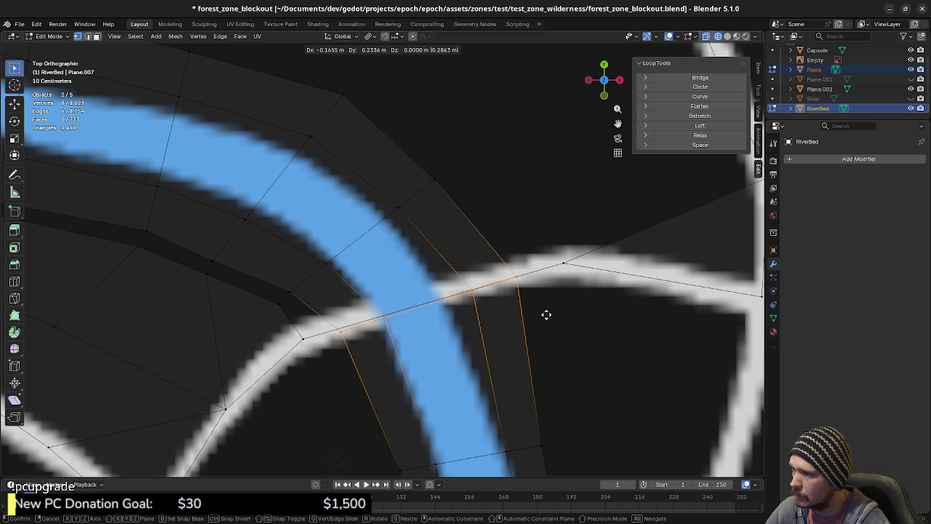
left_click(546, 313)
key("r")
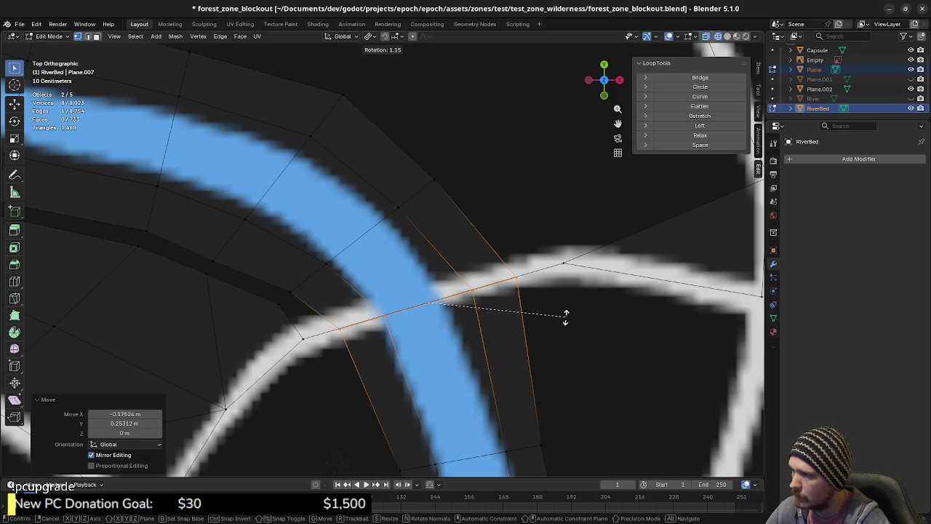
left_click(566, 315)
scroll(466, 358, "up", 3)
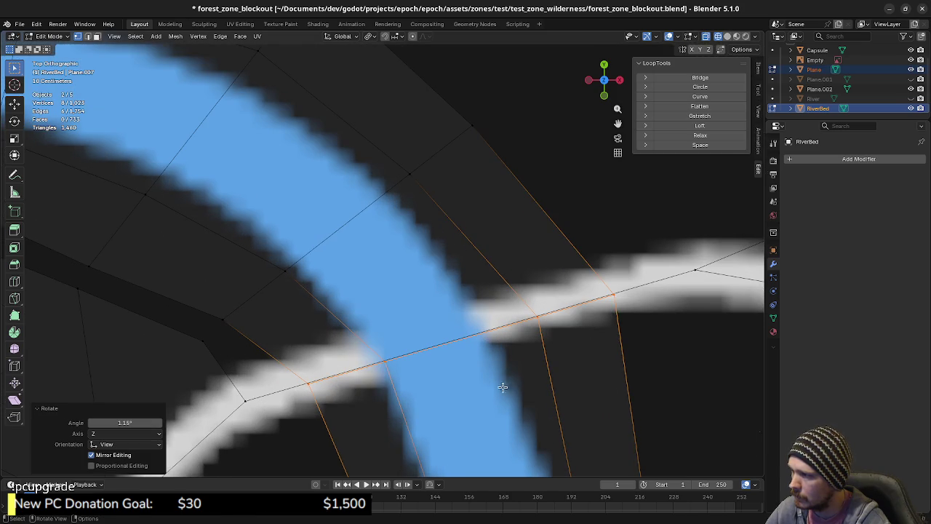
key("g")
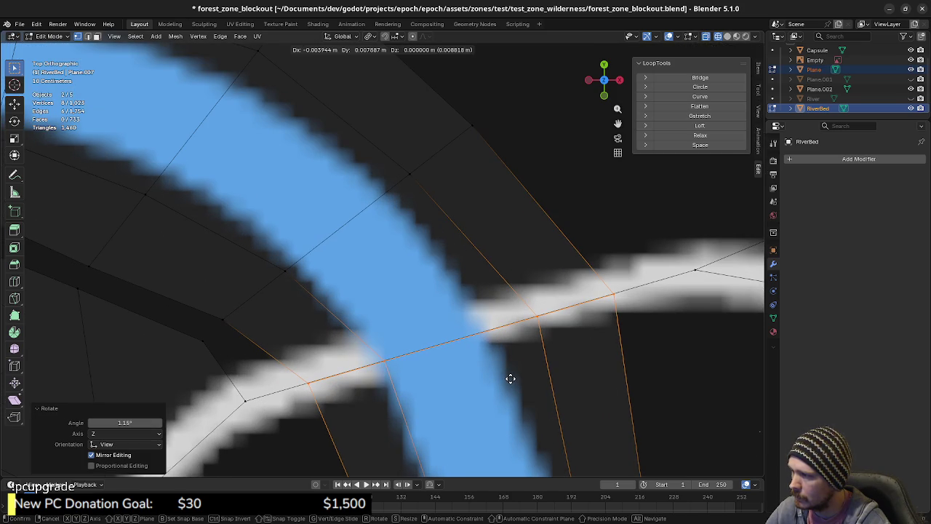
left_click(511, 378)
scroll(519, 408, "down", 3)
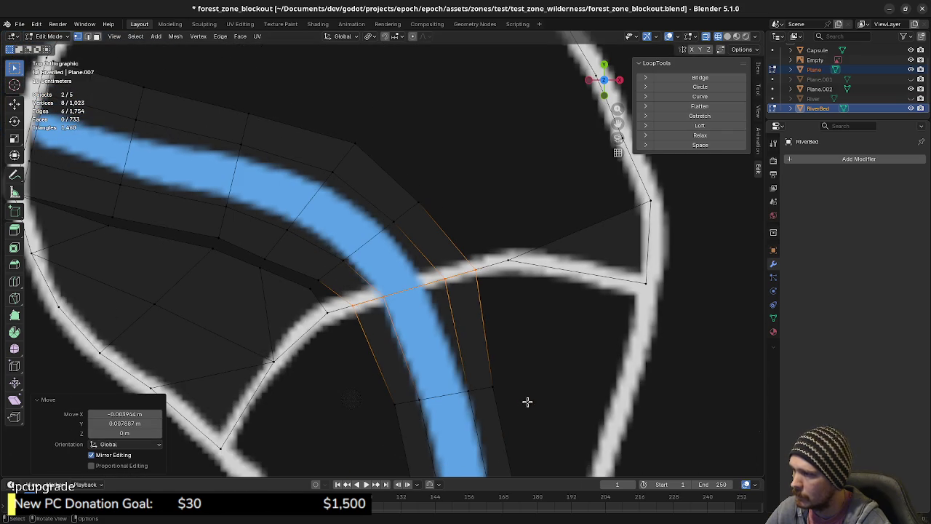
Step: Switch from RiverBed to editing the ground Plane mesh
key("Tab")
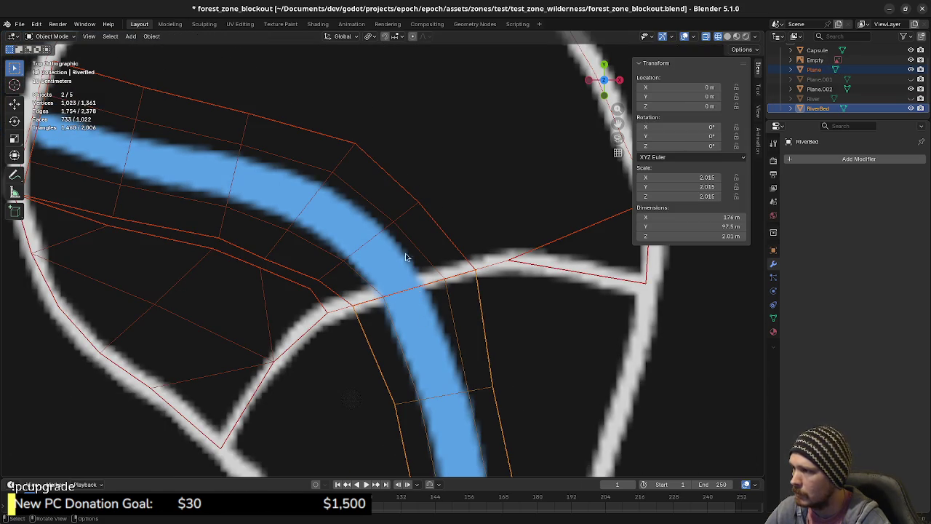
left_click(399, 222)
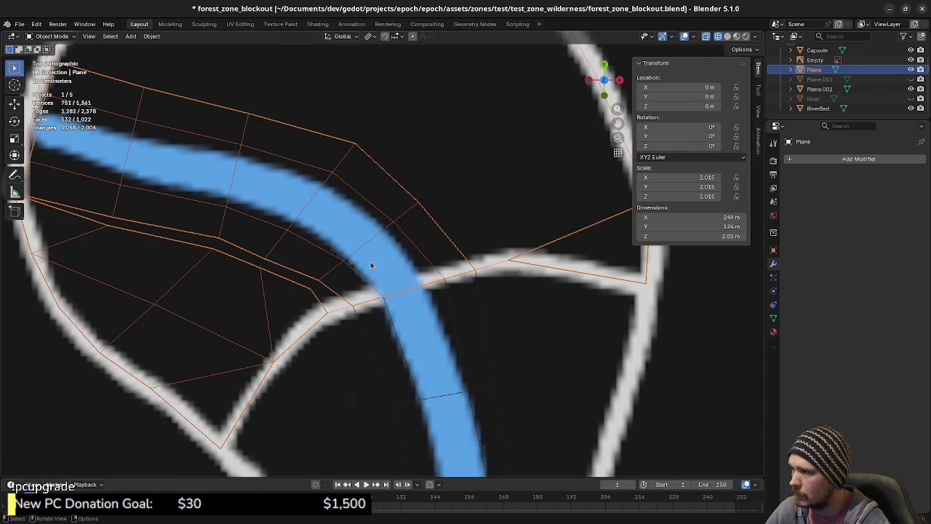
key("Tab")
scroll(386, 349, "up", 1)
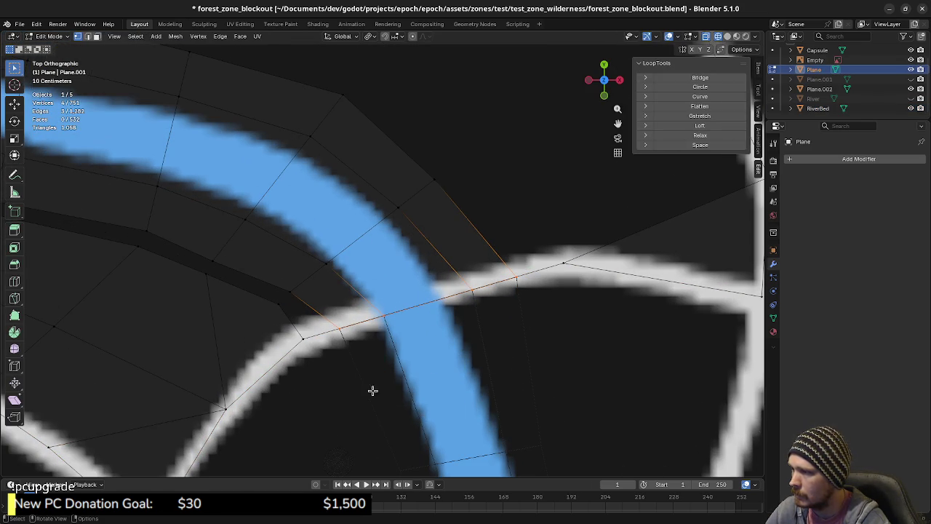
Step: Return to solid shading, clear the selection and zoom out in vertex select mode
key("z")
key("alt+a")
key("2")
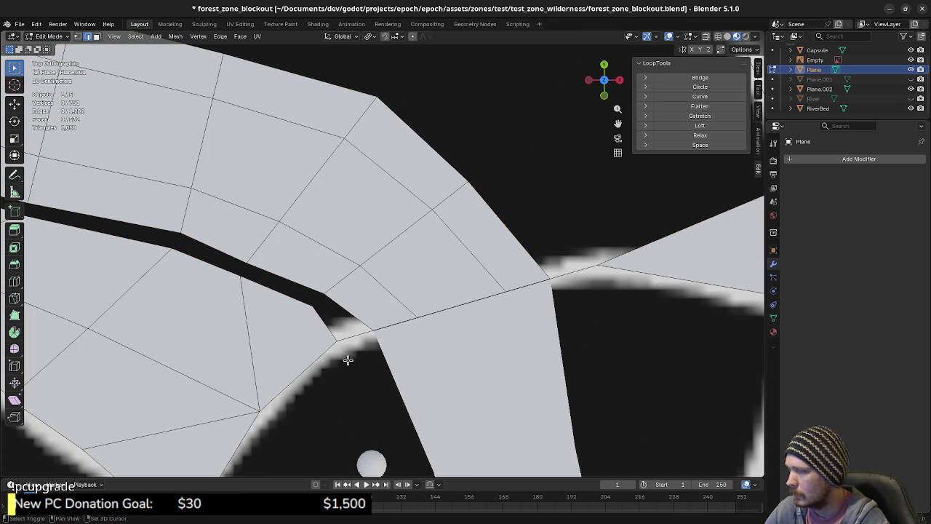
scroll(386, 363, "down", 1)
scroll(426, 363, "down", 3)
scroll(381, 368, "down", 1)
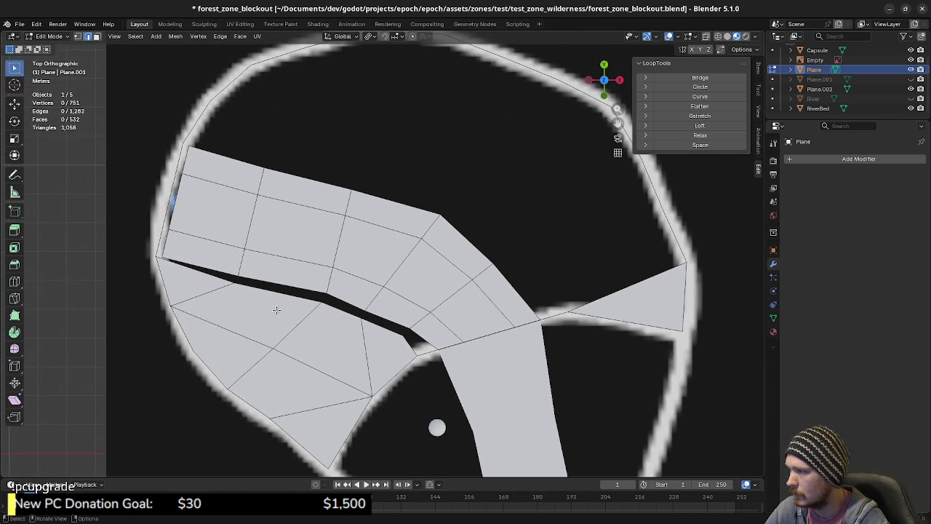
key("1")
Step: Select the Plane's left-boundary vertices and move them outward
left_click(237, 280)
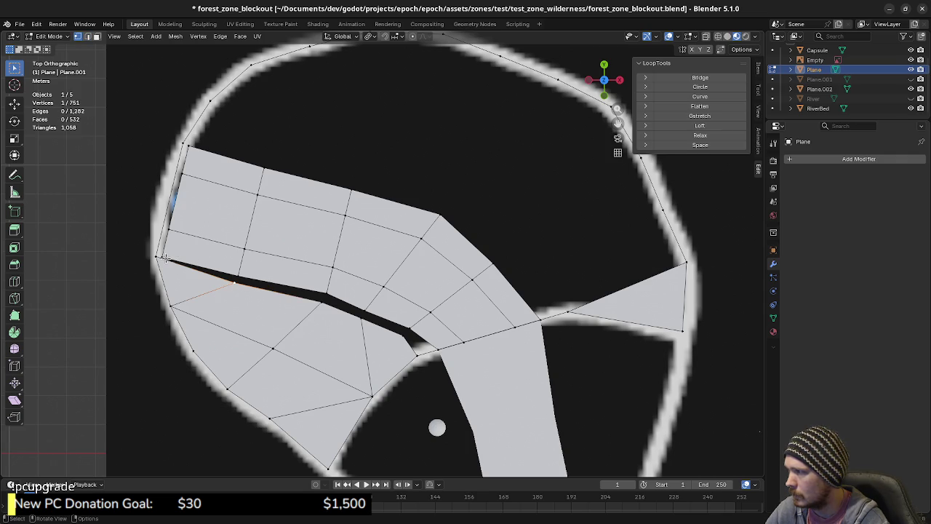
left_click(170, 233)
left_click(168, 244, "shift")
left_click(183, 178, "shift")
left_click(188, 148, "shift")
scroll(192, 199, "up", 3)
middle_click_drag(191, 199, 405, 291, "shift")
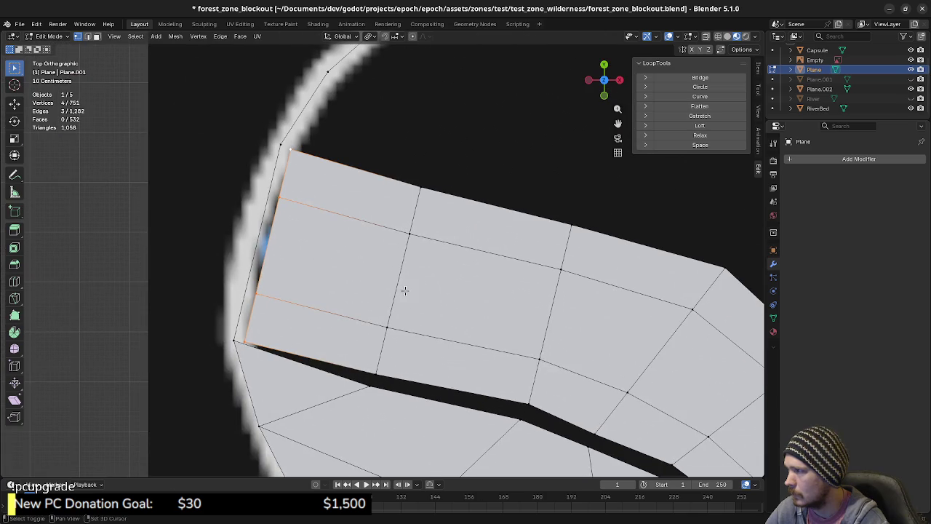
key("g")
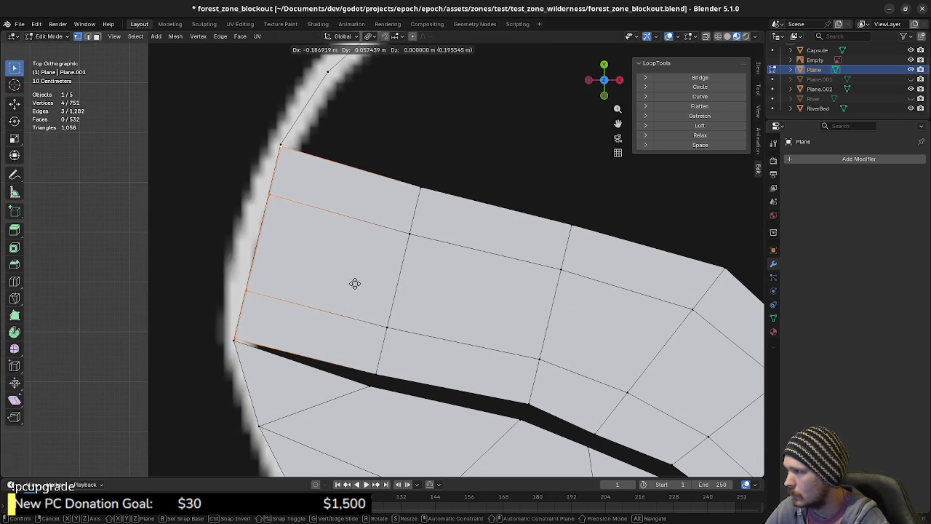
left_click(349, 282)
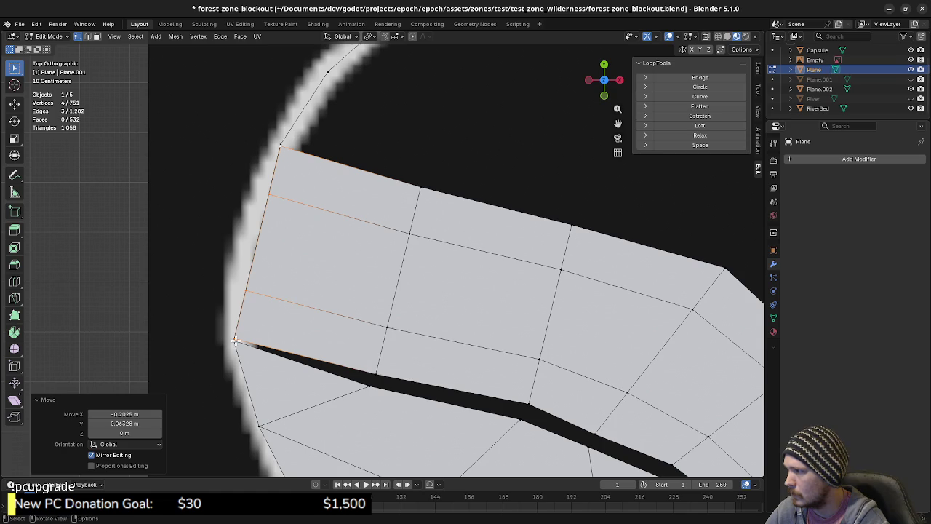
Step: Merge the slit-corner and top-left vertex pairs At Last, then undo the merges
left_click(247, 344)
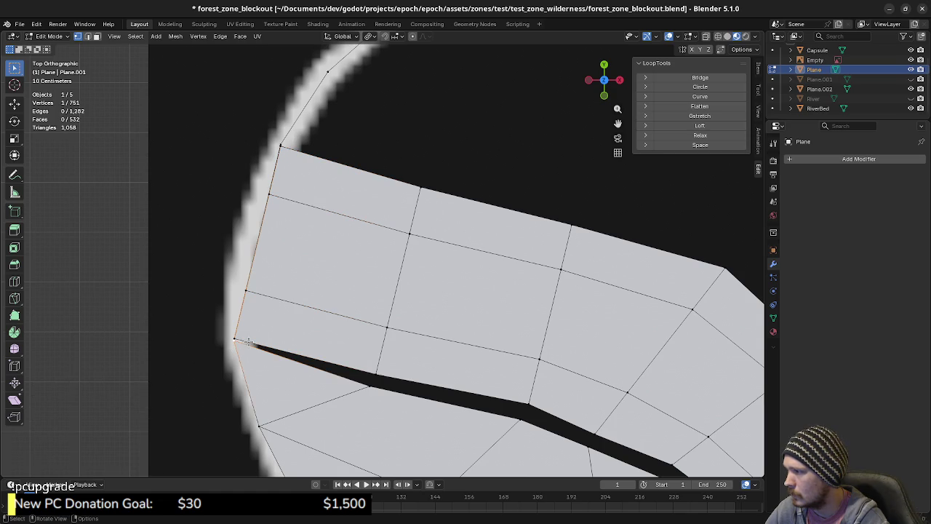
left_click(235, 339, "shift")
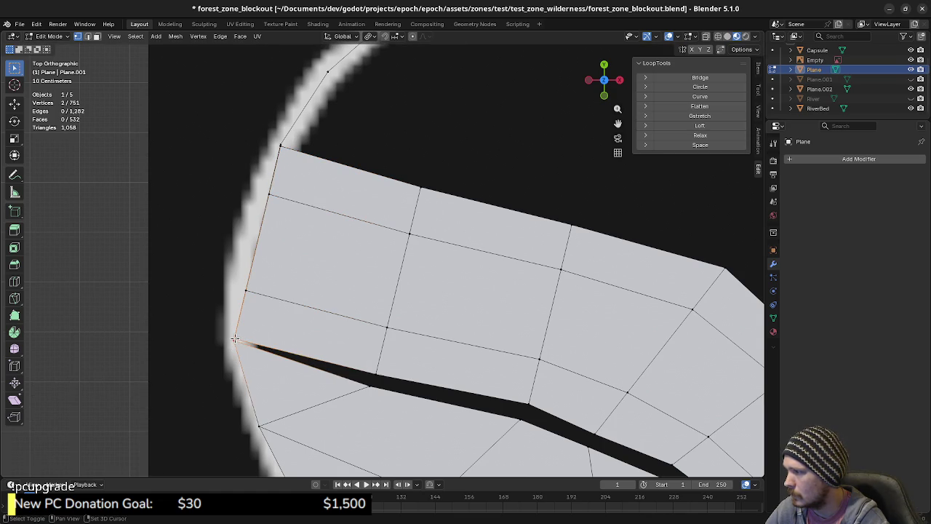
key("m")
left_click(273, 331)
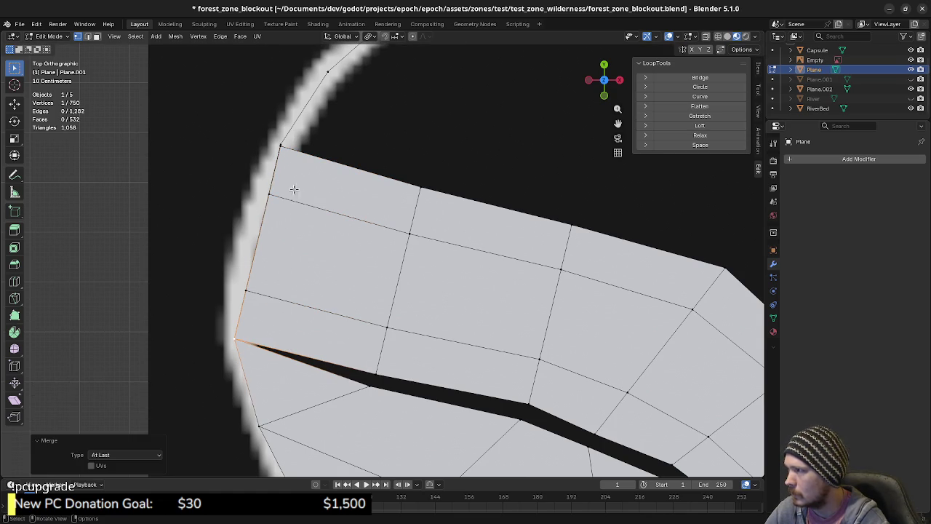
left_click(281, 141)
left_click(281, 142, "shift")
key("m")
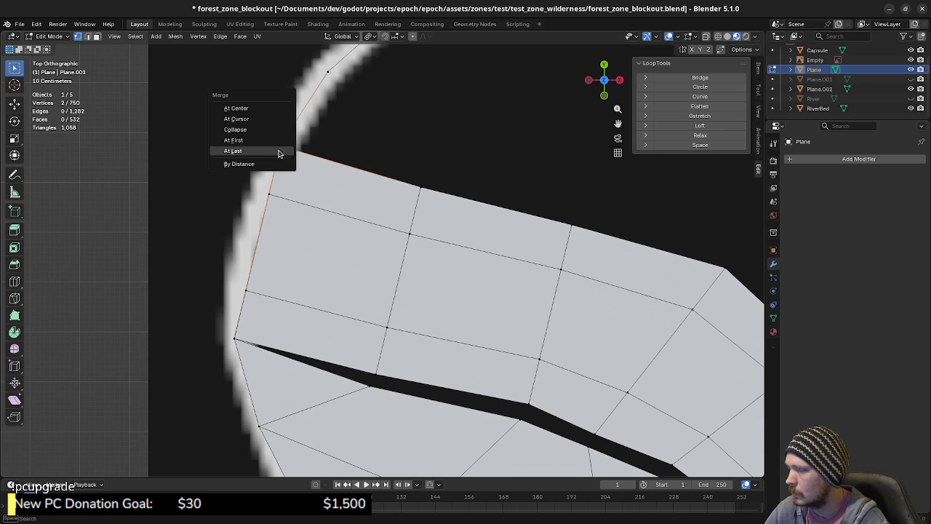
left_click(279, 152)
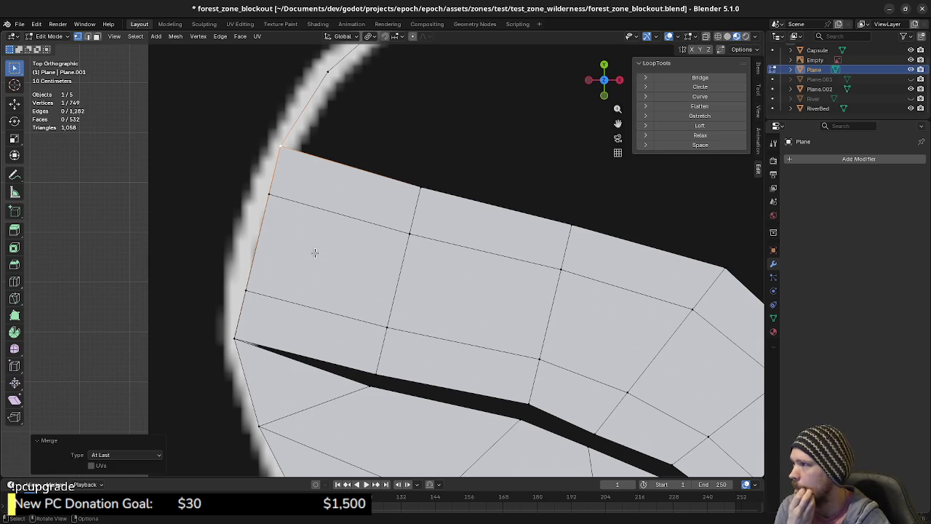
key("ctrl+z")
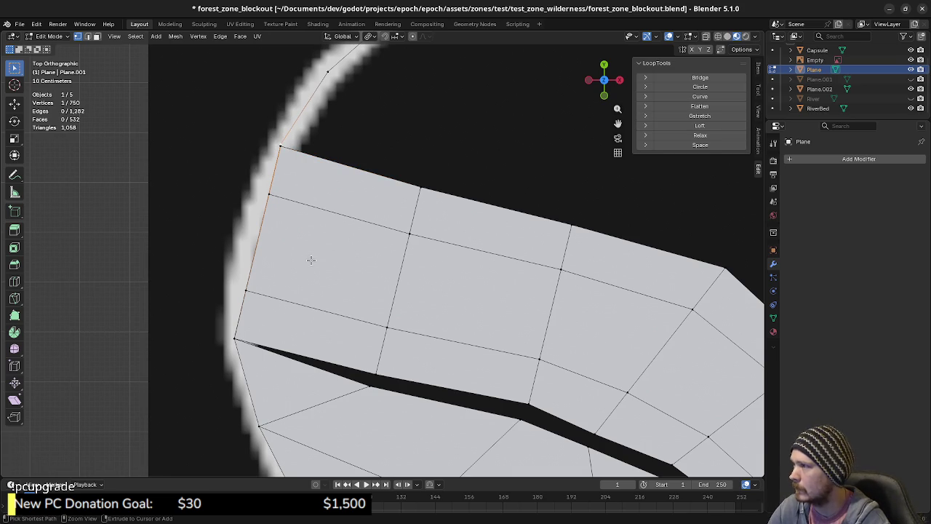
key("ctrl+z")
Step: Delete the stray selected edge beside the slit
mouse_move(312, 260)
middle_mouse_down()
mouse_move(361, 264)
mouse_move(357, 341)
middle_mouse_up()
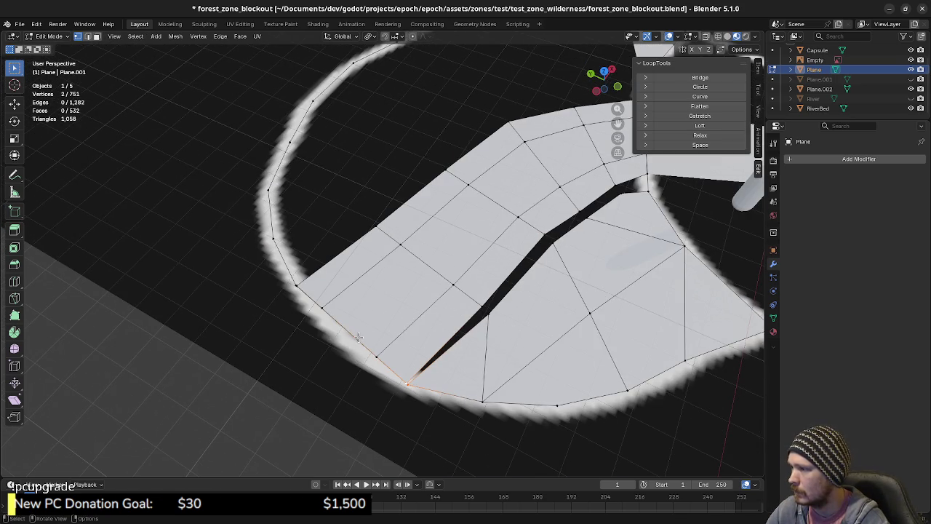
key("g")
right_click(393, 299)
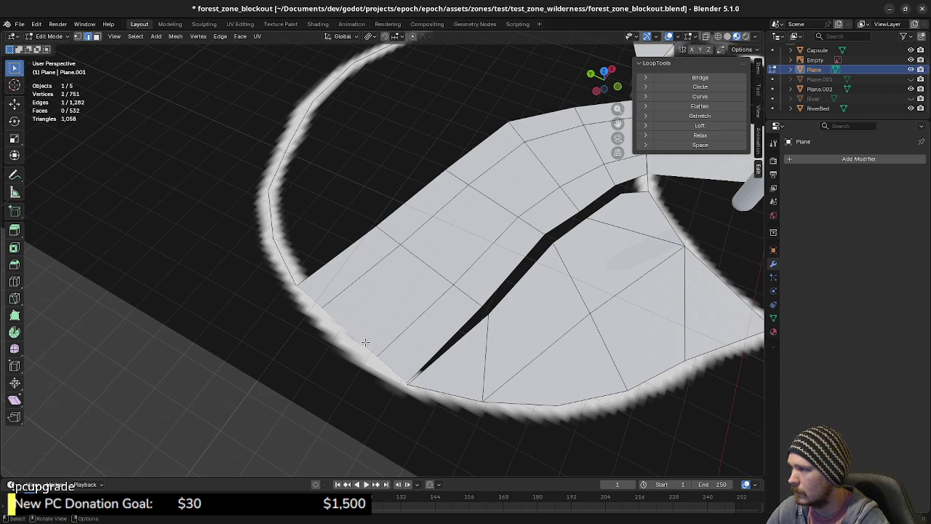
key("x")
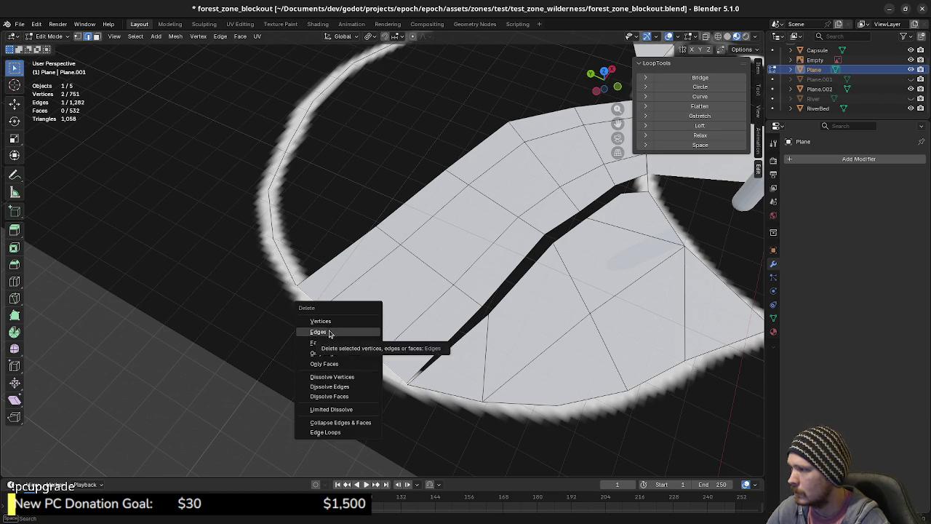
left_click(331, 332)
mouse_move(331, 331)
middle_mouse_down()
mouse_move(312, 342)
mouse_move(346, 344)
middle_mouse_up()
Step: Merge the slit's left-tip vertex with its neighbour and the upper-left corner vertex At Last
left_click(321, 347)
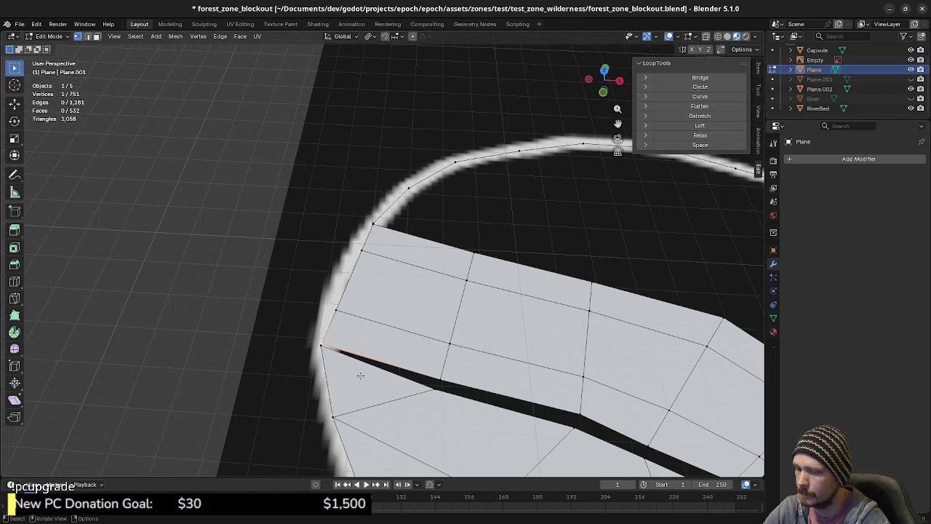
key("KP_7")
scroll(261, 300, "up", 3)
left_click(261, 301, "shift")
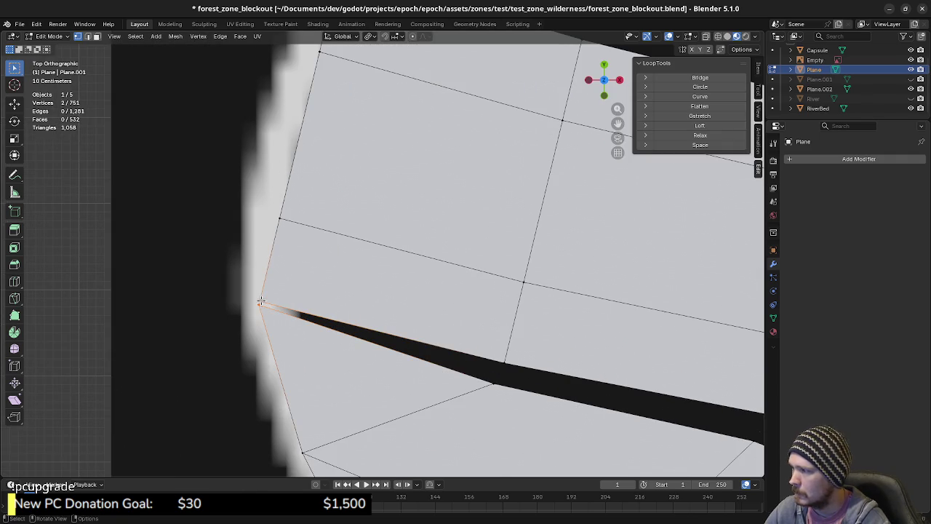
key("m")
left_click(260, 302)
middle_click_drag(352, 240, 268, 242, "shift")
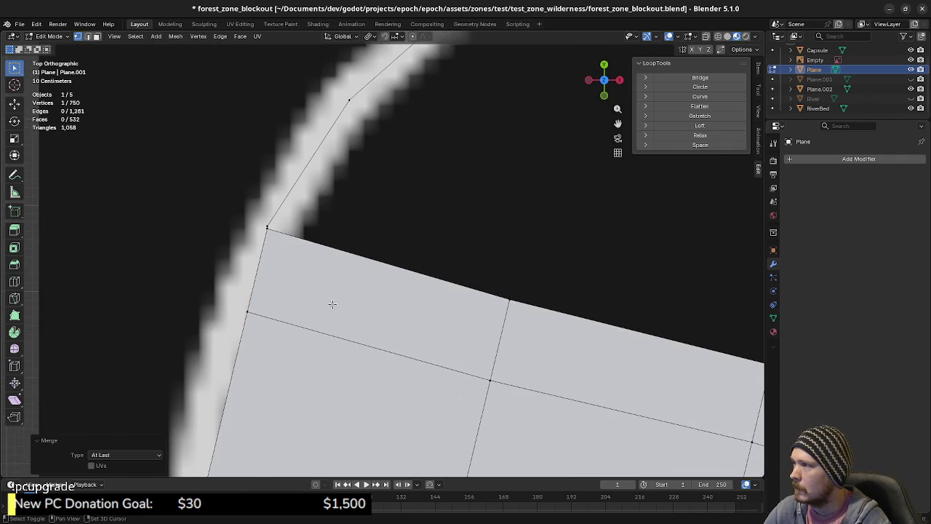
left_click(269, 240, "shift")
key("m")
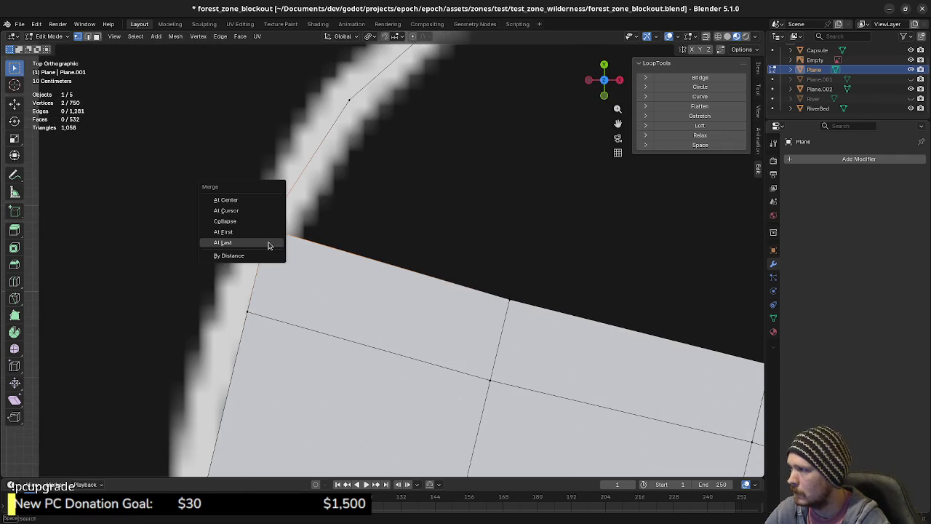
left_click(268, 242)
Step: Merge vertex pairs across the slit At Last, narrowing it
scroll(283, 270, "down", 2)
middle_click_drag(420, 328, 406, 186, "shift")
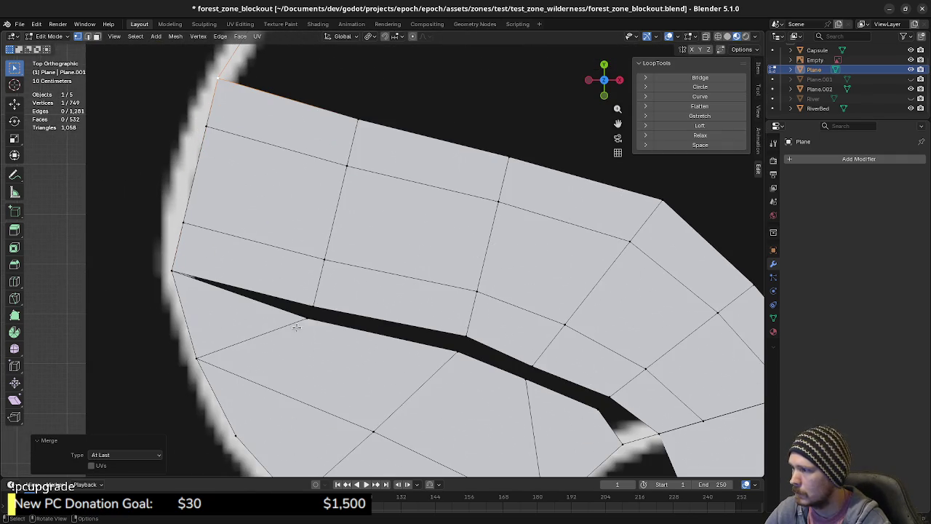
left_click(311, 309, "shift")
key("m")
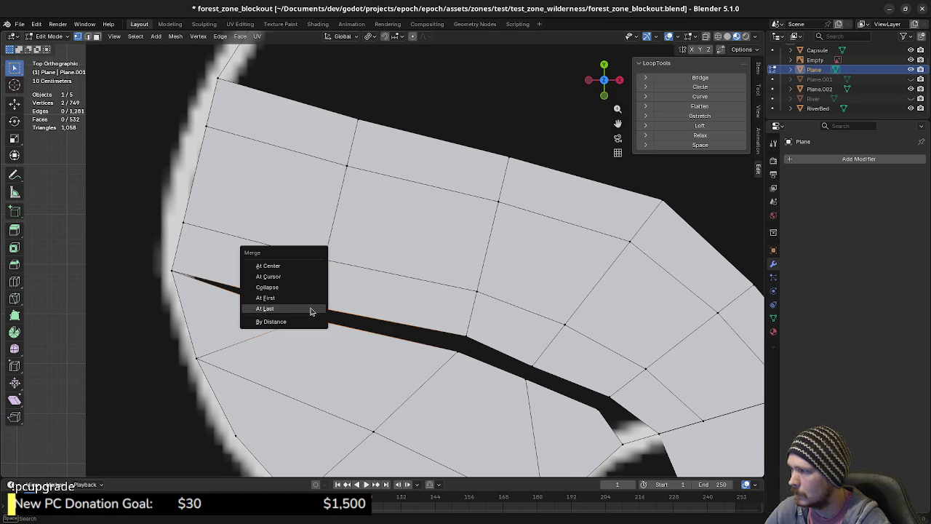
left_click(311, 308)
left_click(464, 338, "shift")
key("m")
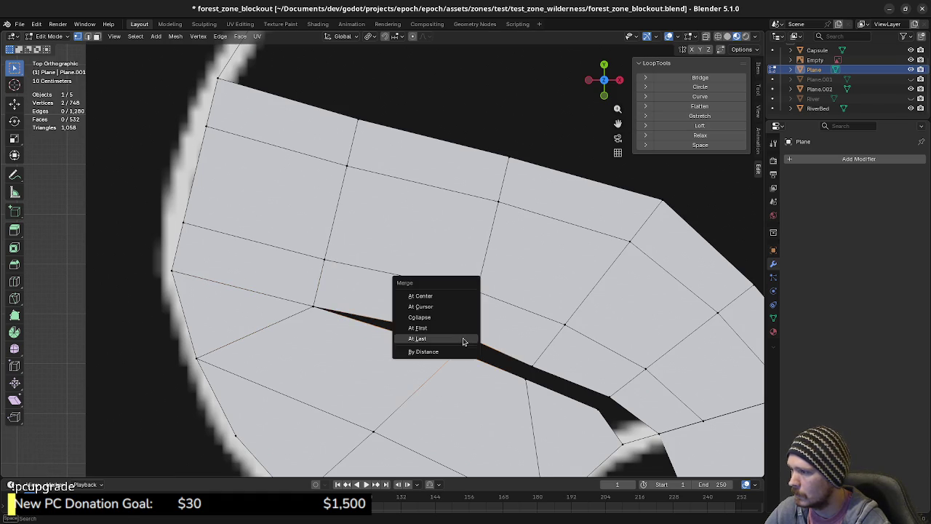
left_click(463, 339)
Step: Merge the remaining slit vertices At Last, collapsing them into one
middle_click_drag(461, 342, 343, 293, "shift")
left_click(409, 318, "shift")
key("m")
left_click(408, 315)
left_click(494, 349, "shift")
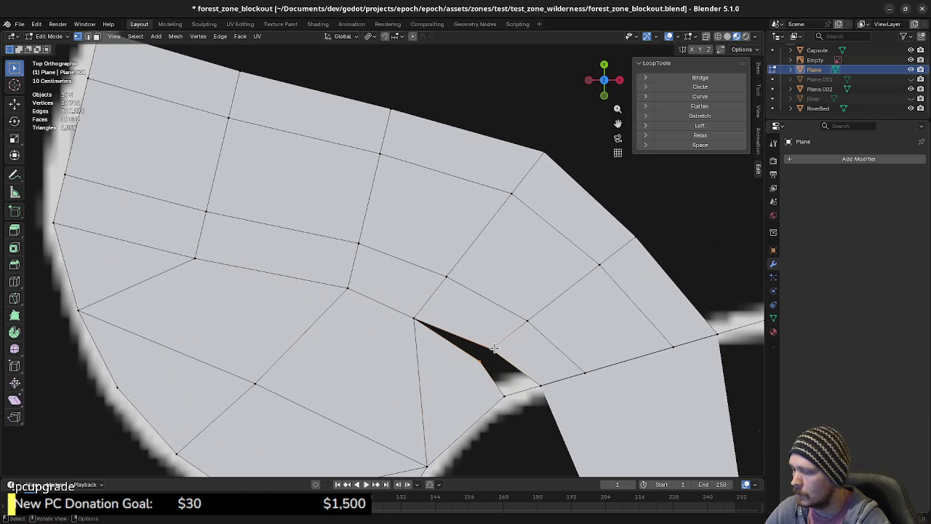
key("m")
left_click(495, 350)
Step: Fill the leftover gap at the river junction with a triangle face
middle_click_drag(501, 371, 451, 336, "shift")
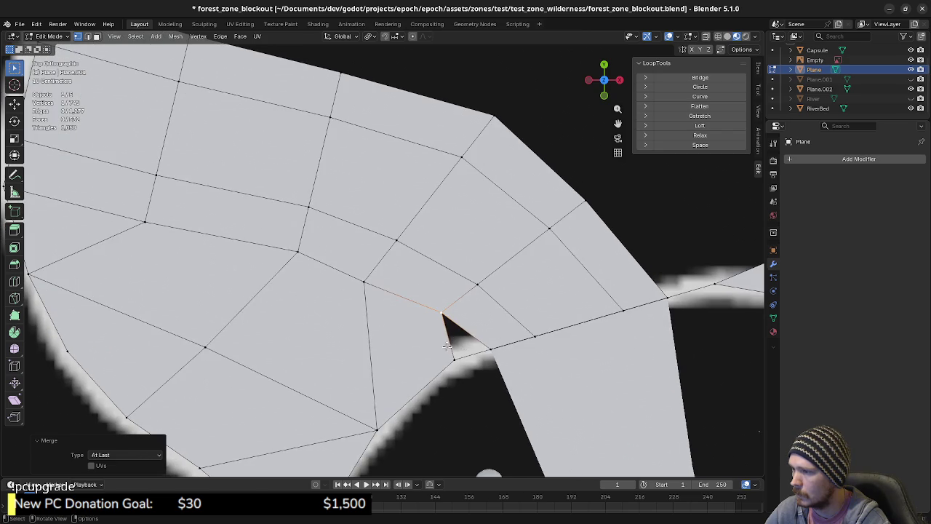
left_click(458, 331)
key("f")
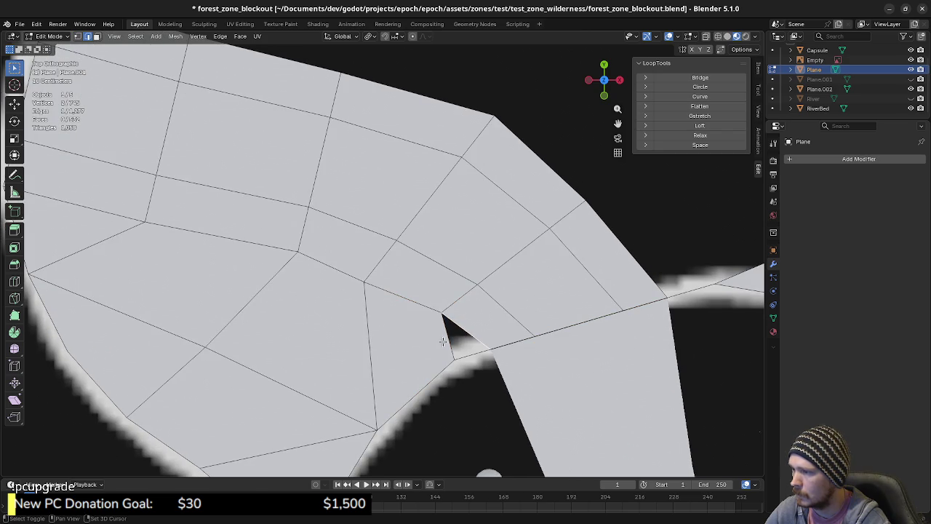
middle_click_drag(471, 337, 536, 332)
key("KP_7")
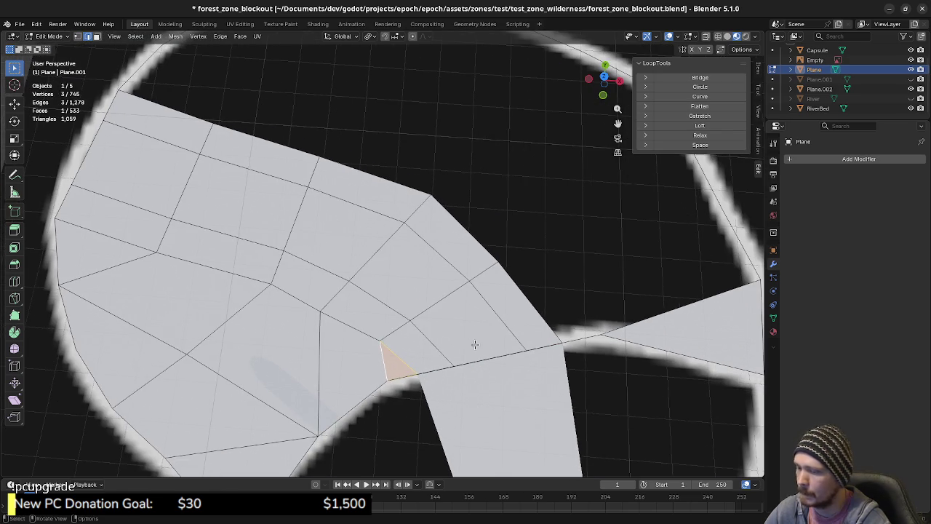
scroll(474, 344, "up", 2)
scroll(386, 323, "down", 4)
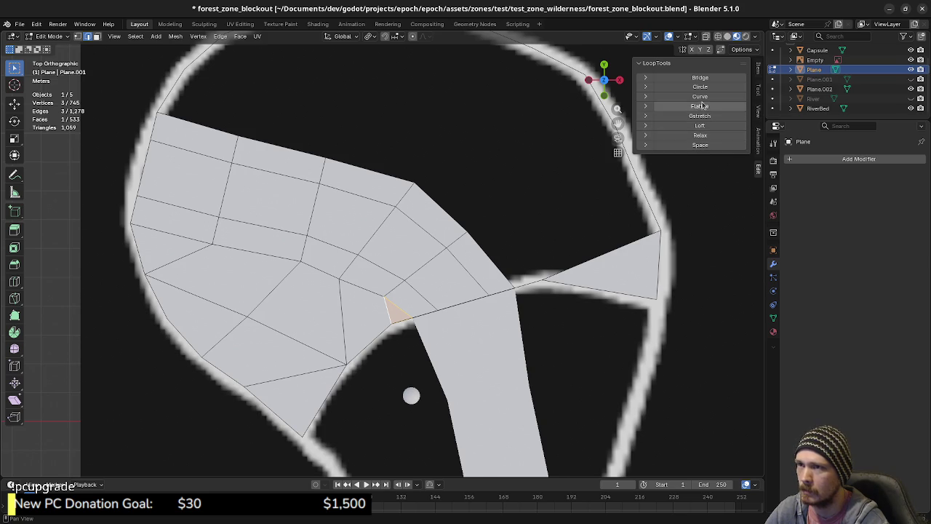
Step: Hide the sidebar and delete the lower-left edge with its faces, opening a hole
key("n")
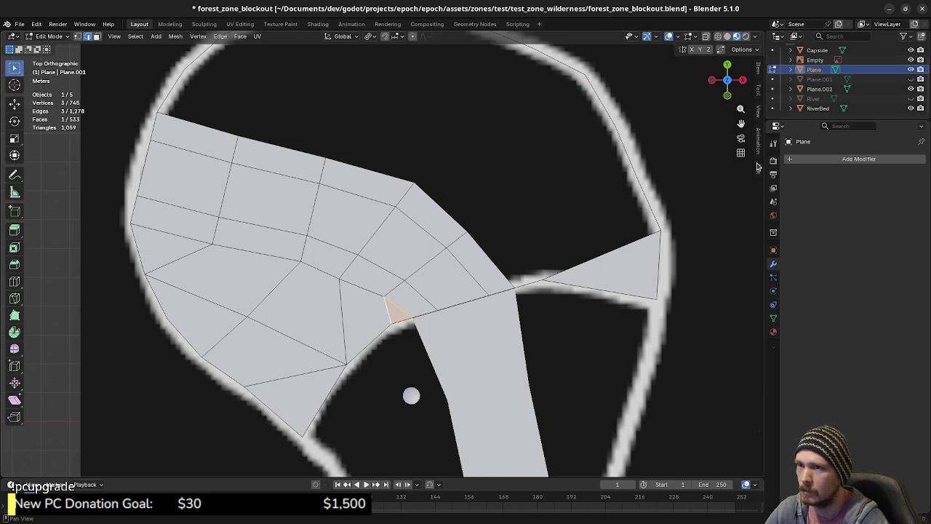
key("k")
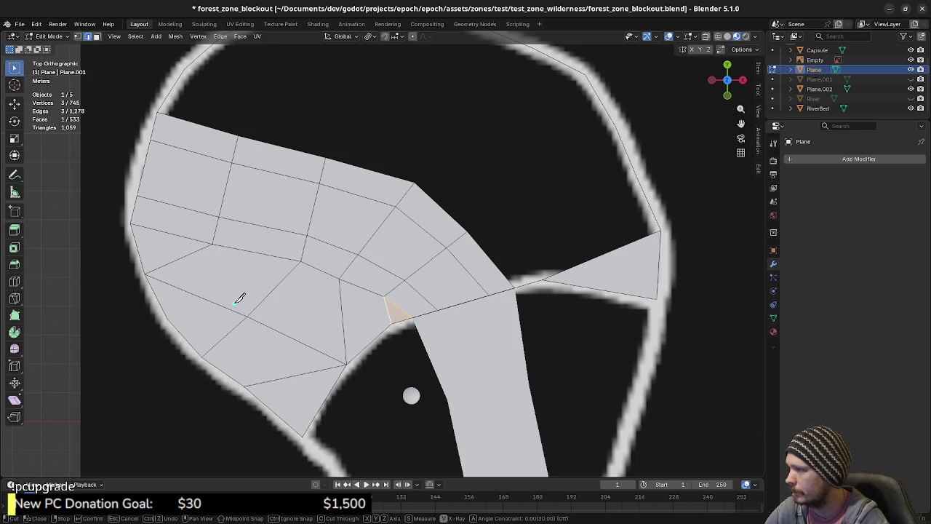
key("Escape")
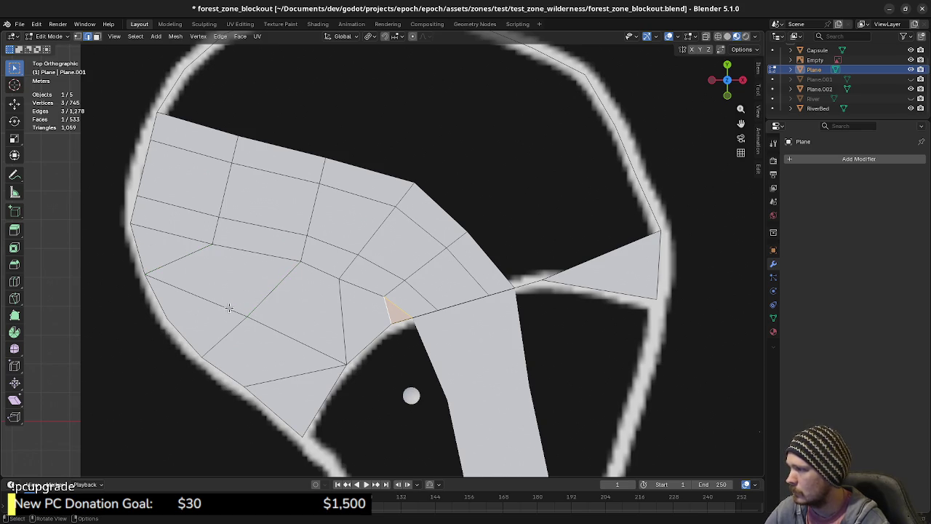
left_click(241, 315)
key("1")
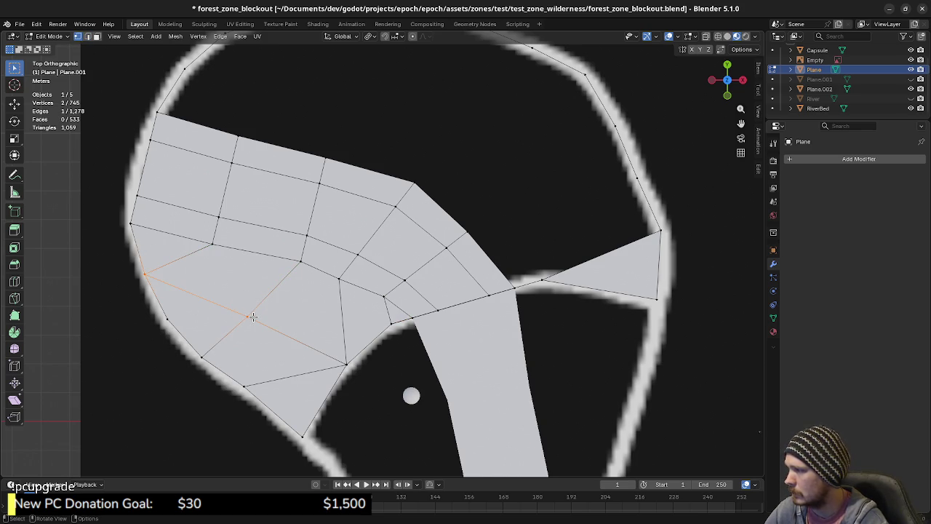
key("x")
left_click(248, 304)
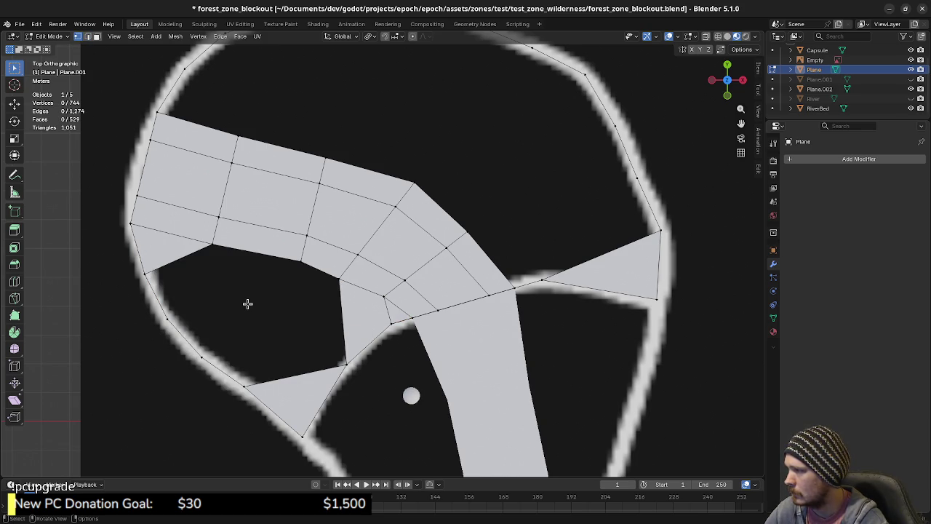
Step: Delete the lower triangle's top edge, the vertical edge and the left triangle's edge
key("2")
left_click(288, 376)
key("x")
left_click(272, 393)
left_click(341, 329)
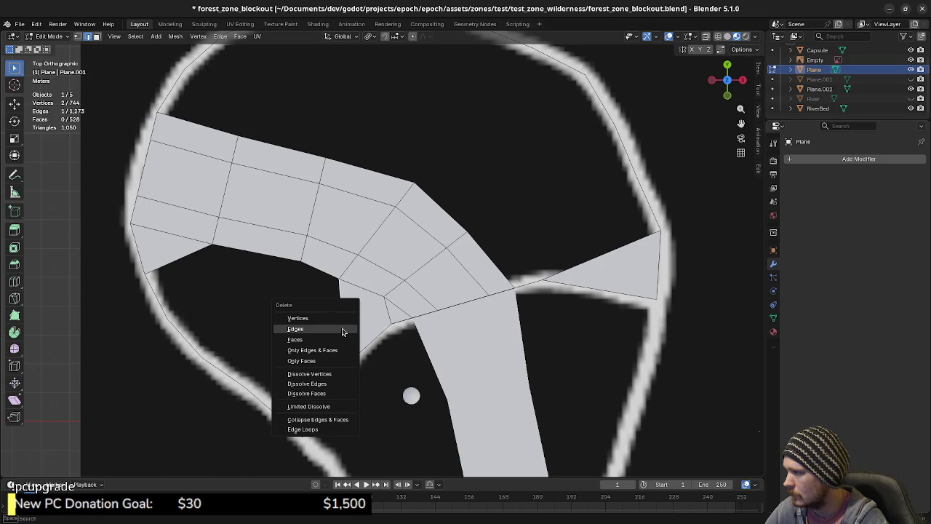
left_click(343, 331)
left_click(182, 260)
key("x")
left_click(183, 260)
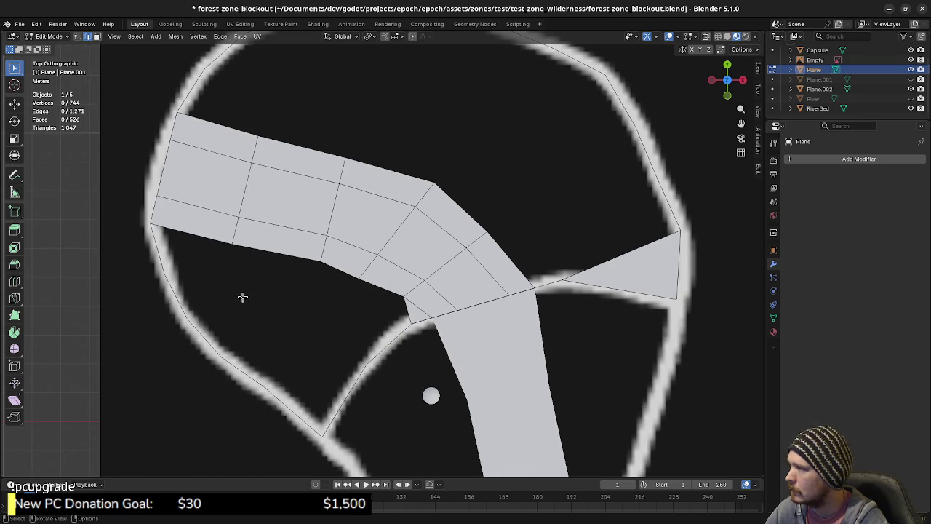
Step: Fill three left-corner vertices with a triangle face, then undo it
left_click(160, 247)
left_click(176, 235, "shift")
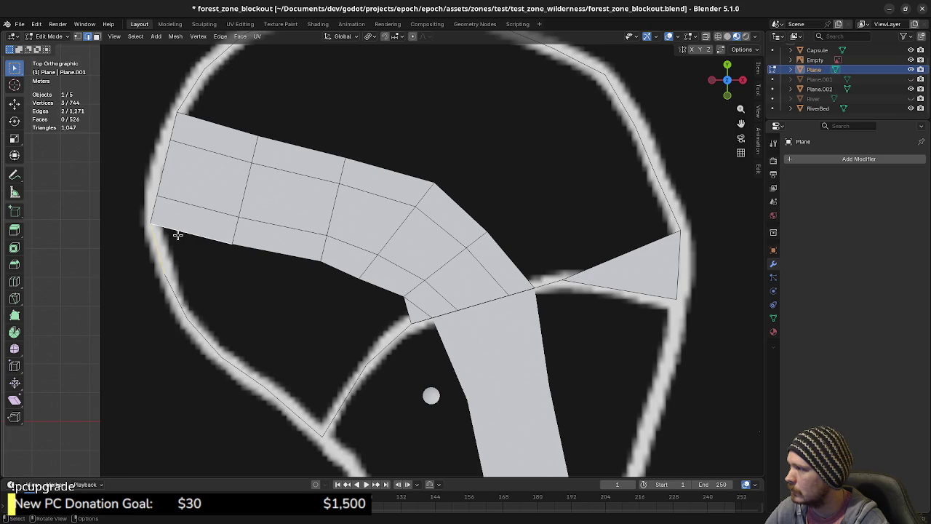
key("f")
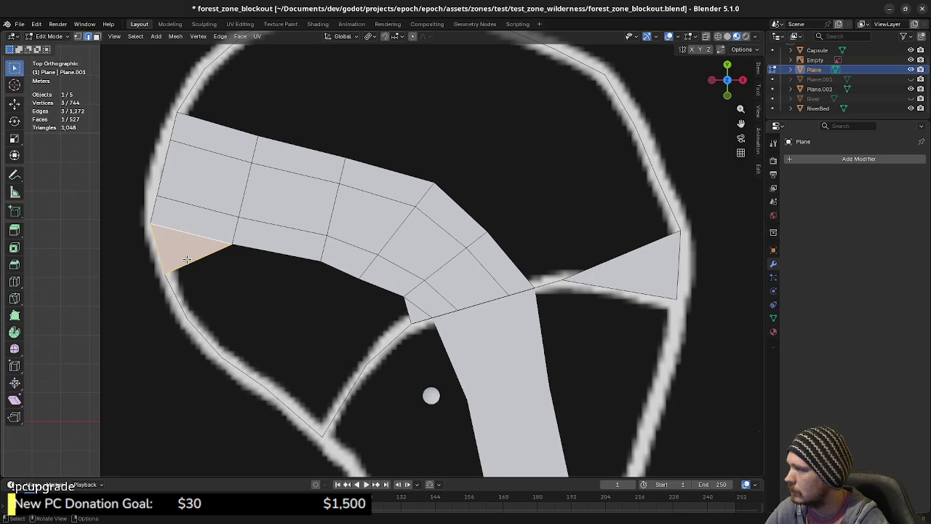
key("ctrl+z")
Step: Extrude vertices from the left corner down the RiverBed outline to the hole's bottom point
key("1")
left_click(154, 226)
key("e")
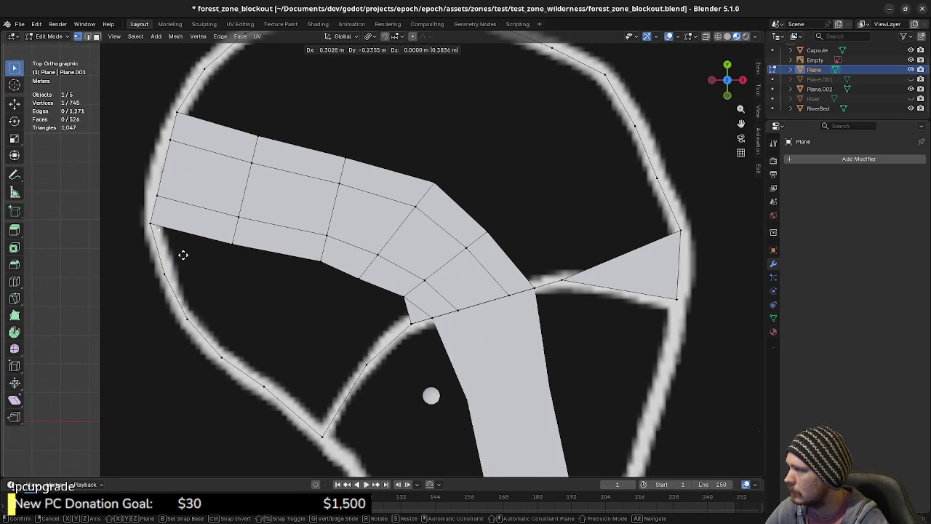
left_click(188, 260)
key("e")
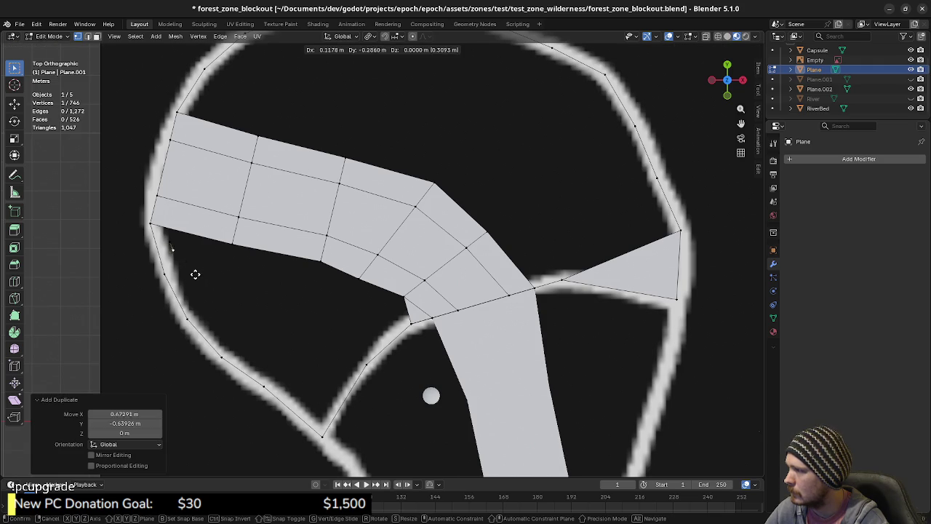
left_click(200, 289)
key("e")
left_click(223, 327)
key("e")
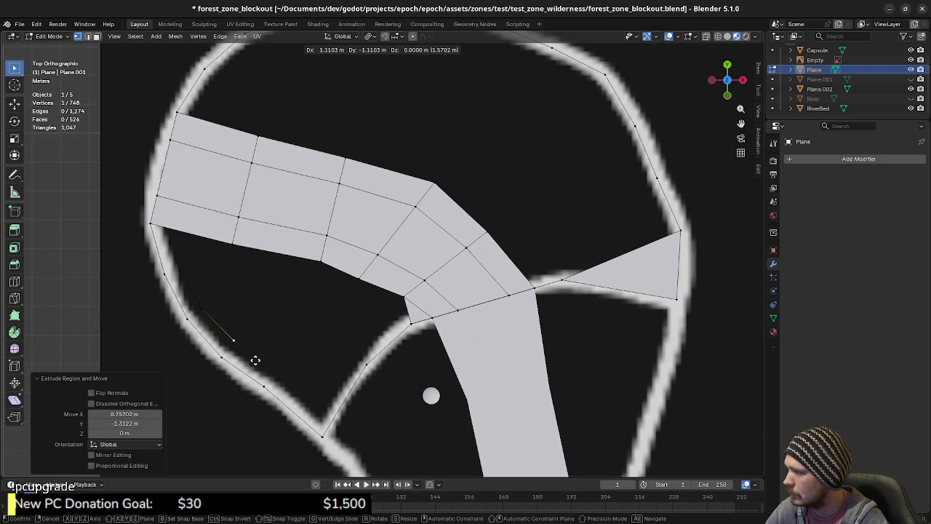
left_click(255, 363)
key("e")
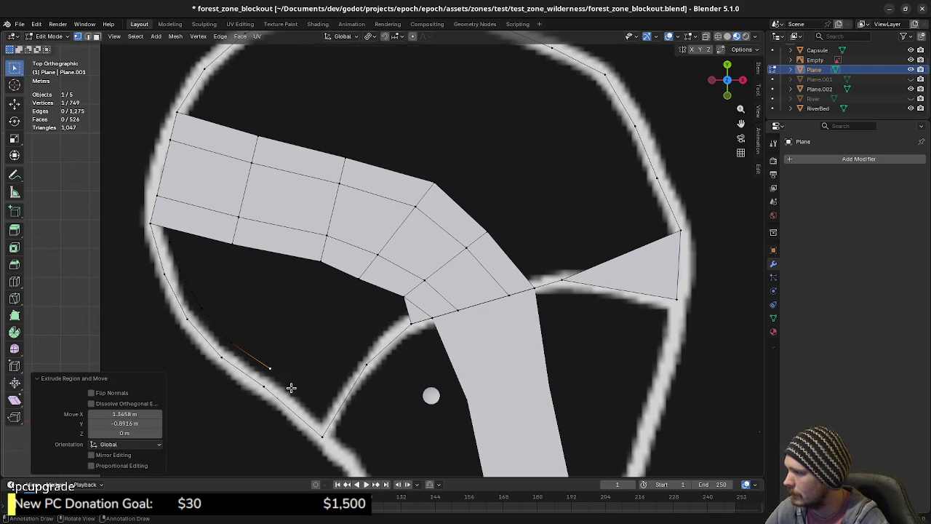
left_click(292, 385)
key("e")
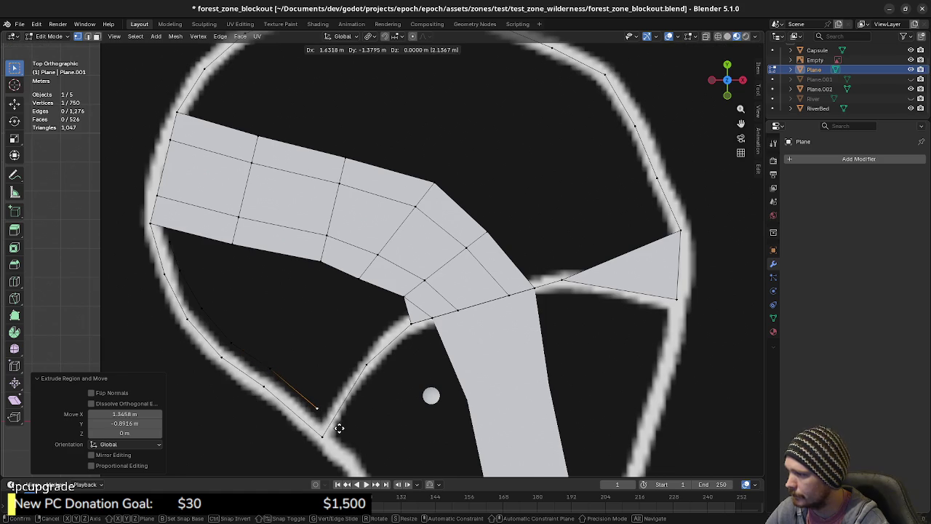
left_click(340, 427)
Step: Extrude vertices up the river bank and back along the top edge to the chain start
key("e")
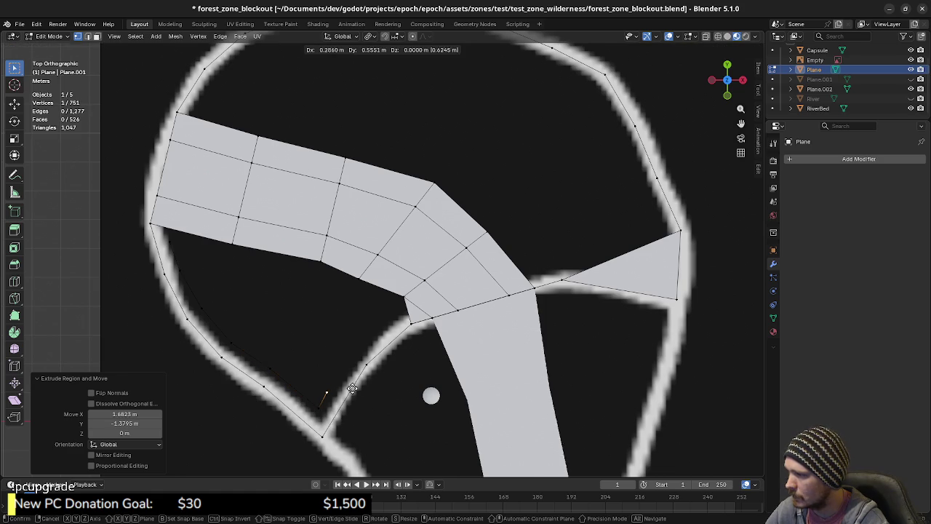
left_click(371, 363)
key("e")
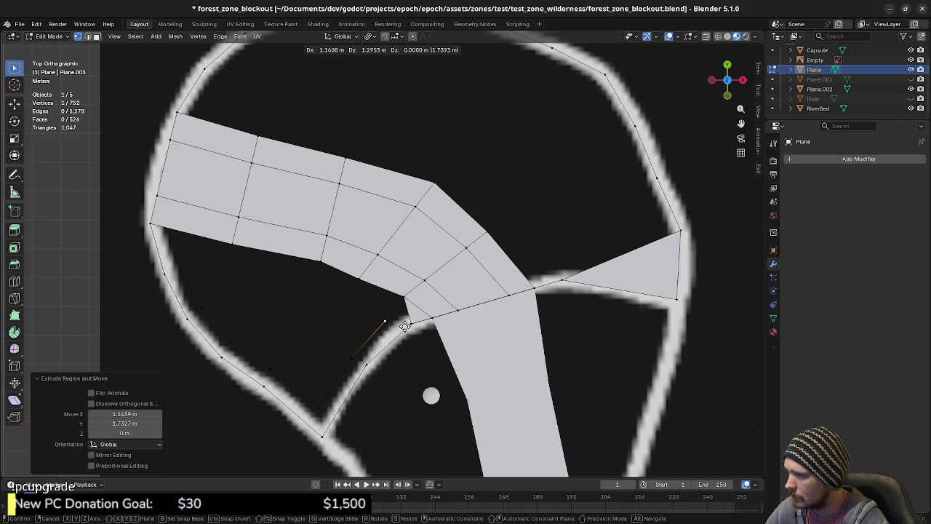
left_click(411, 323)
key("e")
left_click(368, 301)
key("e")
left_click(314, 278)
key("e")
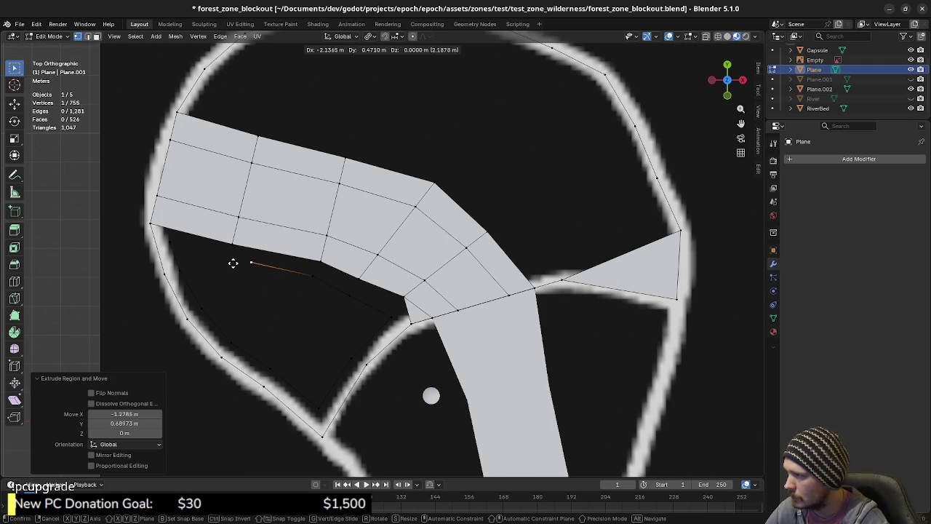
left_click(208, 260)
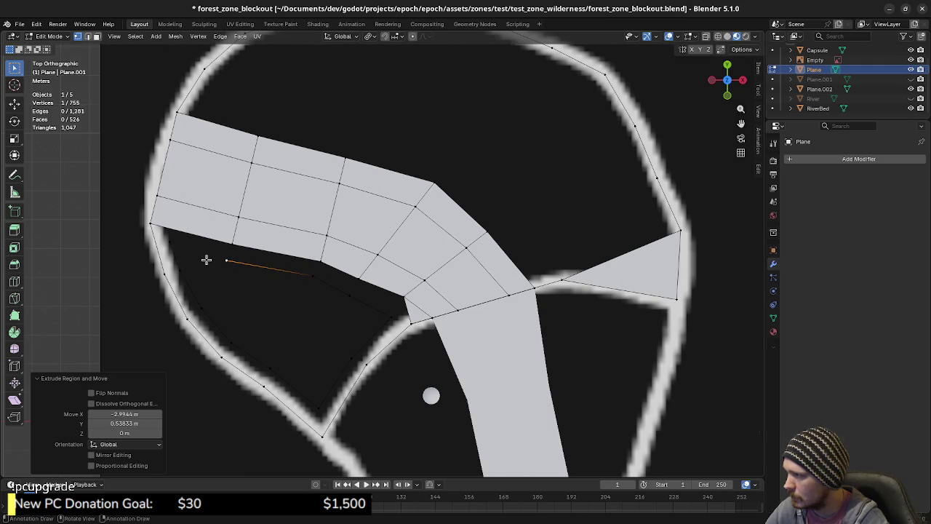
left_click(218, 261, "shift")
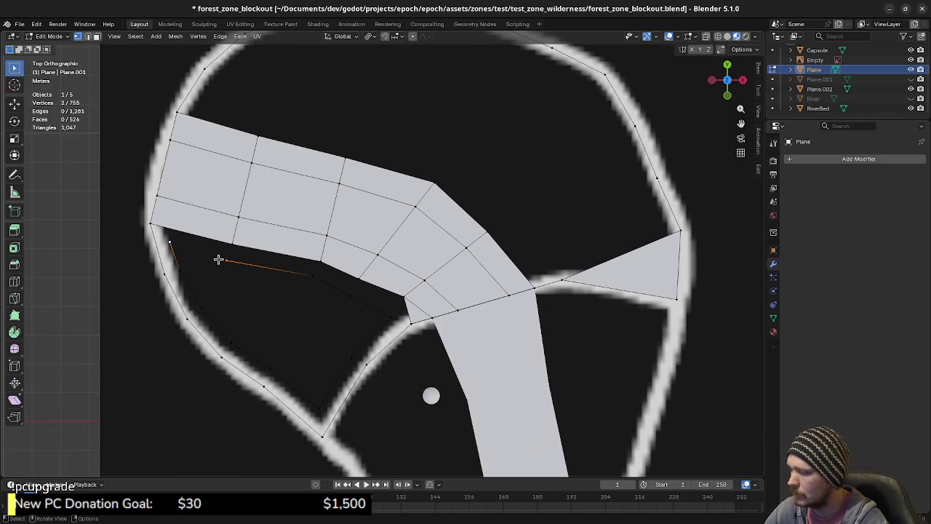
Step: Join the vertex chain's two ends with an edge and select chain vertices
key("j")
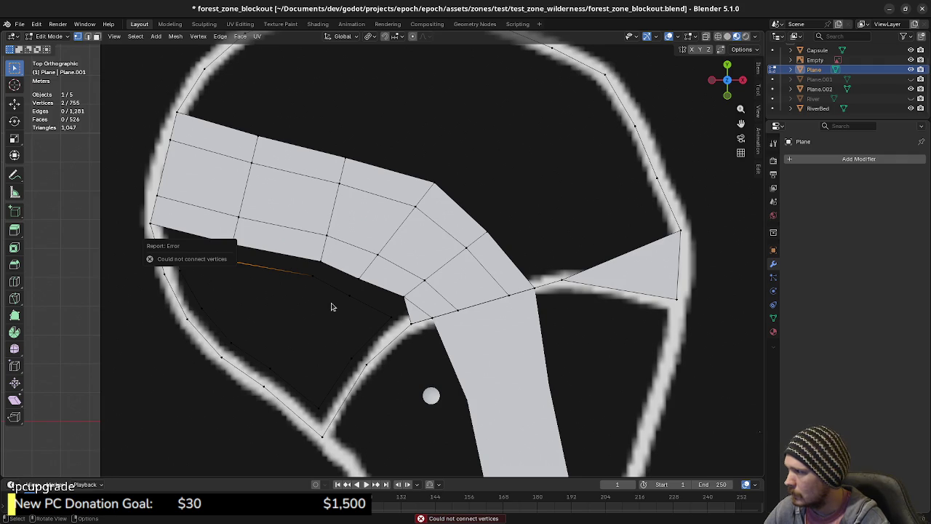
key("f")
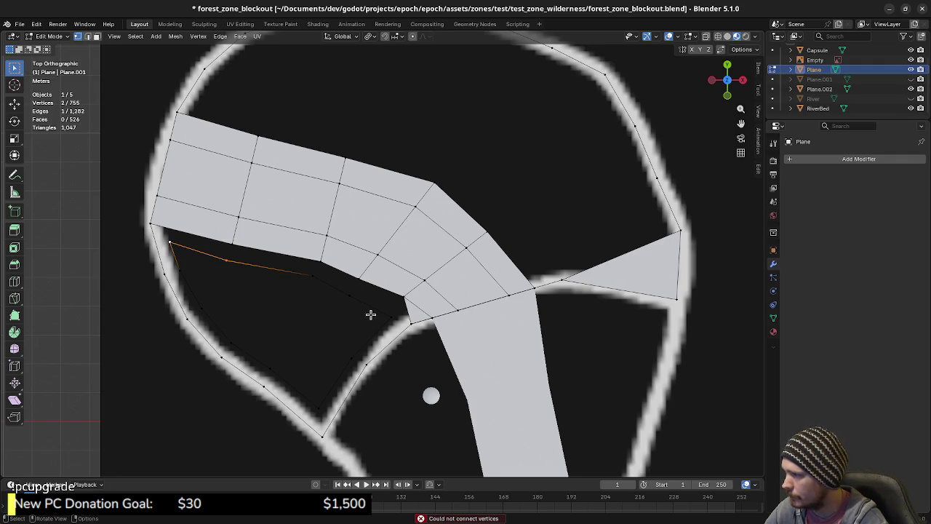
left_click(390, 317)
left_click(327, 401)
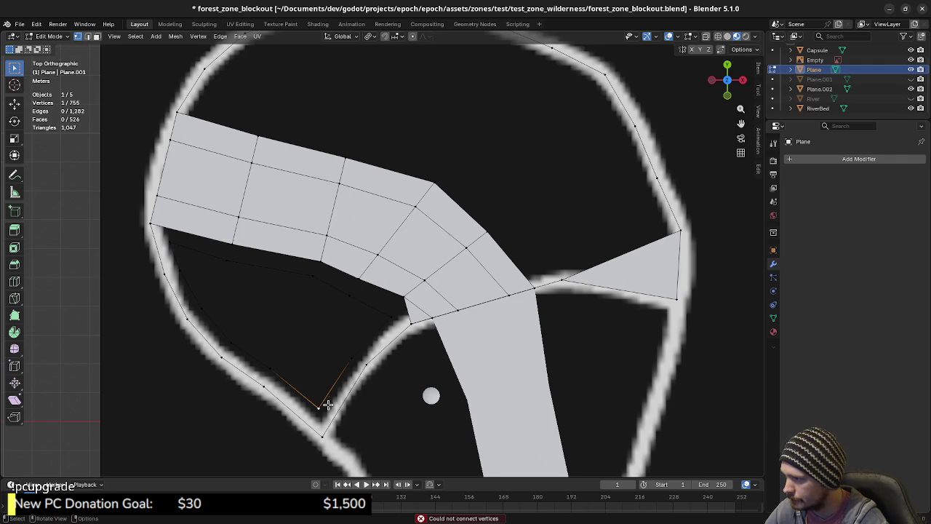
left_click(273, 373)
left_click(349, 355)
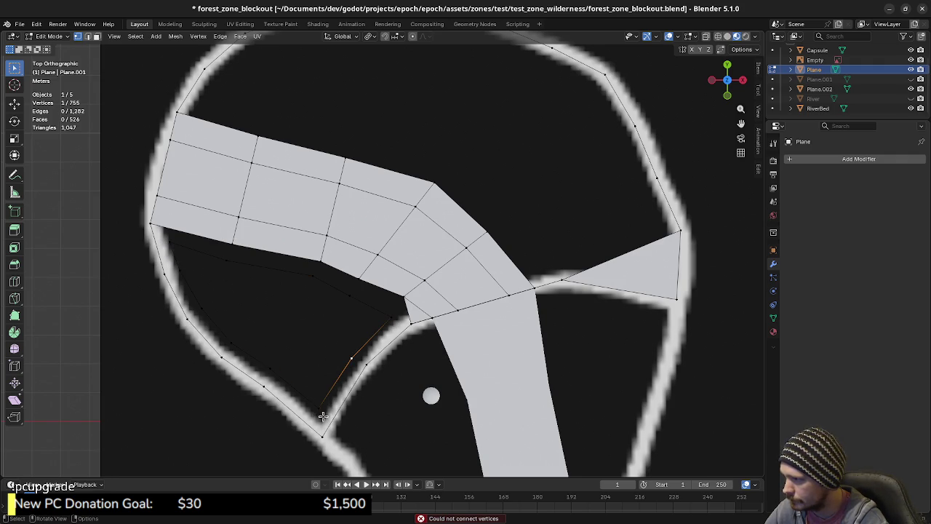
Step: Fill the left gap and the strips along the top edge with faces
key("2")
left_click(170, 261)
left_click(157, 251, "shift")
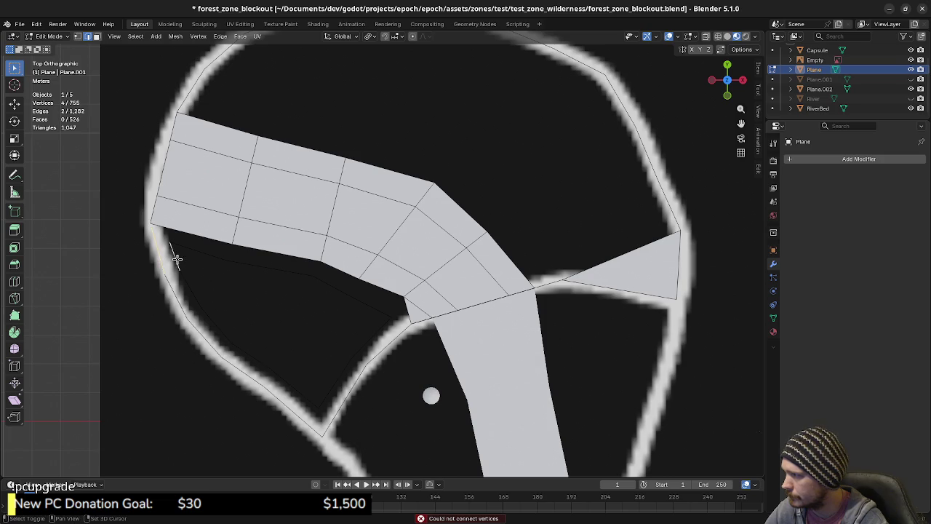
key("f")
left_click(245, 256)
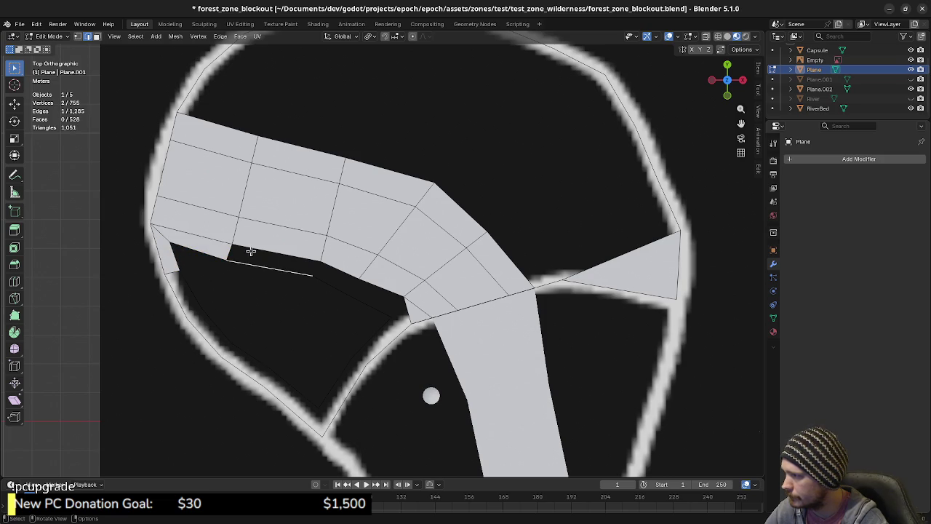
left_click(274, 253, "shift")
key("f")
left_click(324, 281)
key("f")
left_click(382, 293)
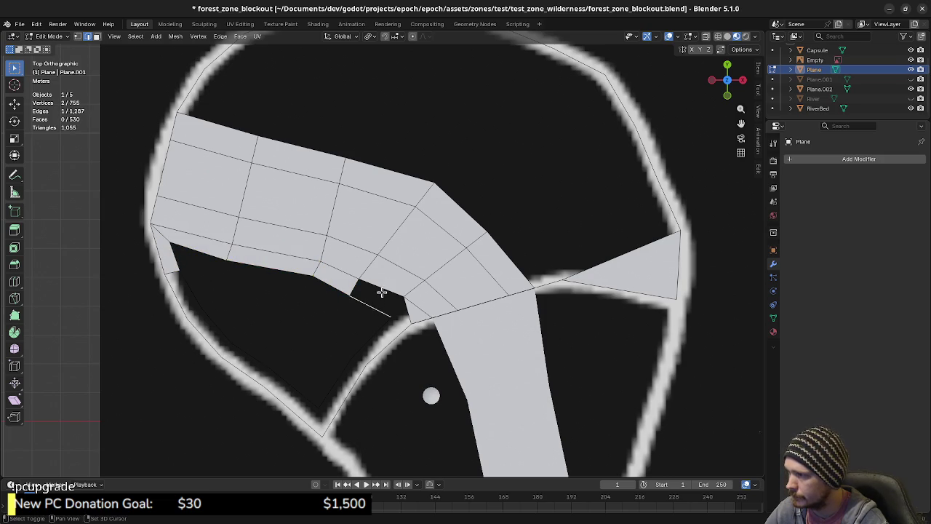
key("f")
Step: Fill the gaps along the river side and lower-left outline with faces
left_click(362, 353)
left_click(399, 312, "shift")
key("f")
left_click(336, 382)
key("f")
left_click(296, 405)
key("f")
left_click(249, 357)
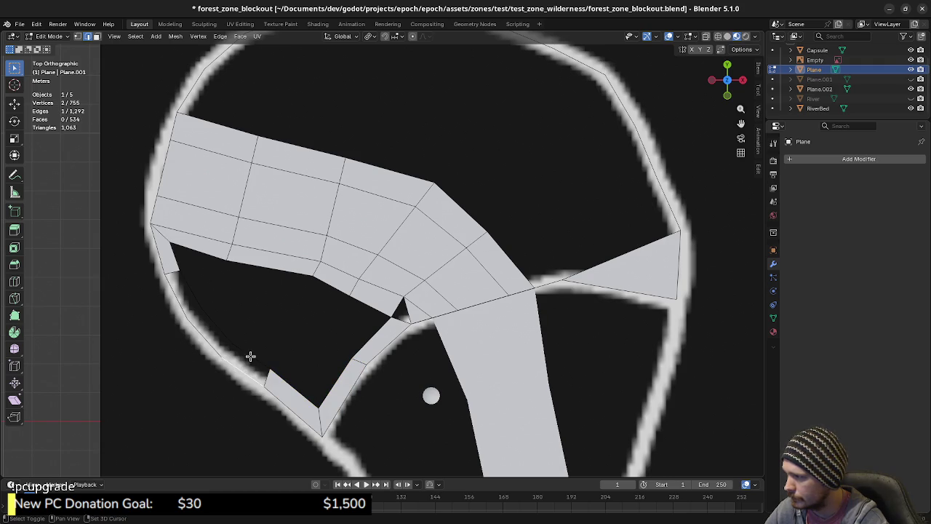
key("f")
left_click(215, 327)
key("f")
left_click(192, 292)
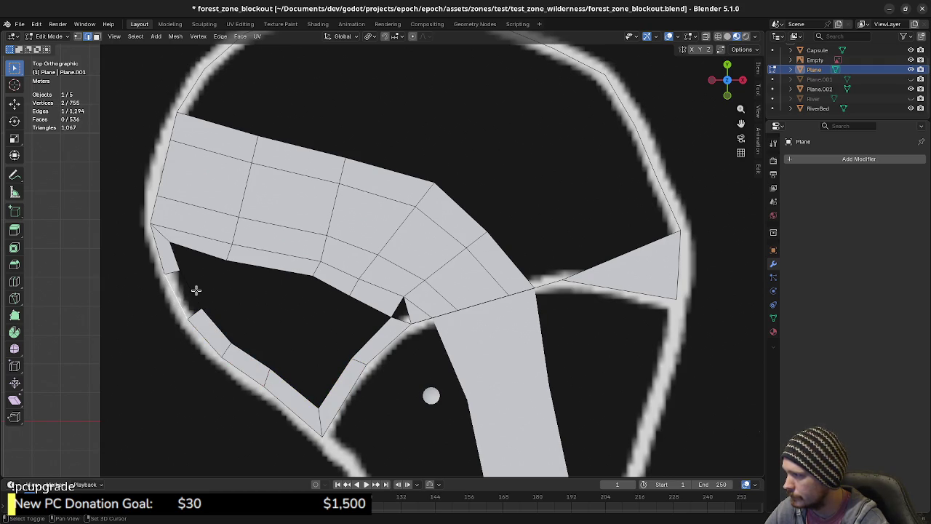
Step: Delete the misshapen face and fill the small gap beside the river with a quad
key("f")
key("x")
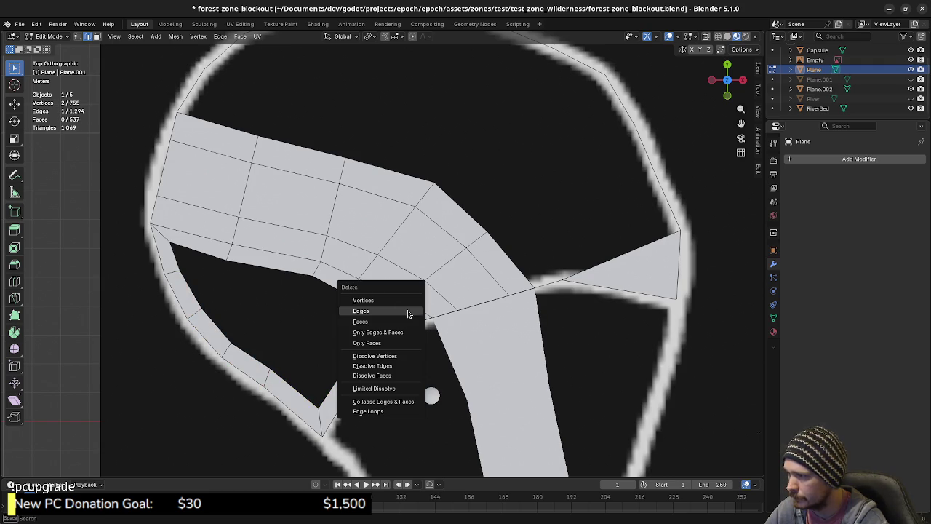
left_click(375, 312)
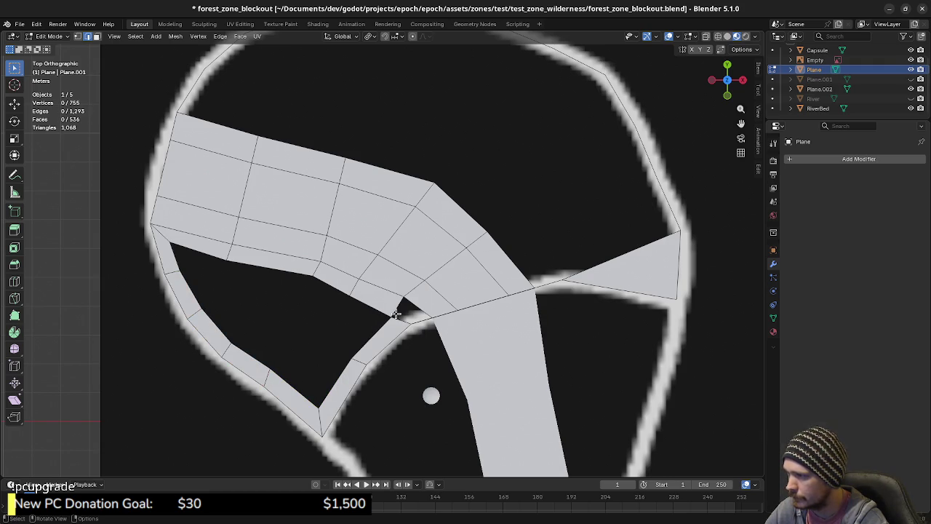
left_click(396, 314, "alt")
key("f")
mouse_move(395, 314)
middle_mouse_down()
mouse_move(421, 336)
mouse_move(431, 366)
middle_mouse_up()
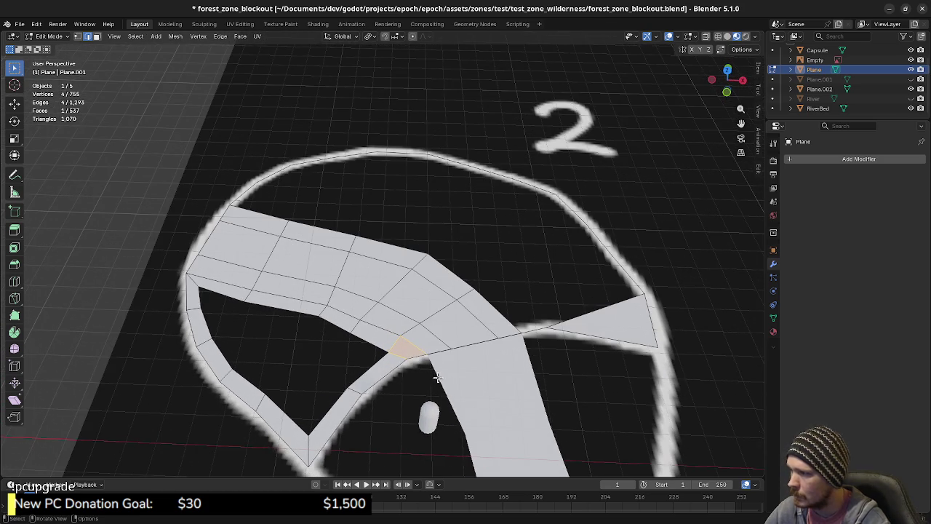
Step: Select the lower-left hole's rim, try Face > Grid Fill, and return to top view
left_click(363, 348, "alt")
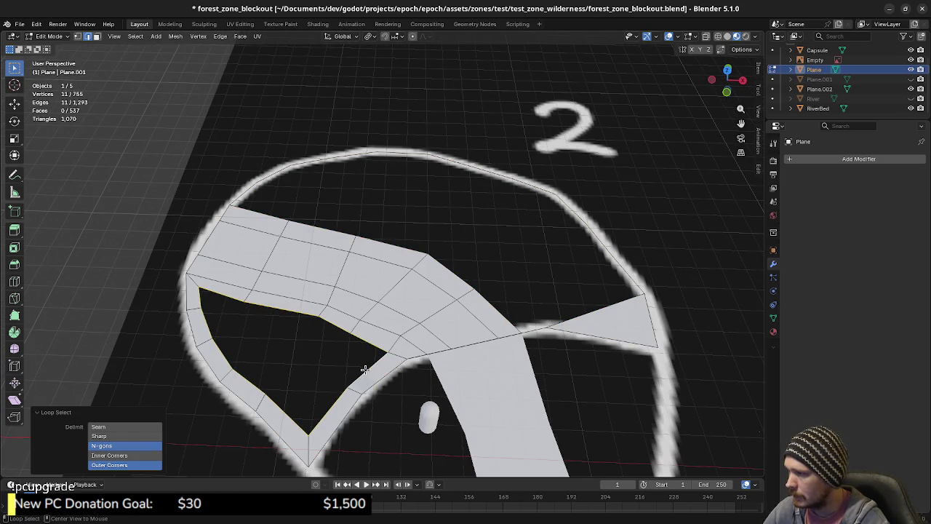
middle_click_drag(364, 348, 399, 310)
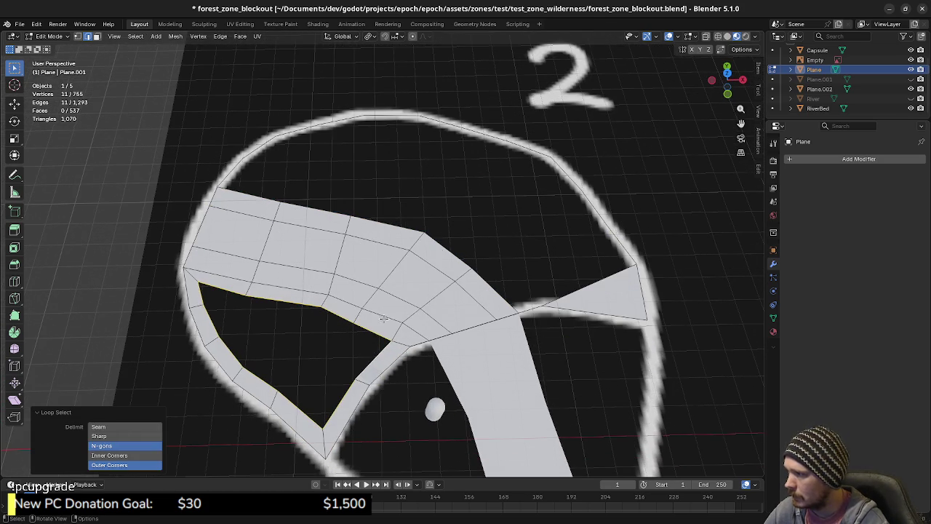
left_click(241, 38)
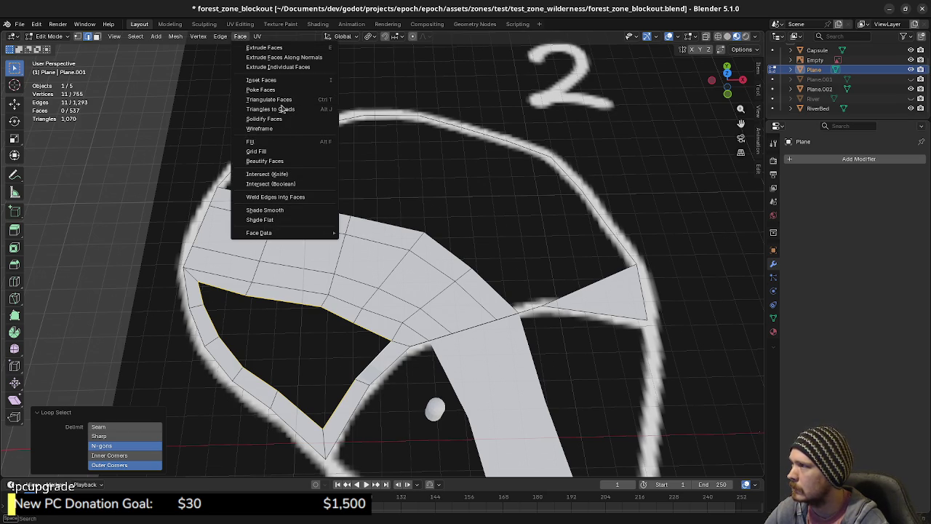
left_click(278, 150)
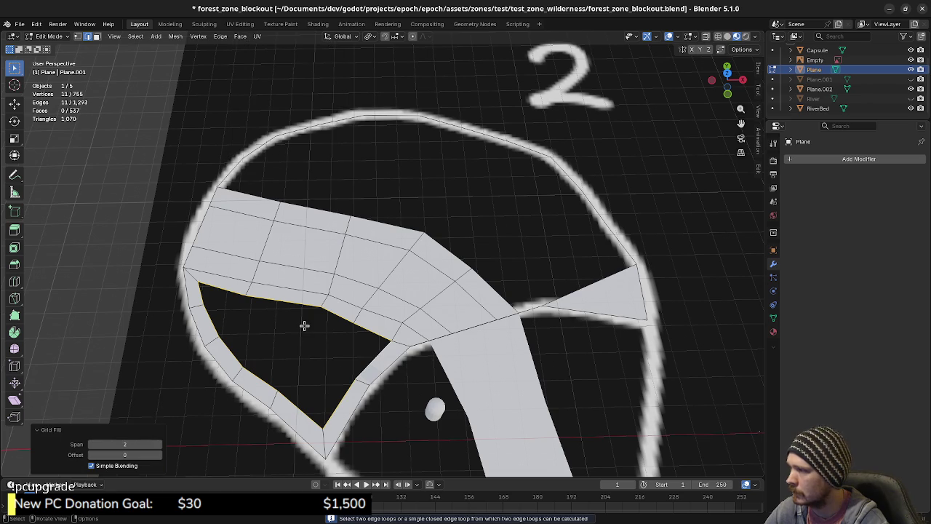
middle_click_drag(276, 326, 303, 332, "shift")
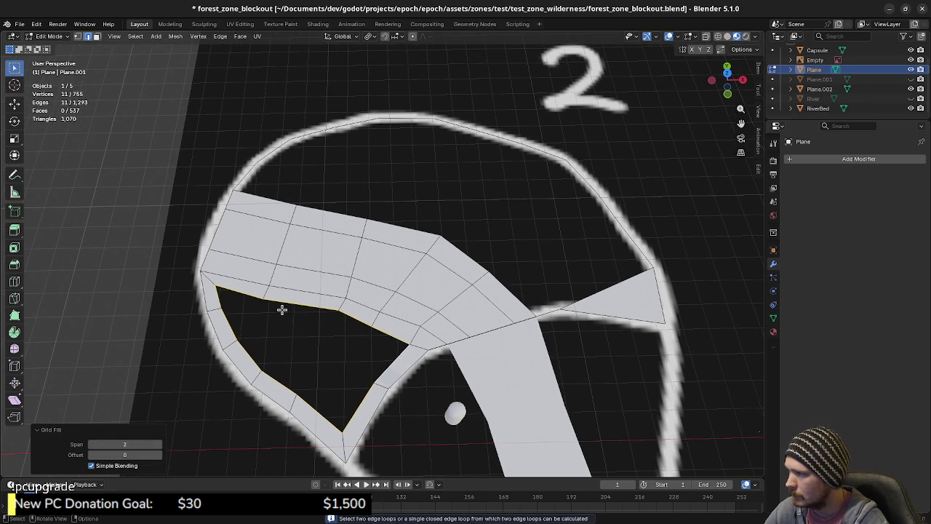
key("KP_7")
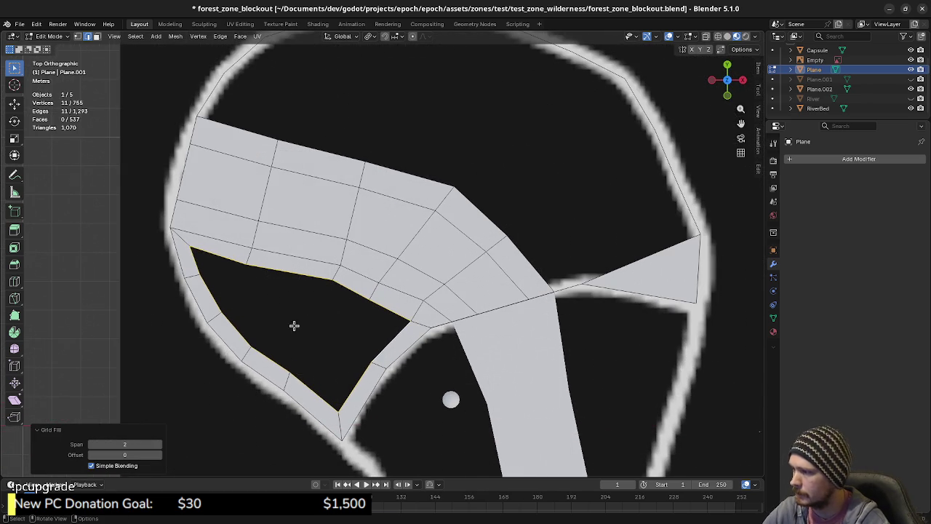
middle_click_drag(313, 366, 354, 379, "shift")
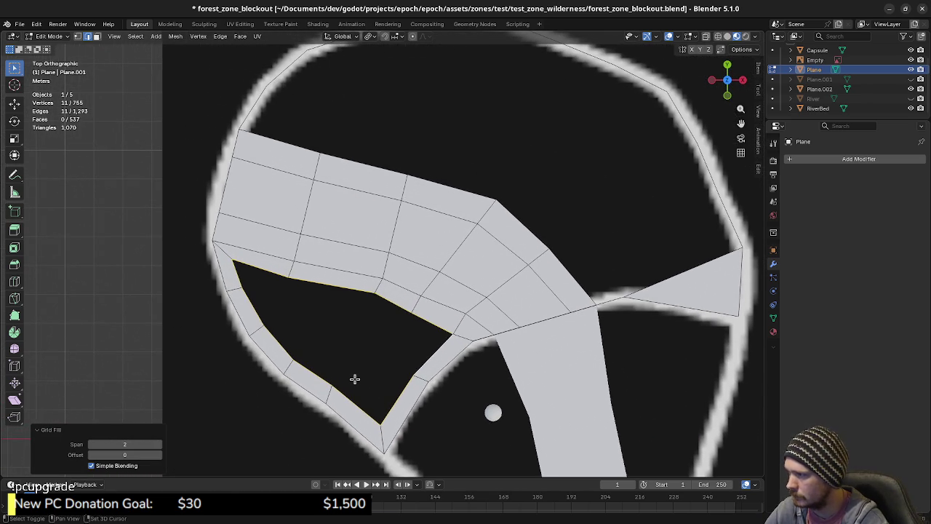
Step: Move a vertex on the hole's edge leftward, then check nearby rim vertices and clear the selection
left_click(286, 282)
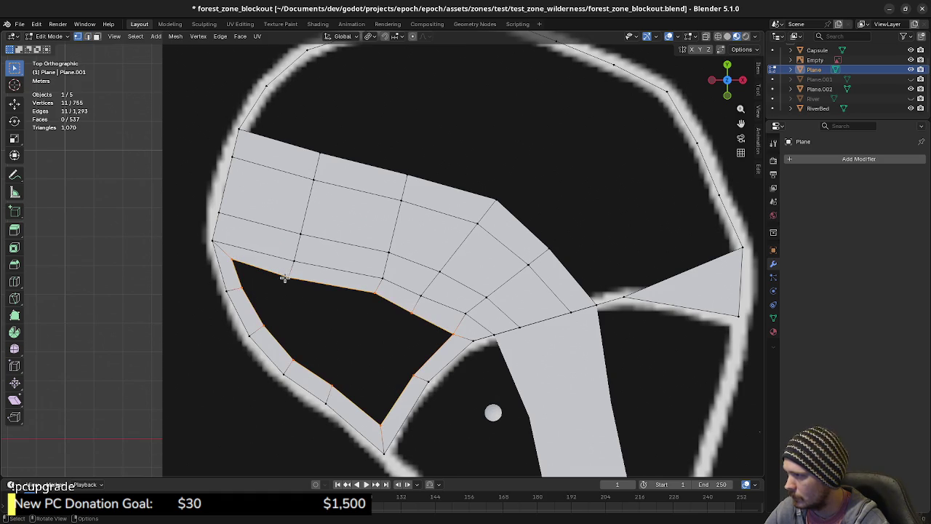
key("g")
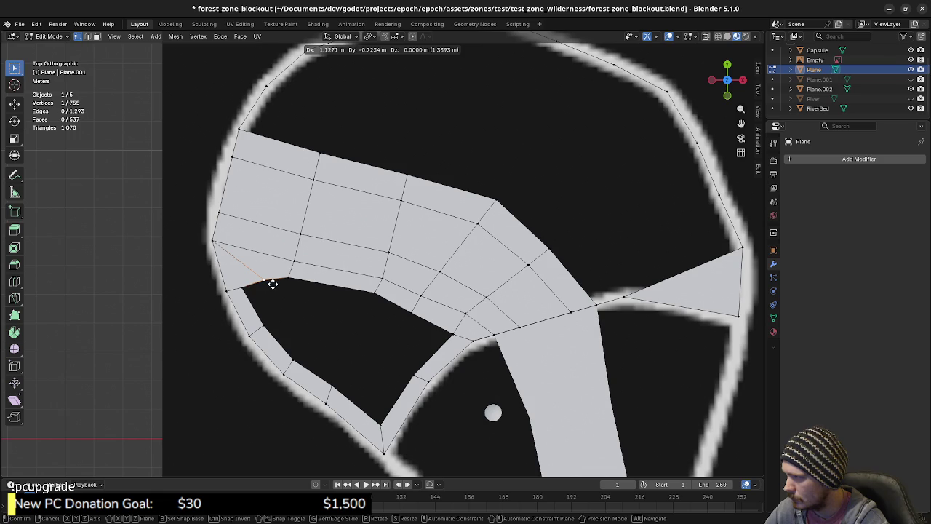
left_click(273, 283)
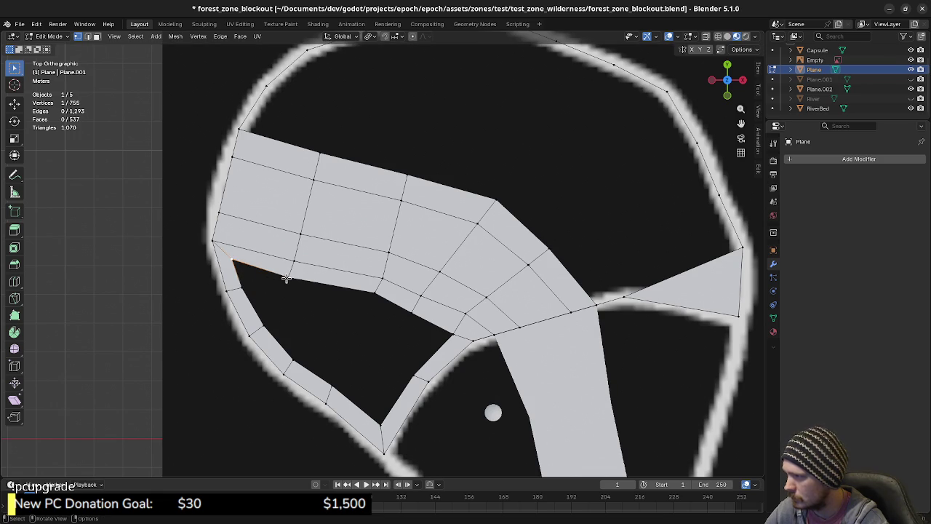
left_click(292, 280)
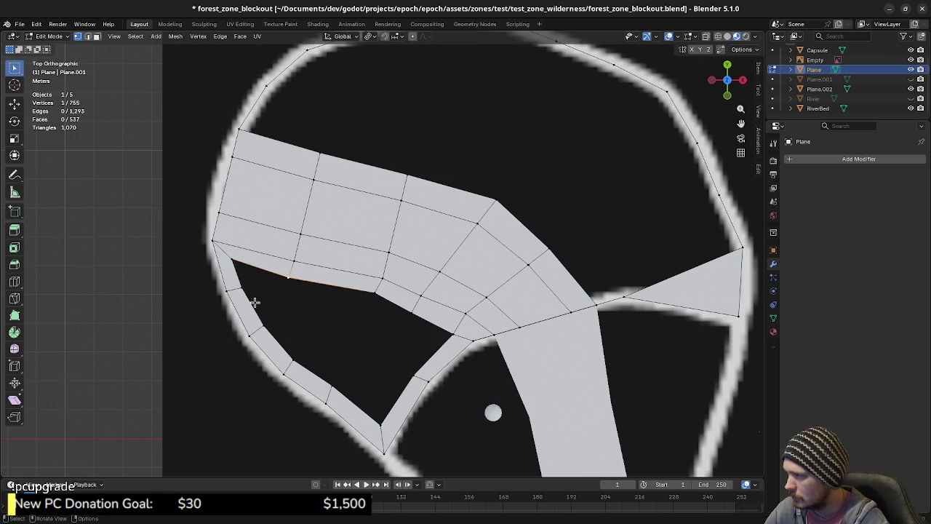
left_click(245, 286)
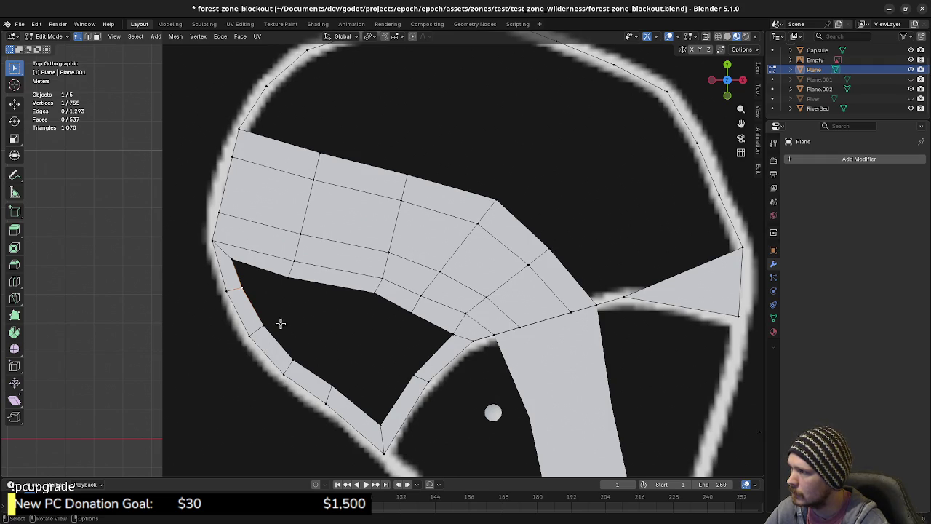
key("a")
key("alt+a")
Step: Loop-cut the strip beside the hole, slide the new edge toward the corner, and select the hole's loop
key("ctrl+r")
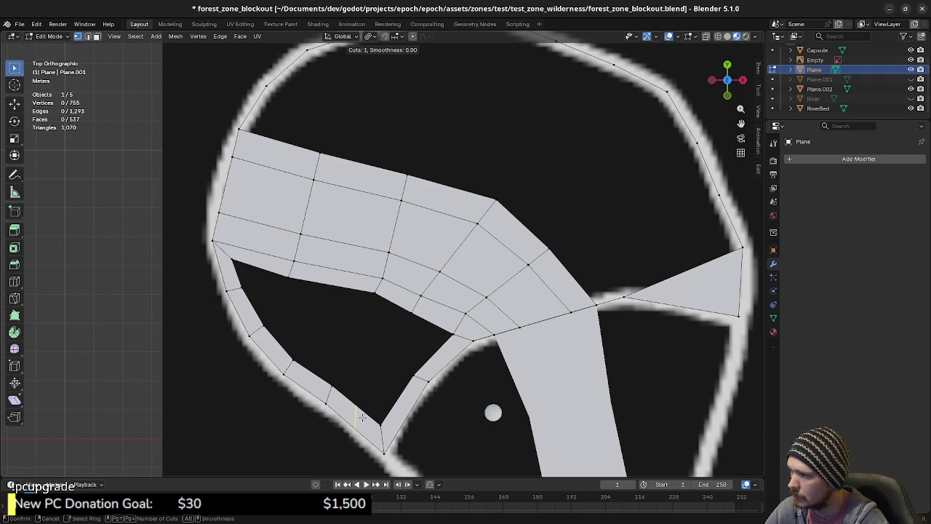
left_click(408, 406)
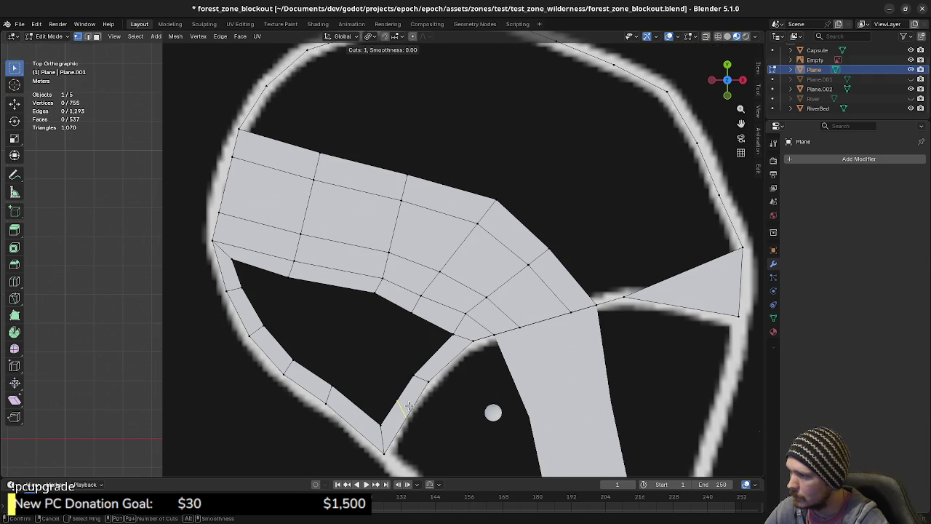
right_click(408, 407)
key("g")
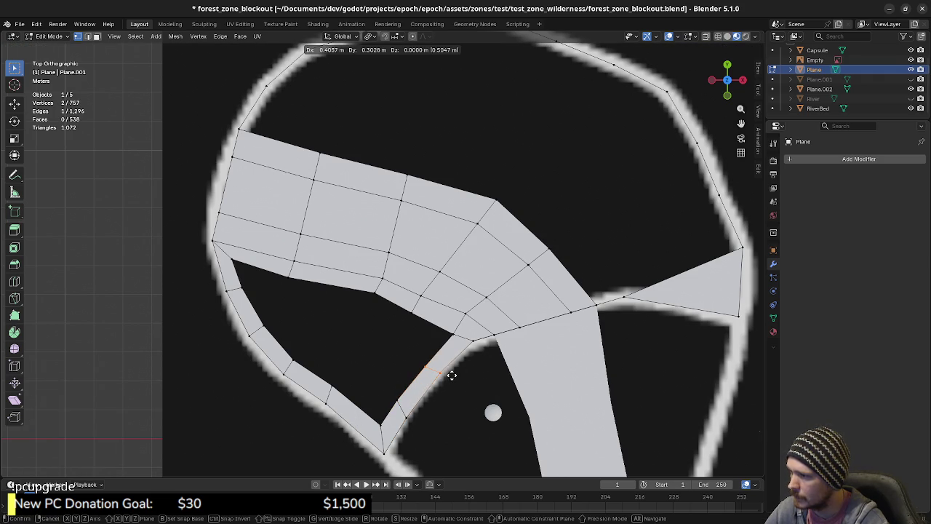
left_click(452, 371)
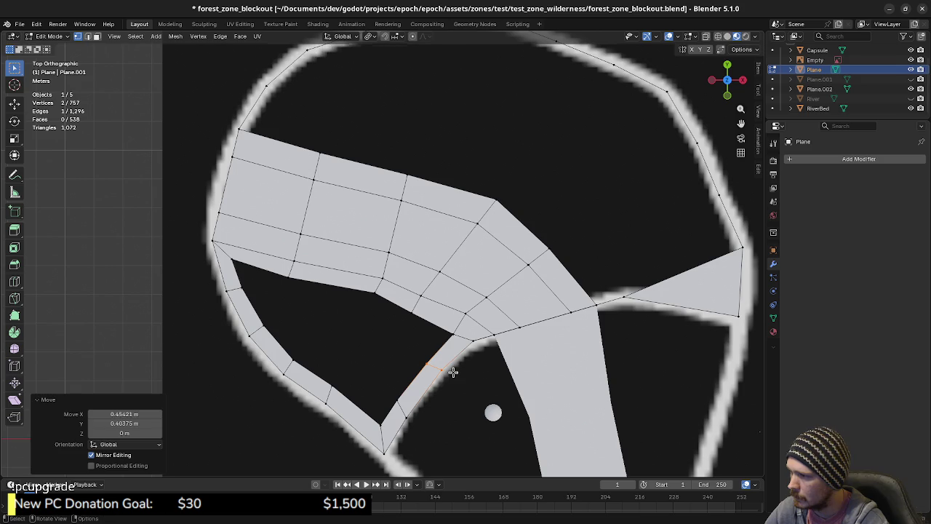
key("g")
left_click(428, 407)
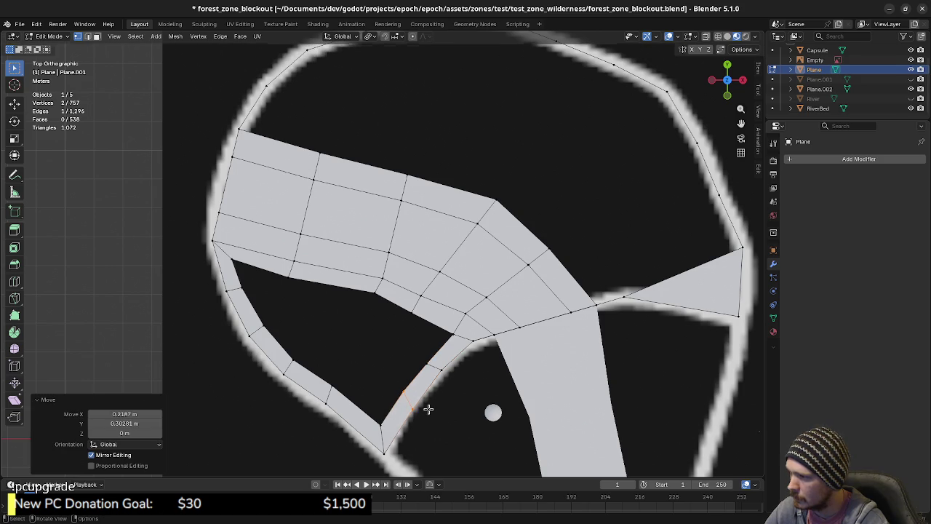
left_click(376, 381)
left_click(357, 405, "alt")
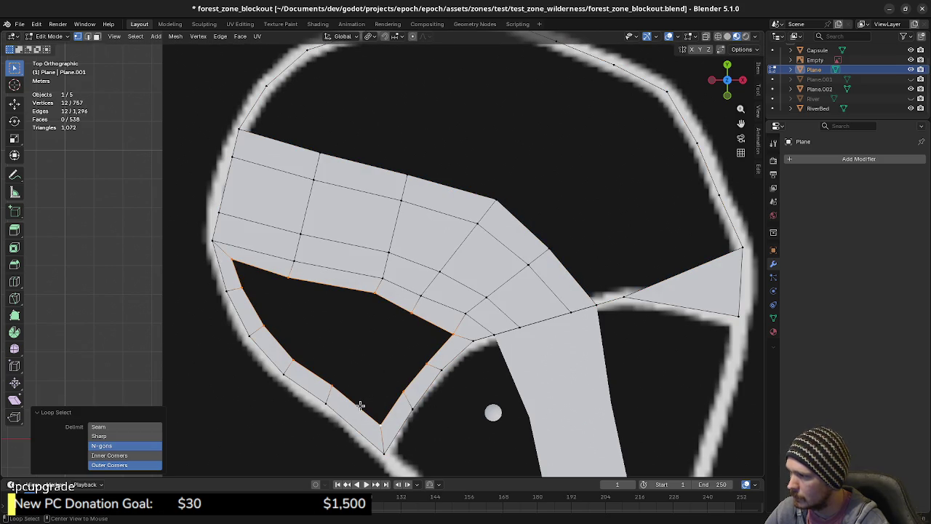
Step: Grid Fill the selected hole loop and settle the Span value at 3
left_click(240, 37)
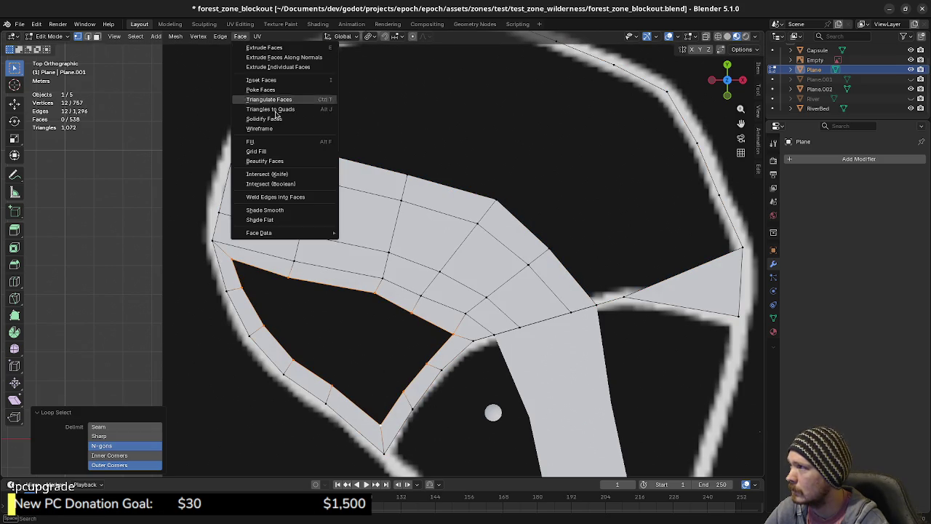
left_click(277, 151)
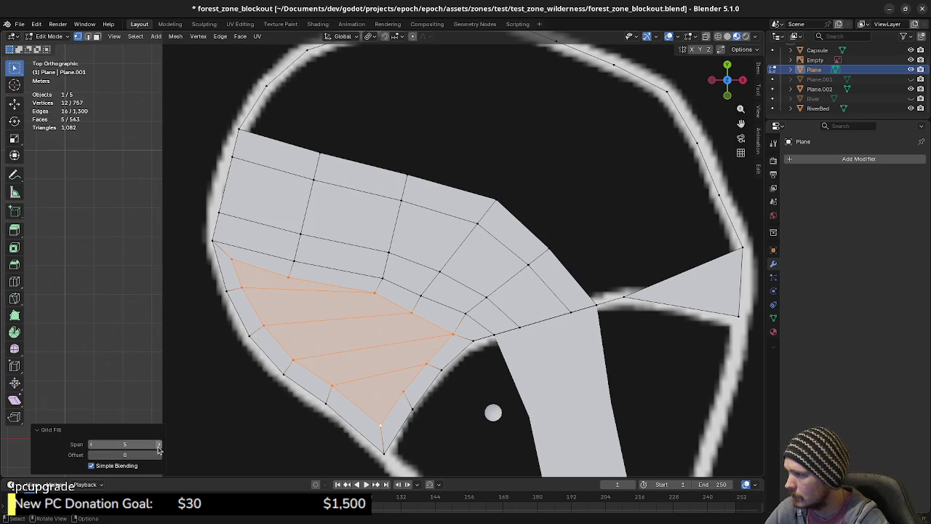
left_click(93, 445)
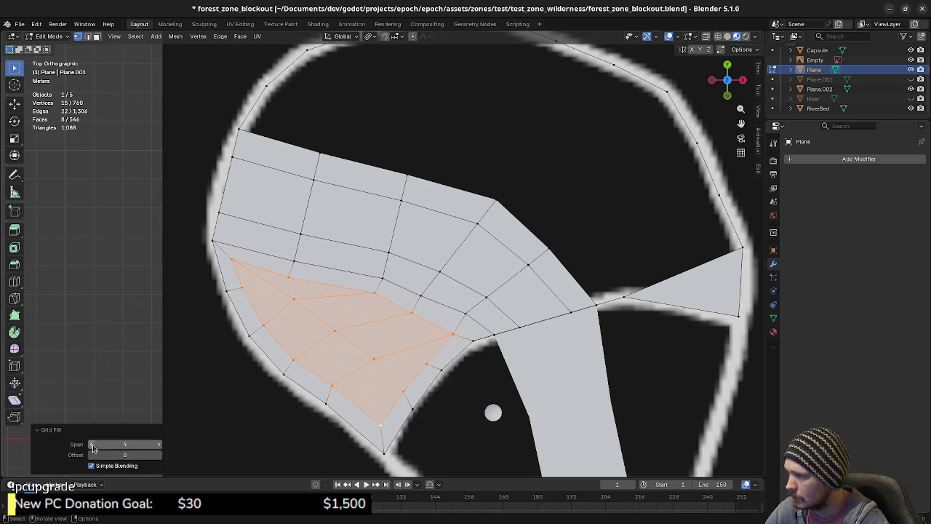
left_click(93, 446)
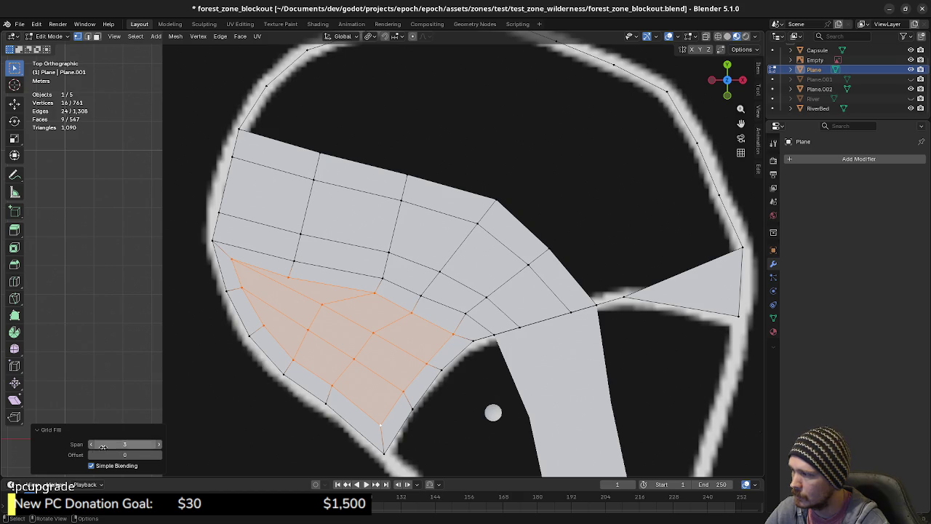
left_click(91, 445)
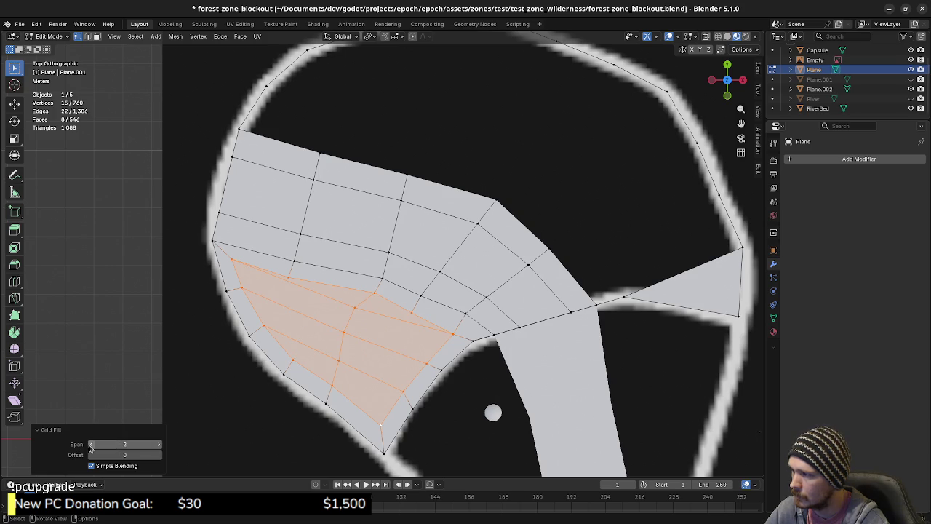
left_click(90, 445)
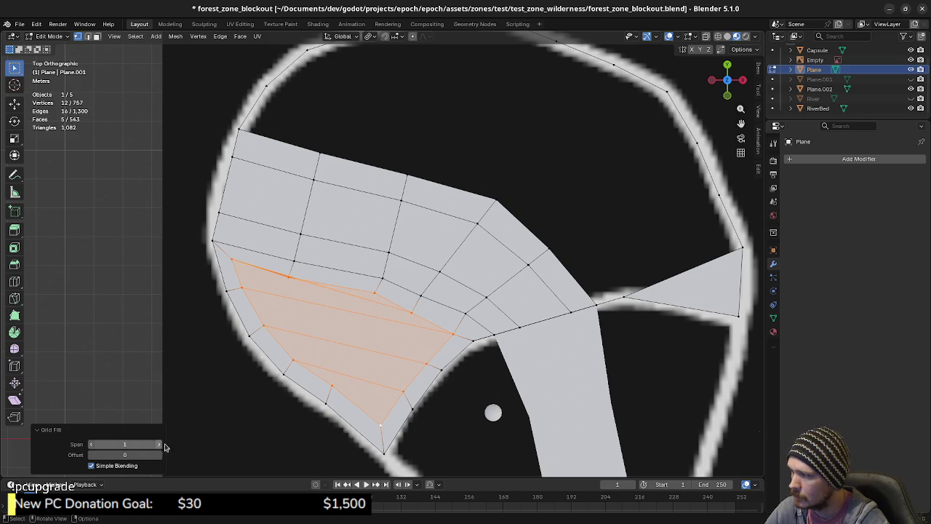
left_click(157, 445)
left_click(157, 444)
left_click(157, 445)
left_click(157, 444)
left_click(90, 445)
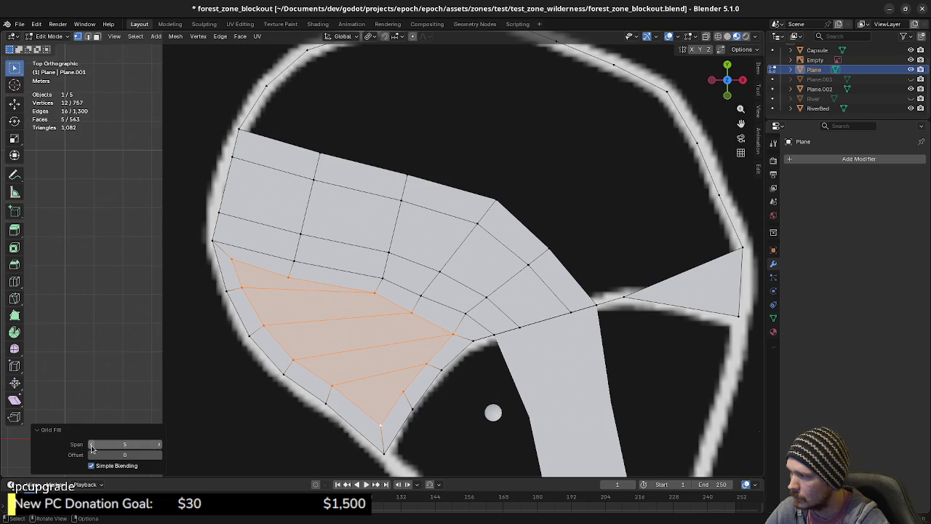
left_click(159, 445)
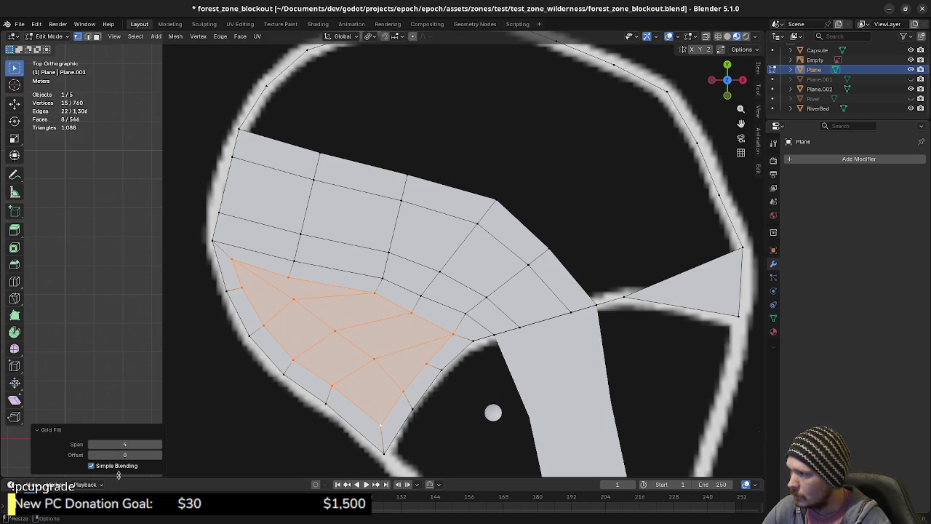
left_click(92, 445)
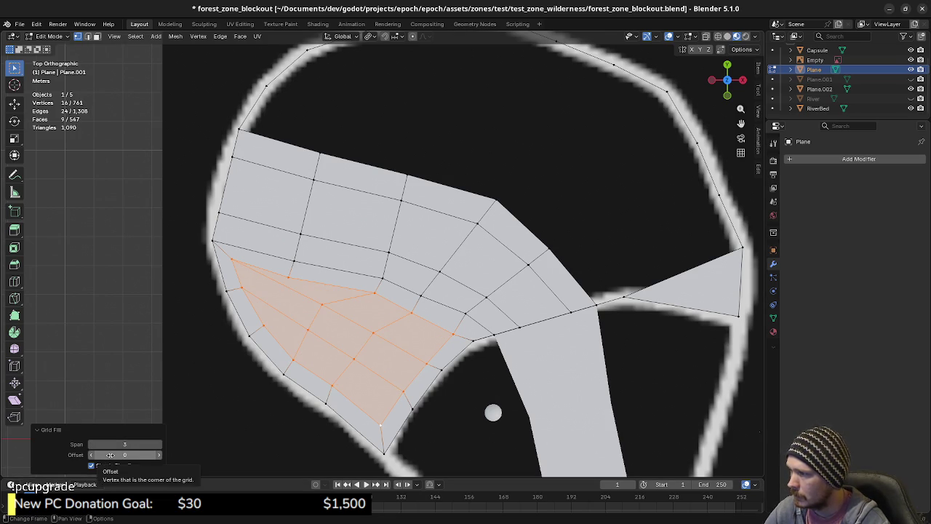
Step: Orbit to inspect the filled hole in perspective, deselect, and return to top view
middle_click_drag(335, 349, 316, 292)
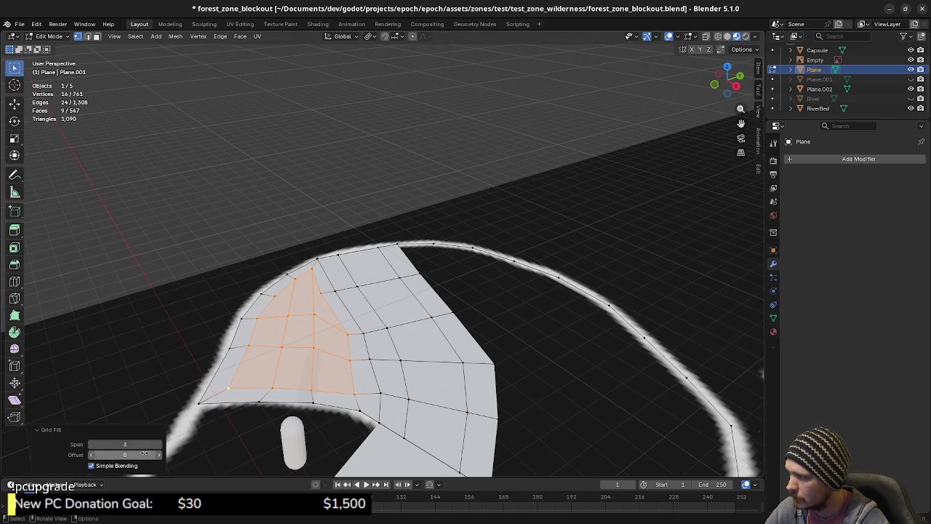
mouse_move(218, 407)
middle_mouse_down()
mouse_move(352, 351)
mouse_move(463, 325)
mouse_move(476, 333)
middle_mouse_up()
left_click(475, 332)
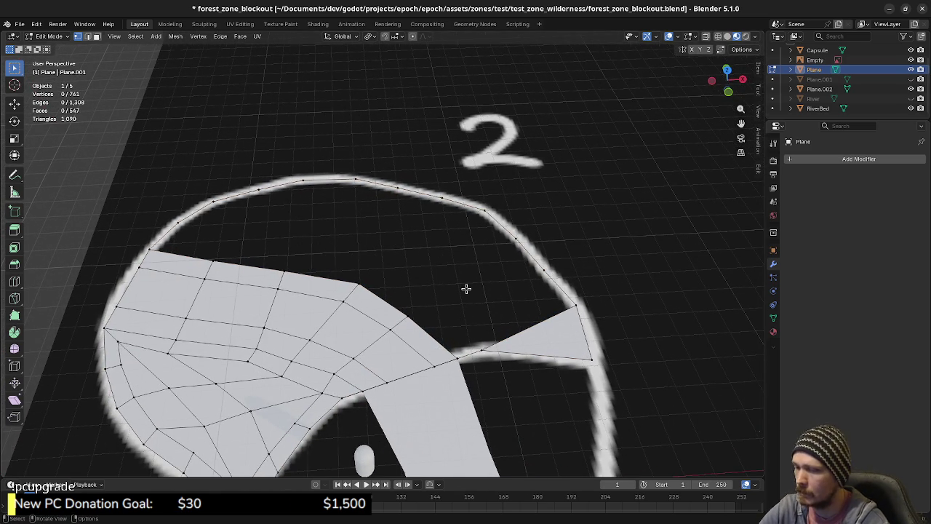
key("KP_7")
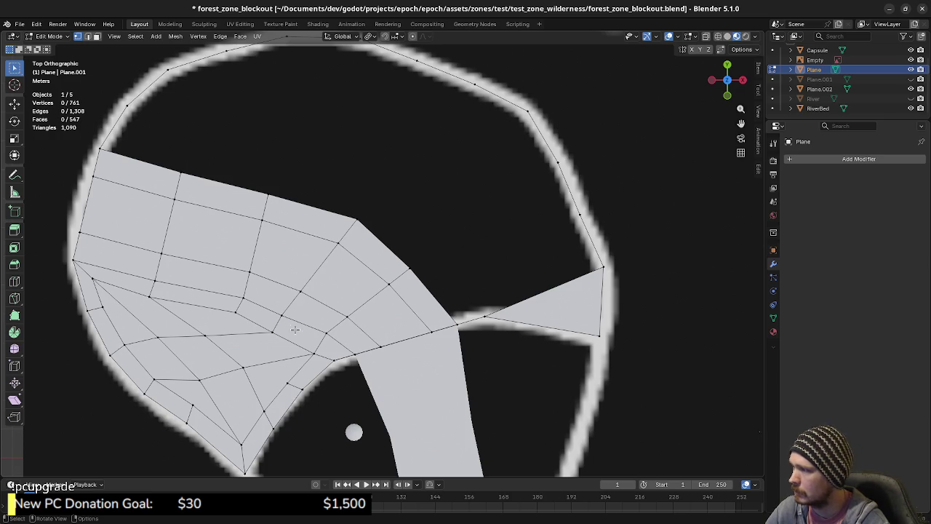
Step: Zoom toward the top boundary and place a new starting vertex inside the top-left outline
middle_click_drag(277, 320, 322, 379, "shift")
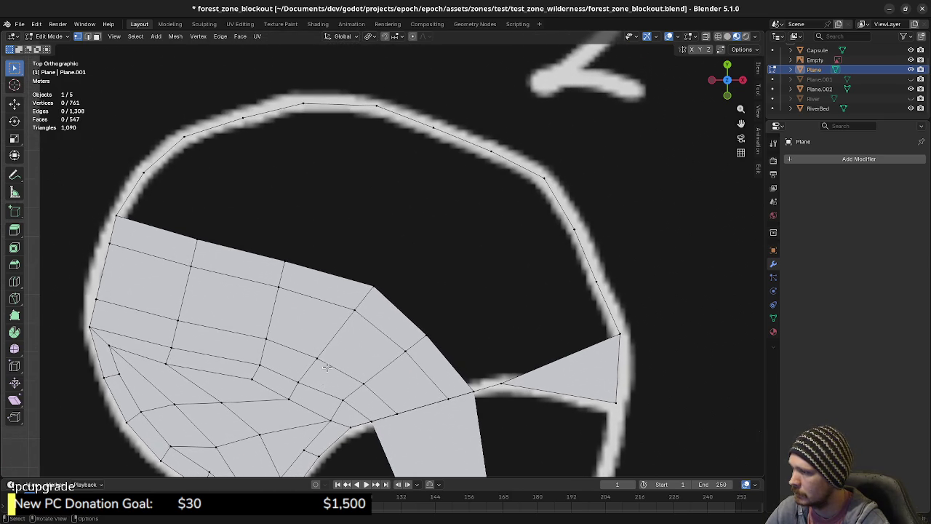
middle_click_drag(312, 332, 314, 354, "shift")
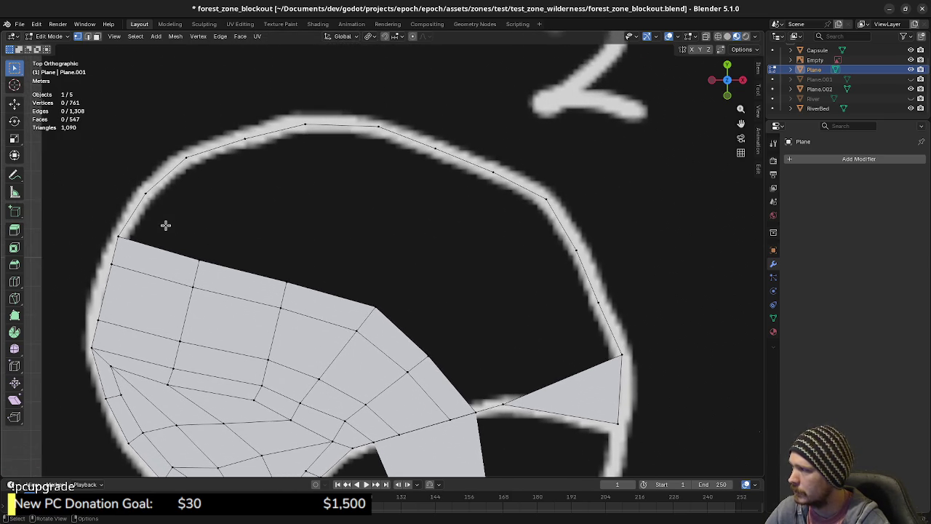
scroll(190, 244, "up", 1)
scroll(242, 274, "up", 1)
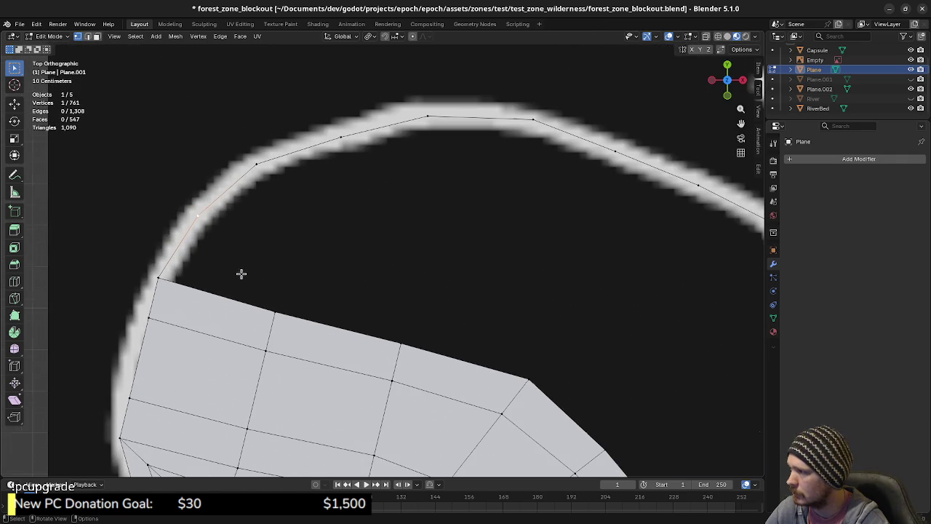
key("e")
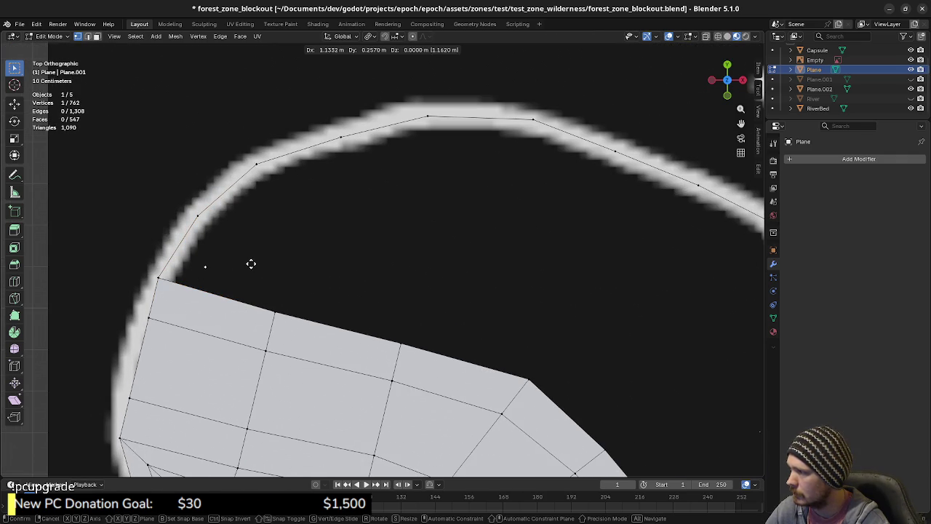
left_click(251, 264)
Step: Extrude a chain of five vertices along the top boundary curve
scroll(267, 306, "down", 1)
scroll(267, 306, "up", 1)
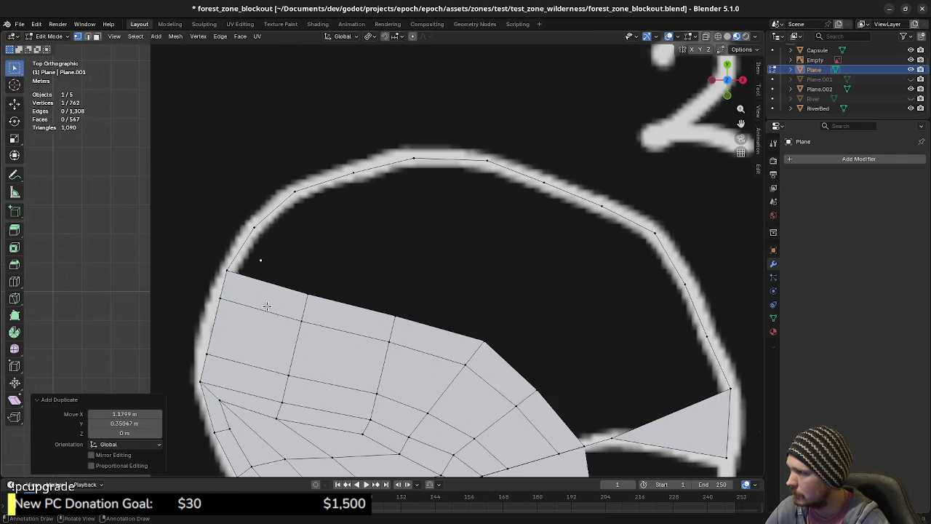
scroll(259, 287, "up", 1)
key("e")
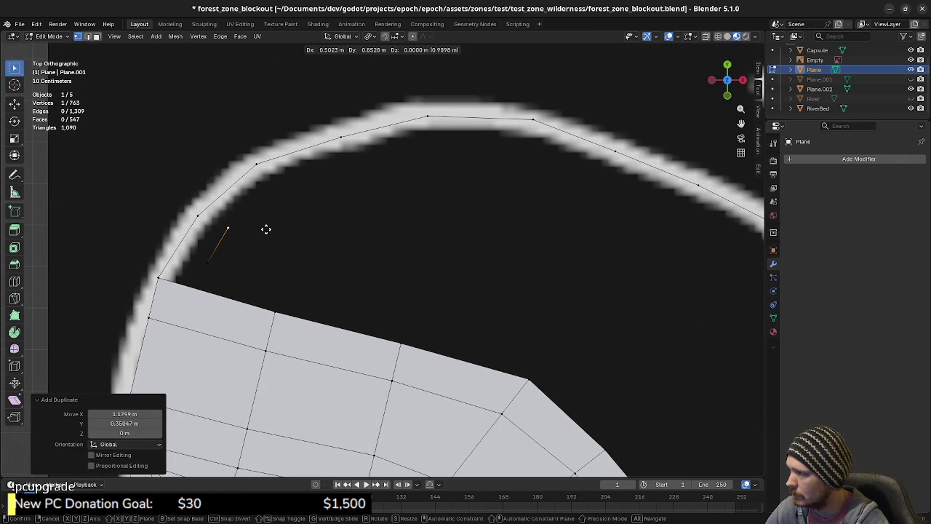
left_click(267, 229)
key("e")
left_click(332, 171)
key("e")
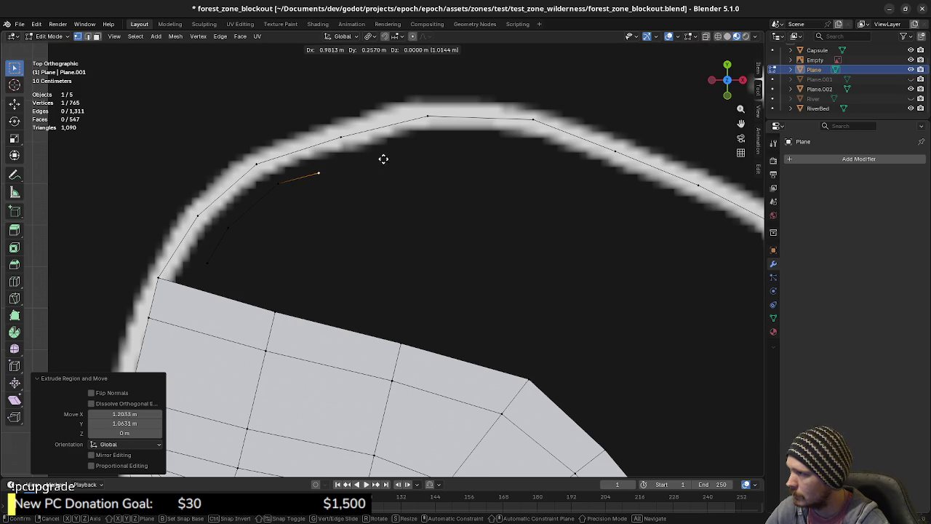
left_click(404, 149)
key("e")
left_click(491, 133)
key("e")
left_click(586, 141)
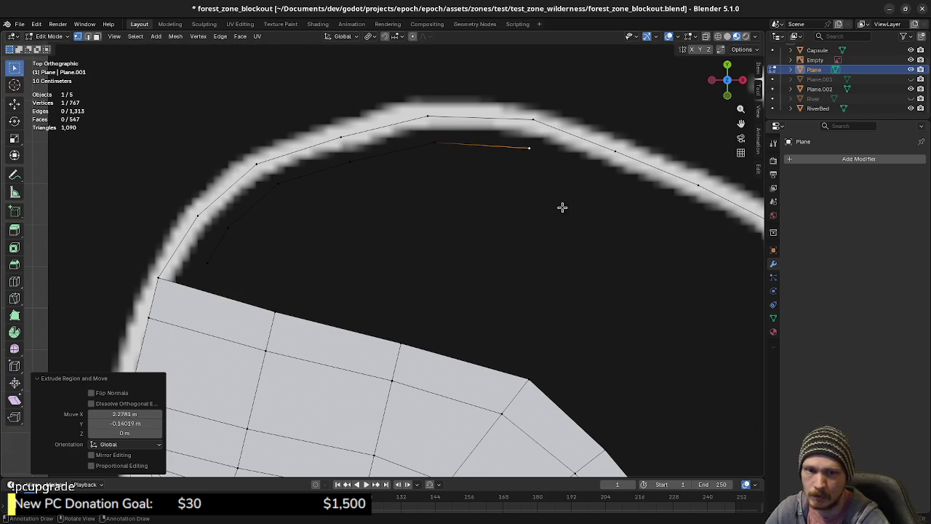
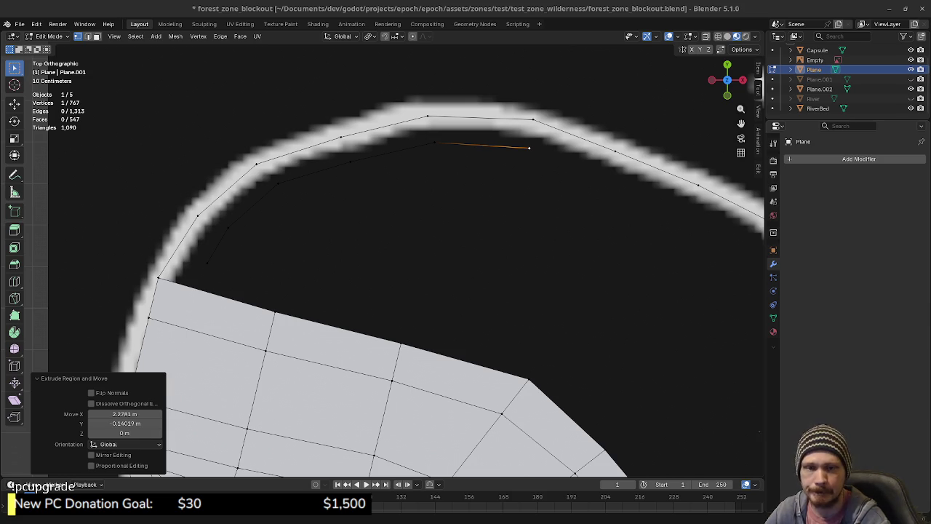
Step: Extrude outline vertices along the upper curve of the bank, just inside the white boundary
middle_click_drag(525, 177, 461, 204, "shift")
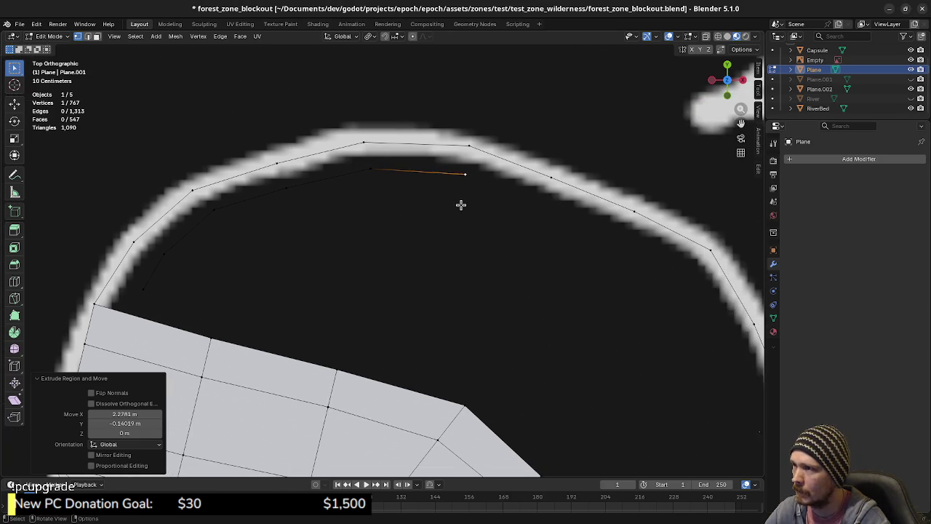
left_click(459, 168)
key("e")
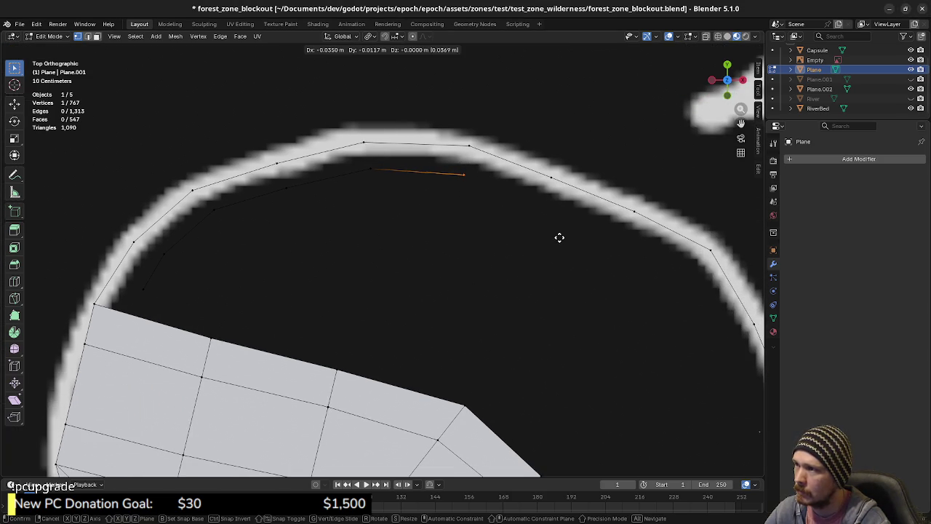
left_click(560, 238)
key("g")
left_click(636, 265)
key("e")
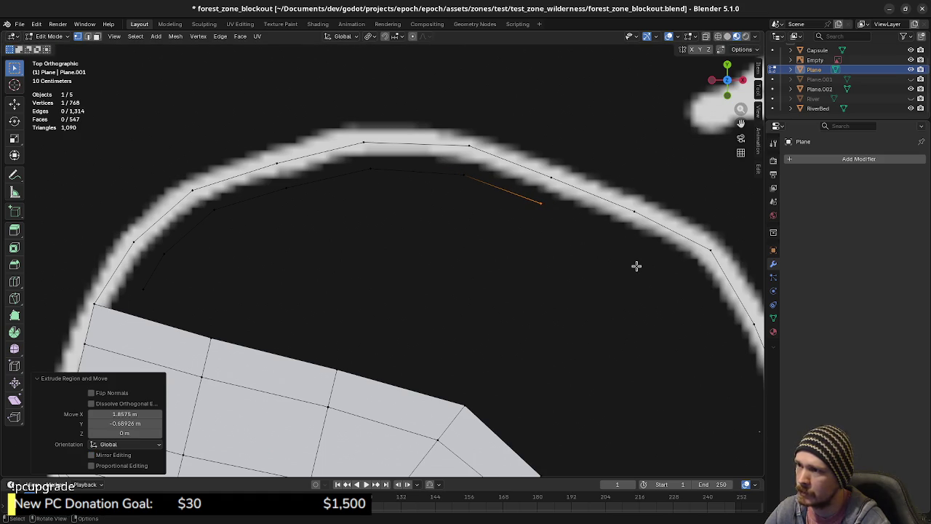
left_click(723, 305)
key("e")
middle_click_drag(723, 305, 541, 260, "shift")
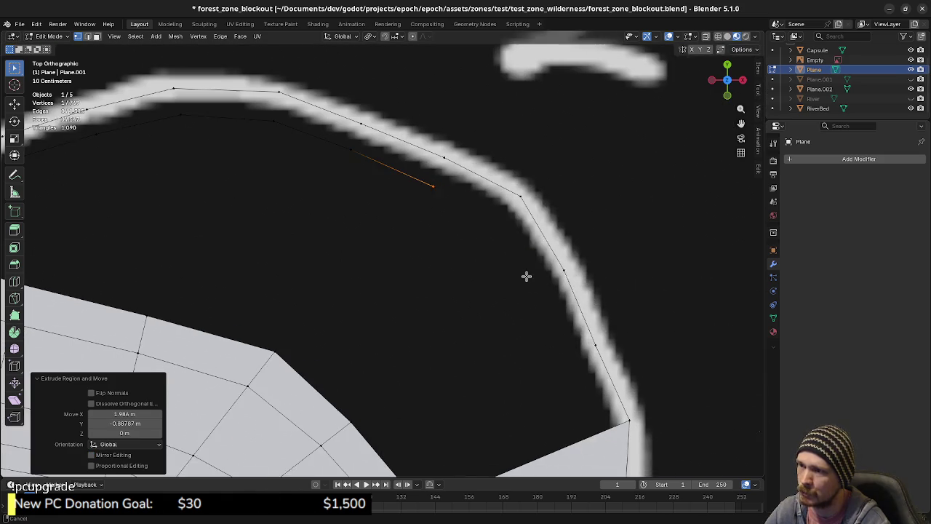
Step: Continue the outline down the bank, past the lower corner, to beside the path
left_click(591, 278)
key("e")
left_click(552, 318)
key("e")
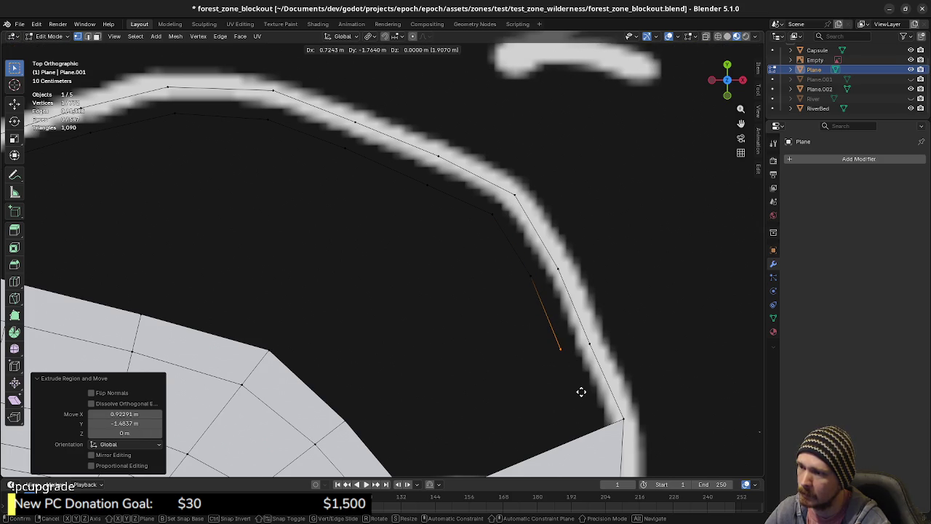
left_click(581, 392)
key("e")
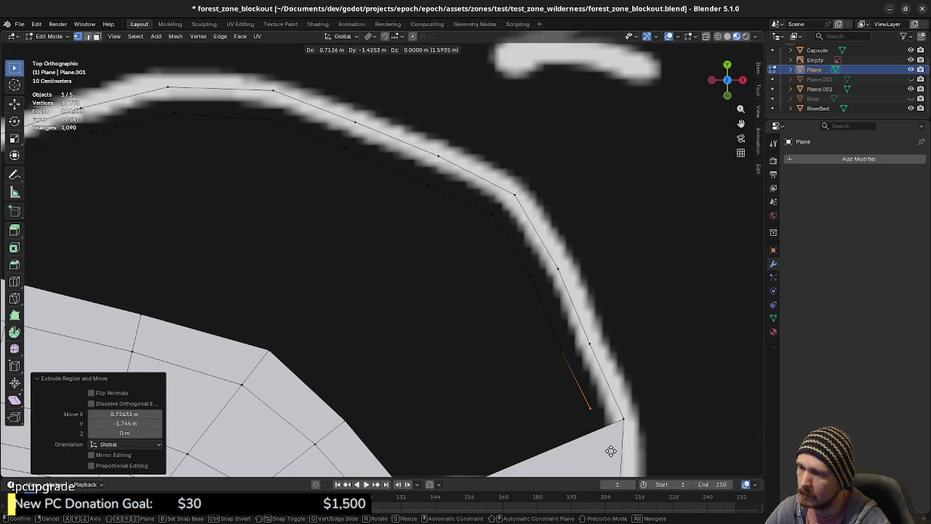
left_click(609, 448)
key("e")
middle_click_drag(497, 473, 520, 397, "shift")
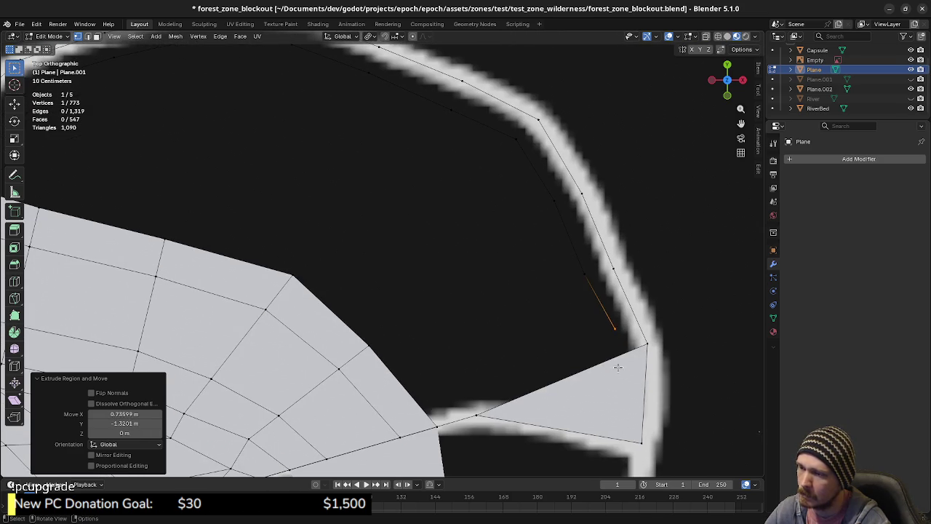
left_click(479, 427)
Step: Reposition the end vertex and extend the outline up-left toward the plateau corner
middle_click_drag(480, 427, 564, 425, "shift")
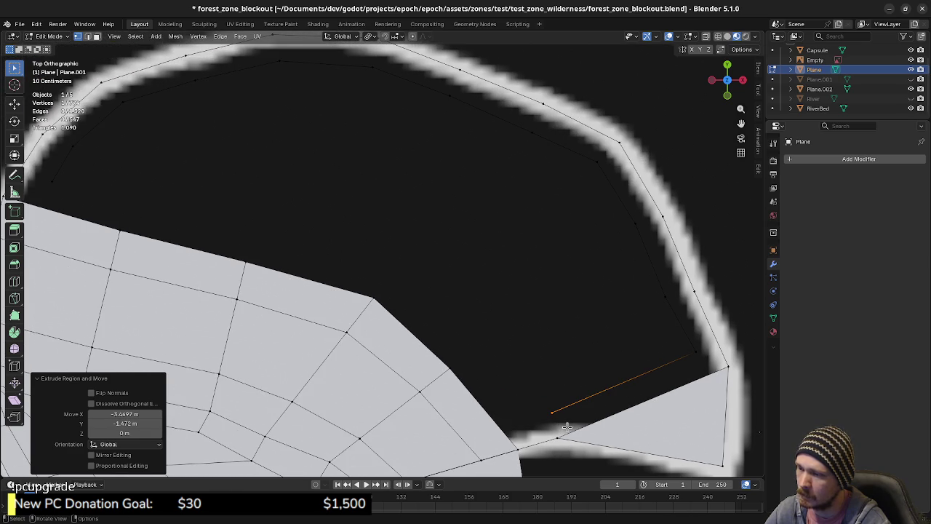
key("g")
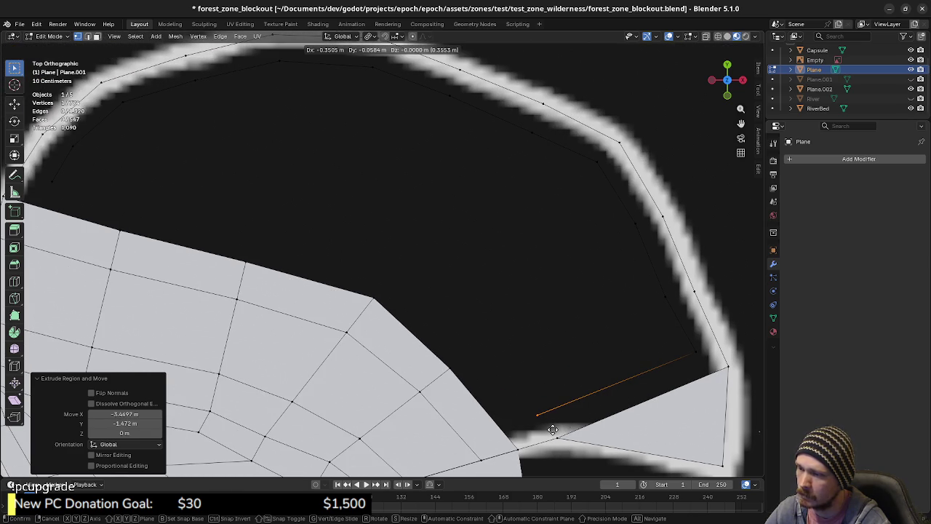
left_click(553, 429)
key("g")
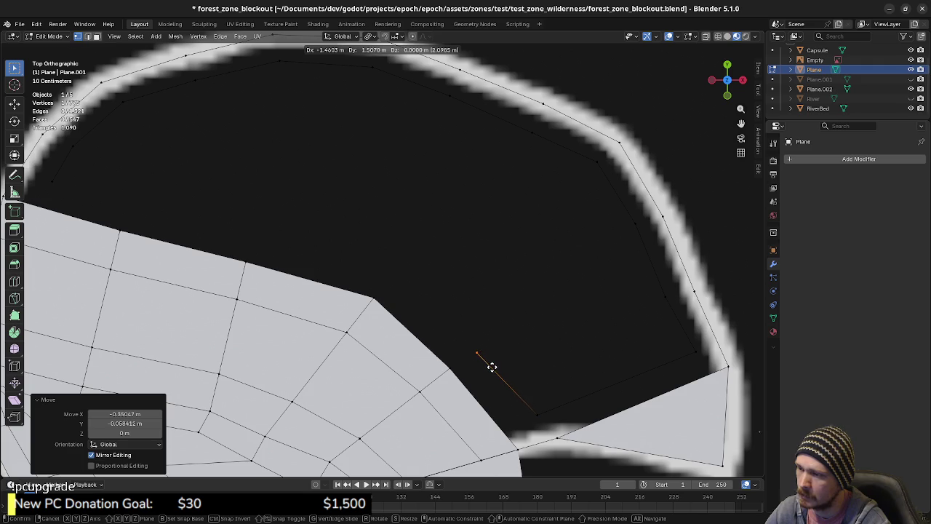
left_click(492, 362)
key("e")
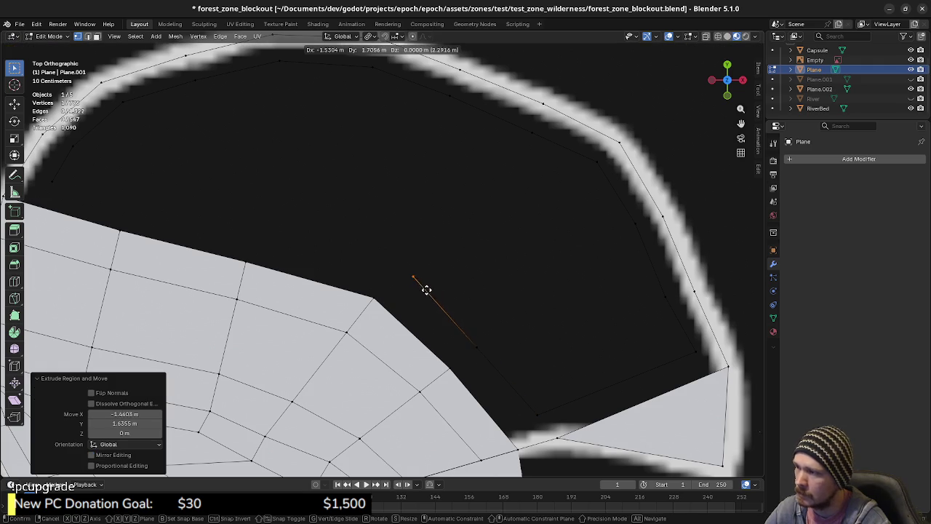
middle_click_drag(405, 286, 519, 339, "shift")
mouse_move(395, 306)
middle_mouse_down("shift")
mouse_move(444, 322)
mouse_move(478, 353)
middle_mouse_up("shift")
left_click(437, 323)
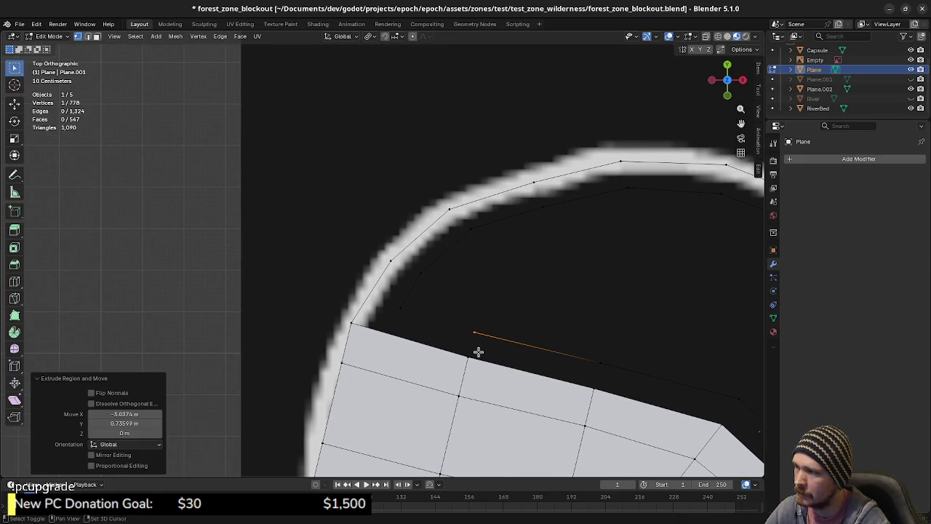
Step: Join the outline end to the plateau corner with an edge and fill the notch with faces
left_click(404, 308, "shift")
key("f")
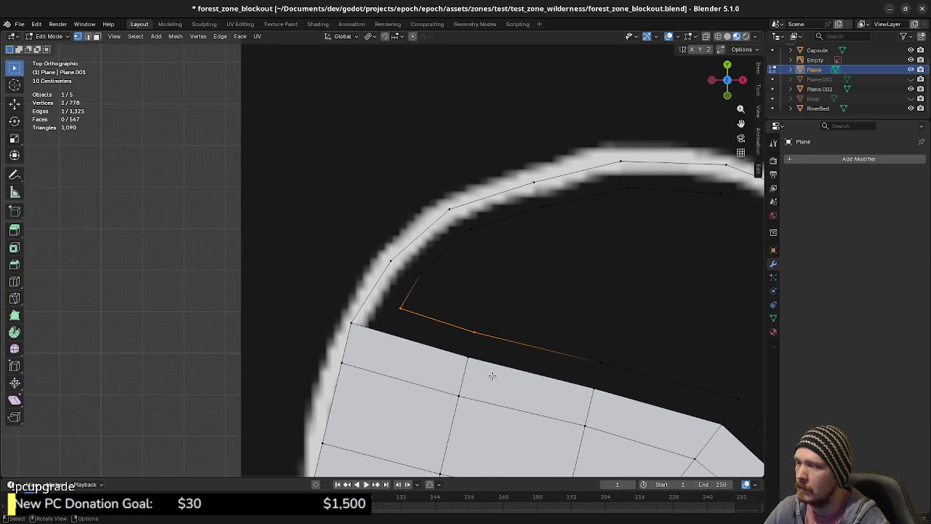
middle_click_drag(505, 372, 354, 341, "shift")
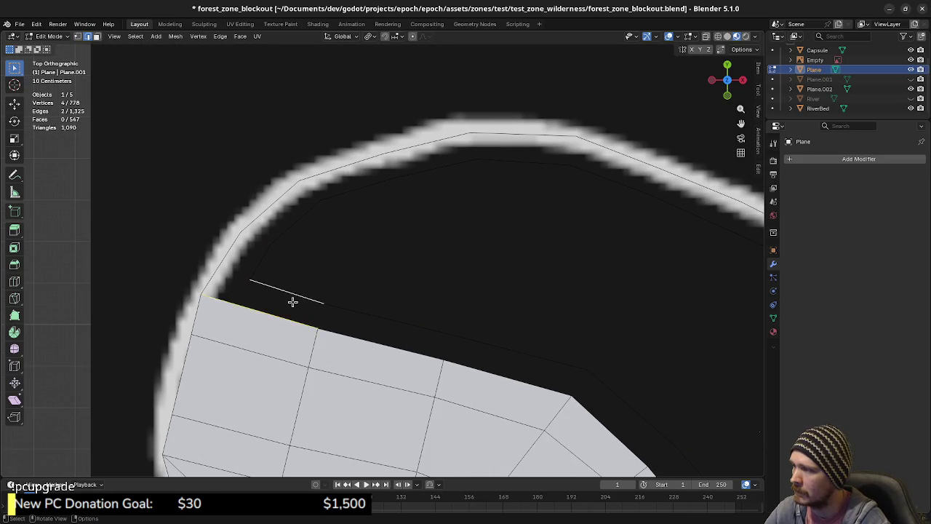
key("f")
key("f")
key("f")
middle_click_drag(596, 378, 420, 298, "shift")
key("f")
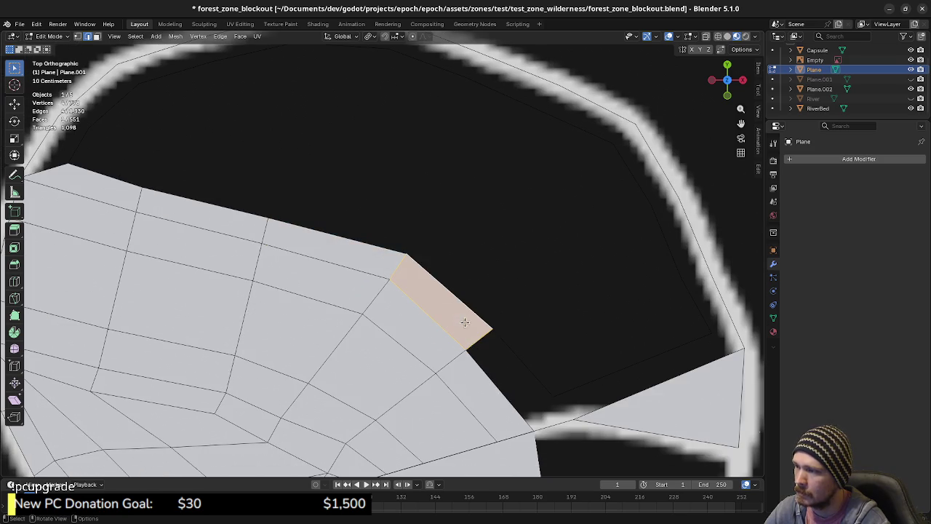
left_click(487, 379)
key("f")
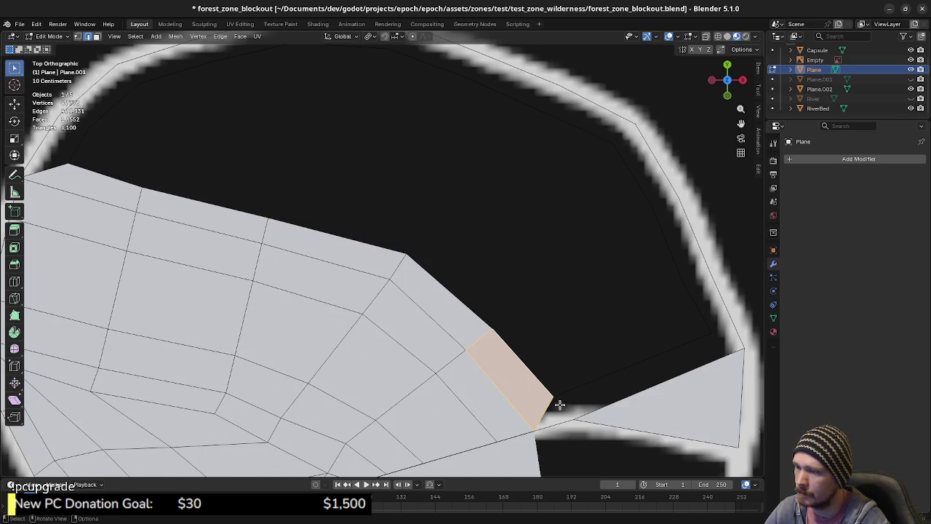
Step: Fill the lower corner gap with a quad and a triangle
left_click(597, 409)
left_click(592, 386, "shift")
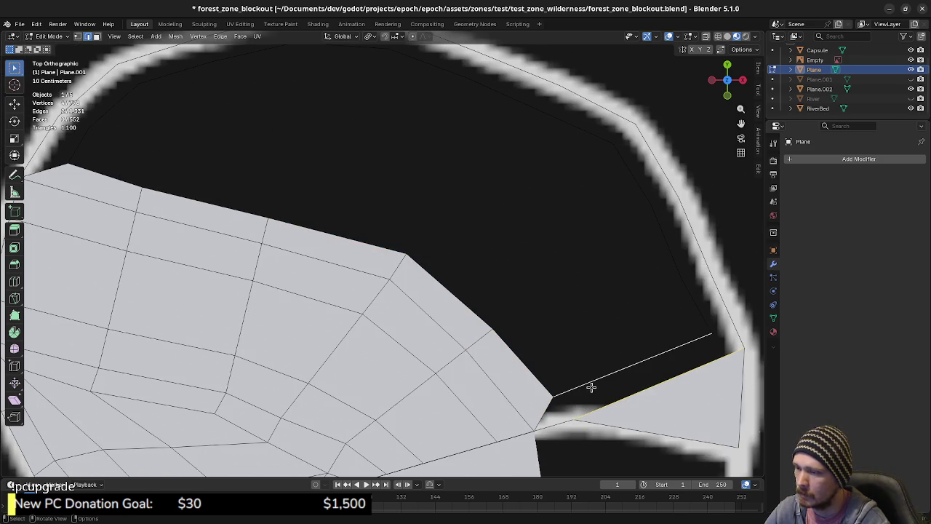
key("f")
left_click(543, 414)
left_click(559, 404, "shift")
key("f")
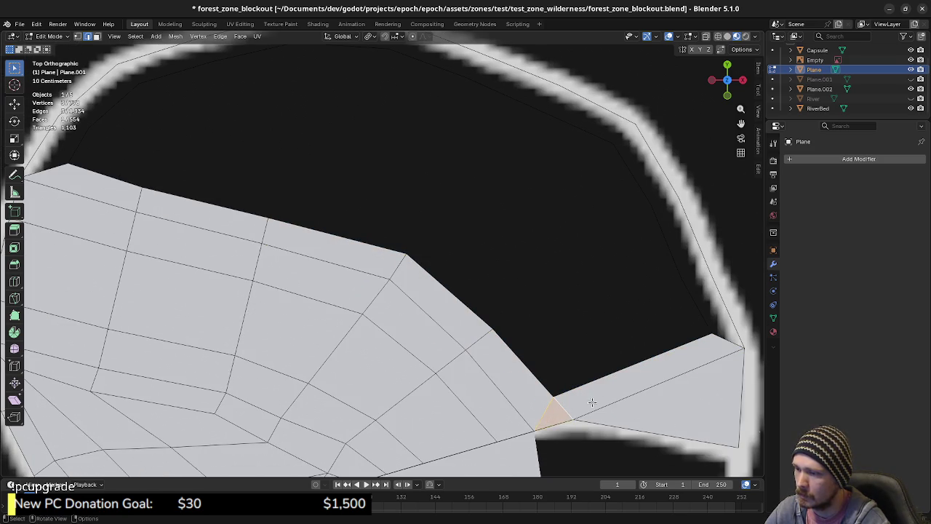
middle_click_drag(559, 404, 569, 361, "shift")
Step: Bridge the first inner and outer edge pairs with quads, starting the rim strip
left_click(559, 350)
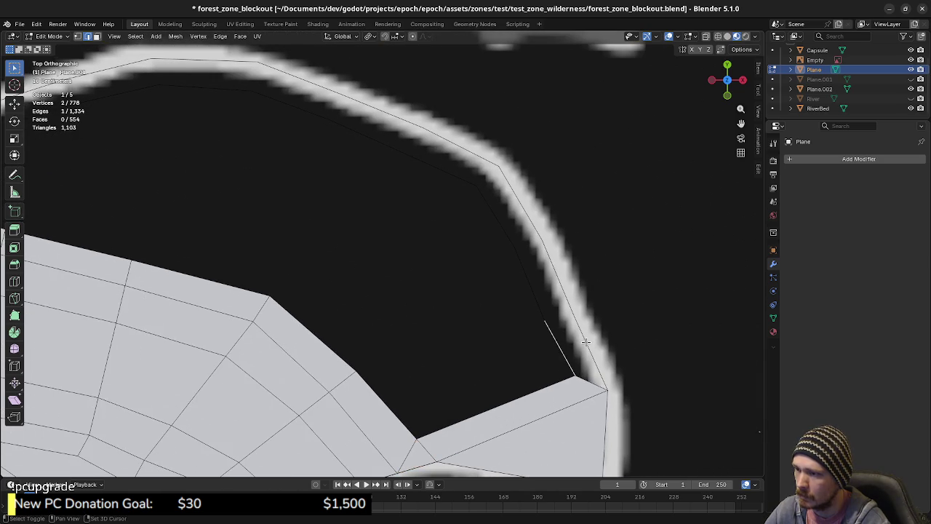
left_click(586, 341, "shift")
key("f")
left_click(535, 297)
left_click(554, 288, "shift")
key("f")
middle_click_drag(511, 270, 511, 326, "shift")
left_click(517, 324)
left_click(539, 311, "shift")
key("f")
Step: Continue filling quads between the inner outline and outer boundary along the bank
left_click(476, 281)
left_click(477, 253, "shift")
key("f")
left_click(392, 246)
left_click(402, 219, "shift")
key("f")
left_click(339, 218)
left_click(329, 193, "shift")
key("f")
Step: Fill the next quads of the strip, working leftward across the gap
middle_click_drag(277, 211, 453, 260, "shift")
left_click(430, 234)
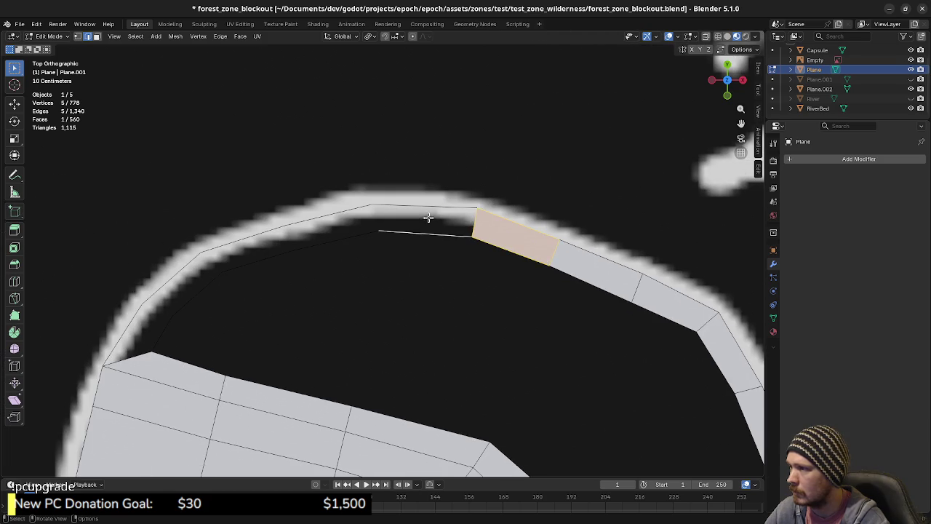
left_click(429, 206, "shift")
key("f")
left_click(342, 239)
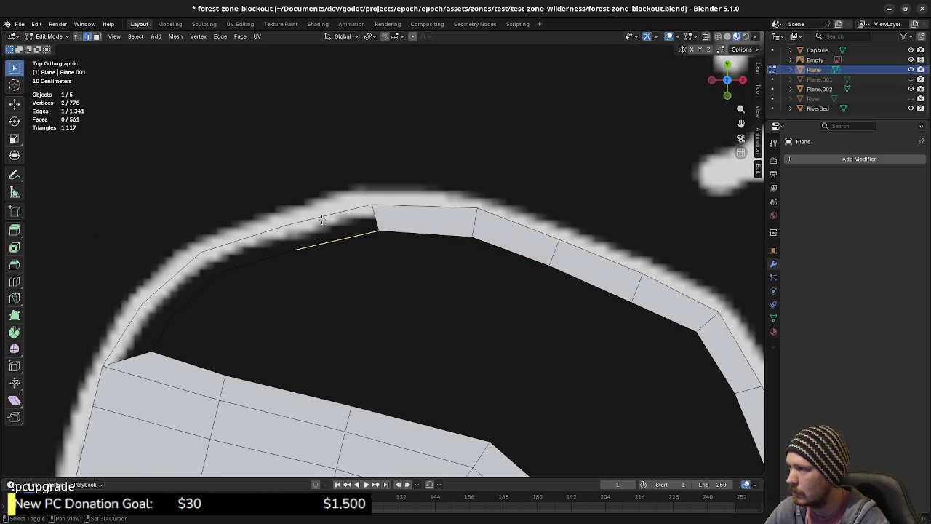
left_click(328, 217, "shift")
key("f")
left_click(256, 256)
left_click(244, 240, "shift")
key("f")
Step: Fill the last quads on the left side, closing the band at the plateau
left_click(197, 292)
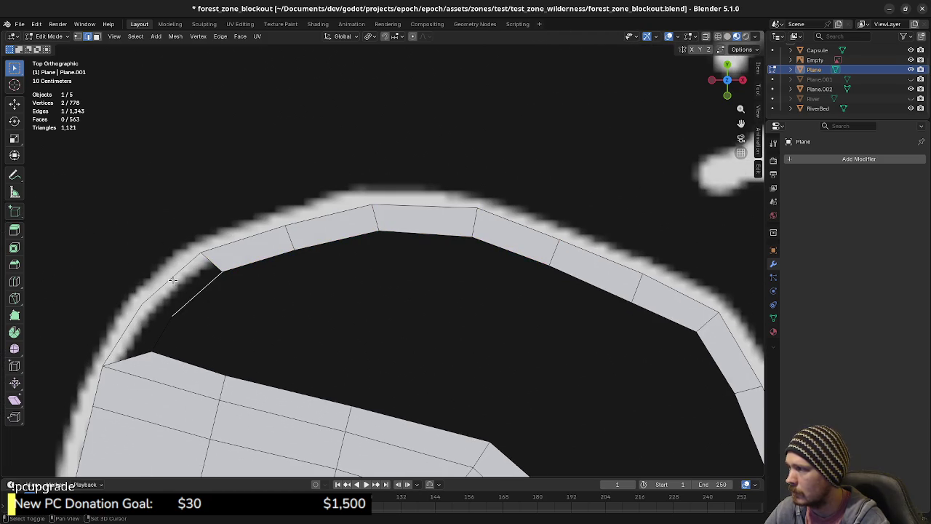
left_click(172, 279, "shift")
key("f")
left_click(125, 331)
left_click(161, 333, "shift")
key("f")
scroll(245, 352, "down", 2)
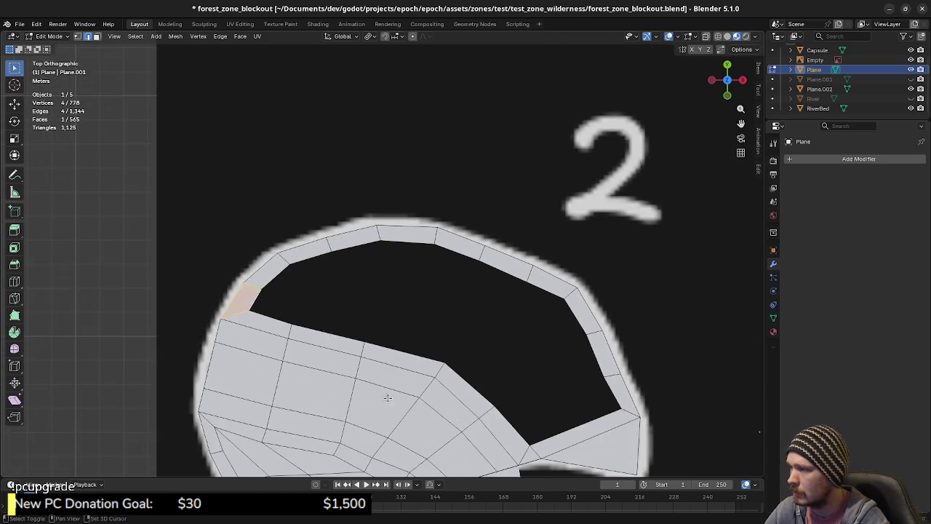
Step: Delete the thin quad and the adjacent triangle near the path corner
scroll(440, 308, "down", 2)
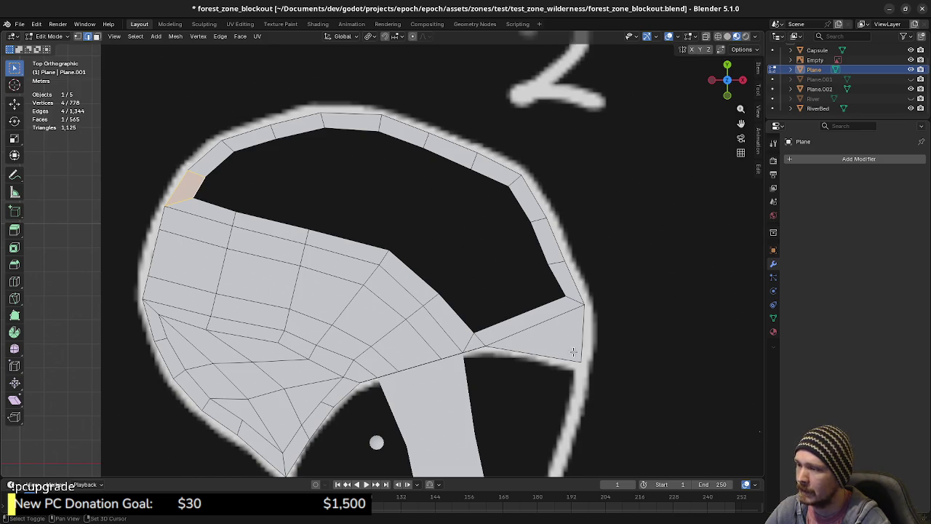
scroll(555, 346, "up", 2)
scroll(410, 332, "up", 1)
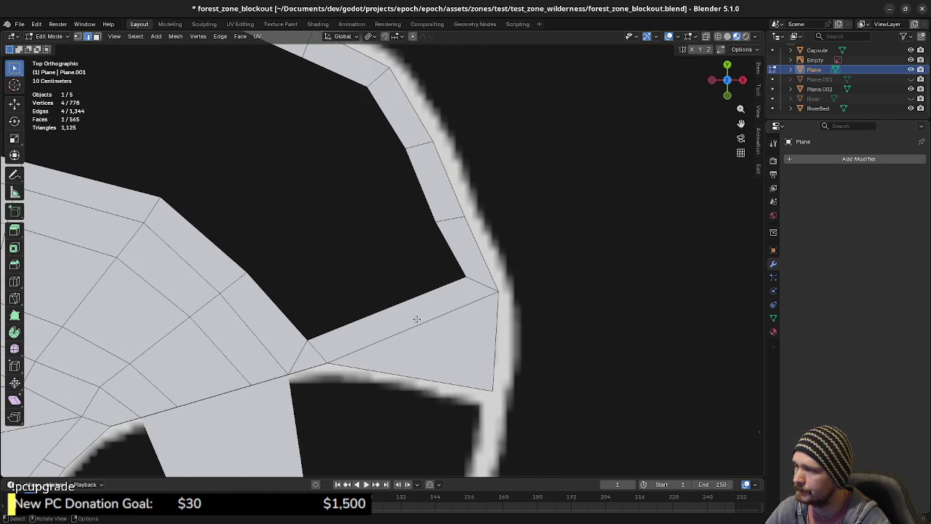
key("3")
left_click(403, 319)
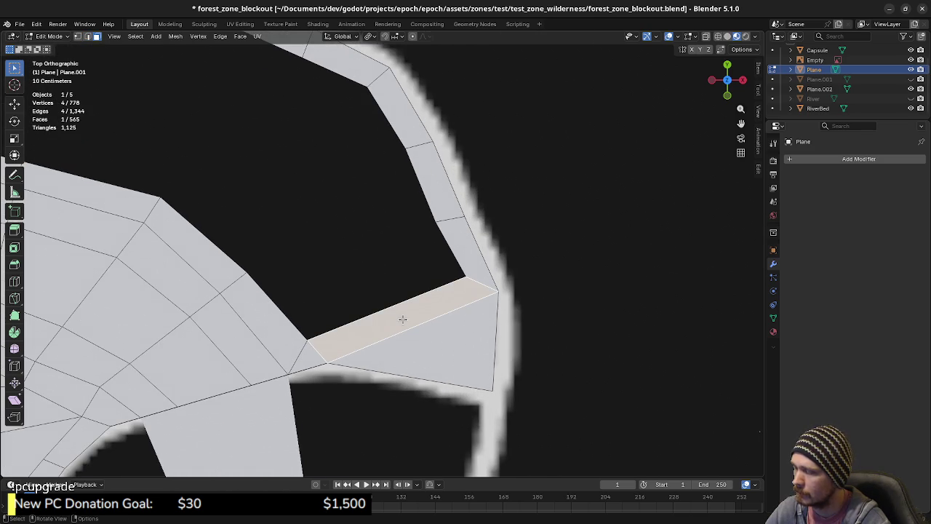
key("x")
left_click(419, 359)
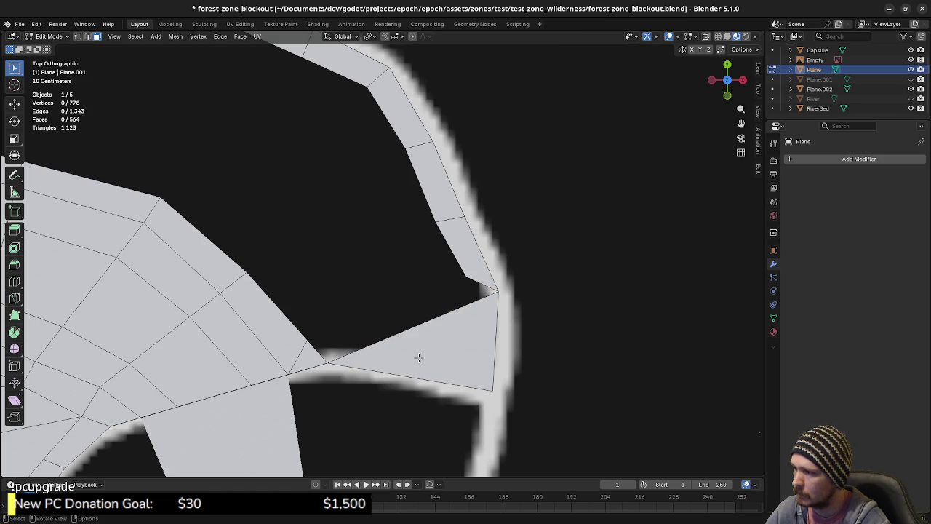
key("2")
left_click(424, 322)
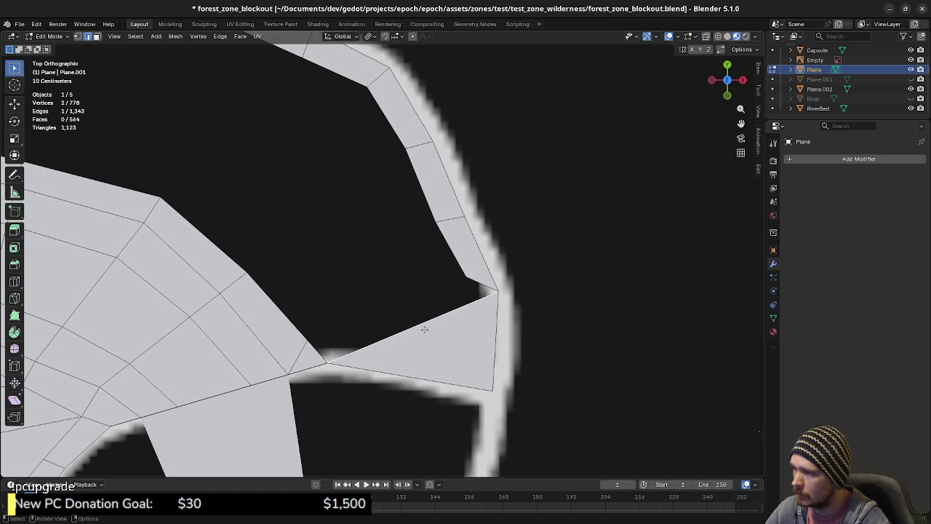
key("x")
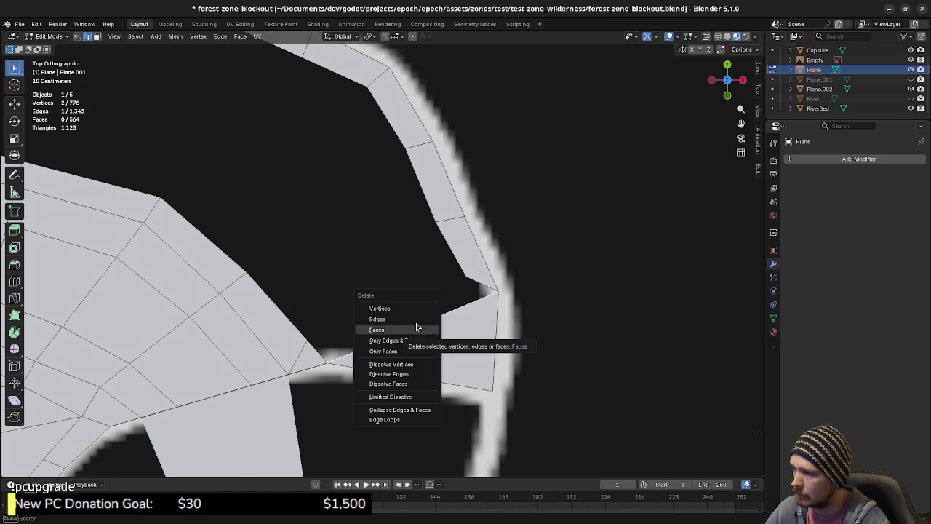
left_click(416, 320)
Step: Extend the inner outline's end down toward the path and merge a new vertex into the corner
key("1")
left_click(471, 270)
mouse_move(472, 302)
middle_mouse_down()
mouse_move(475, 332)
mouse_move(462, 302)
middle_mouse_up()
key("KP_7")
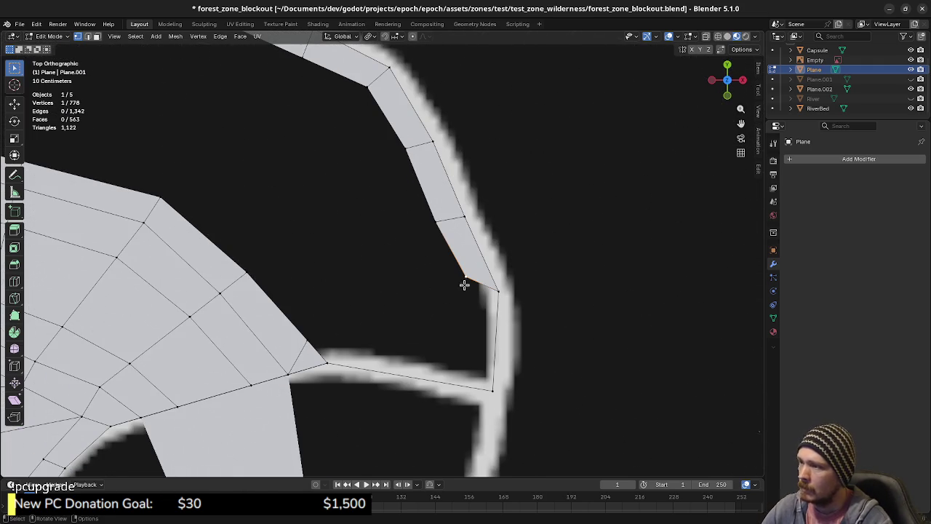
key("g")
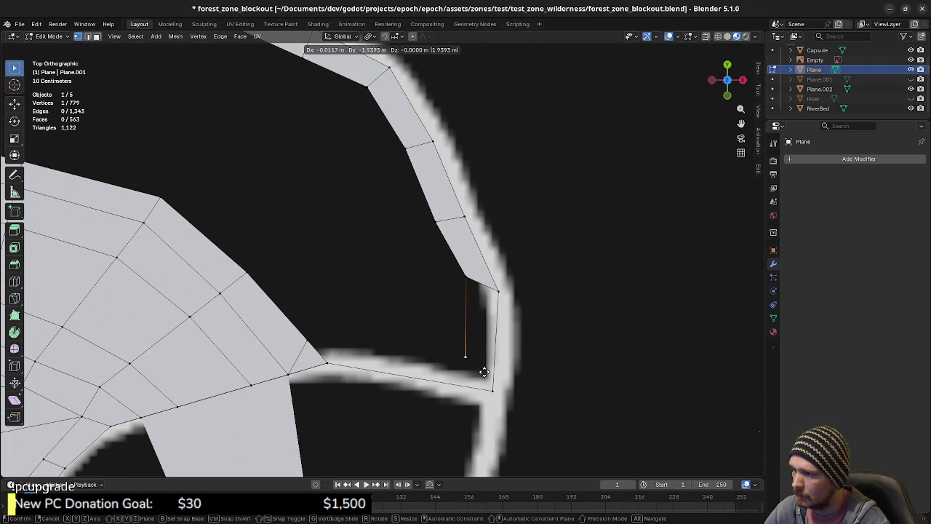
left_click(483, 370)
key("e")
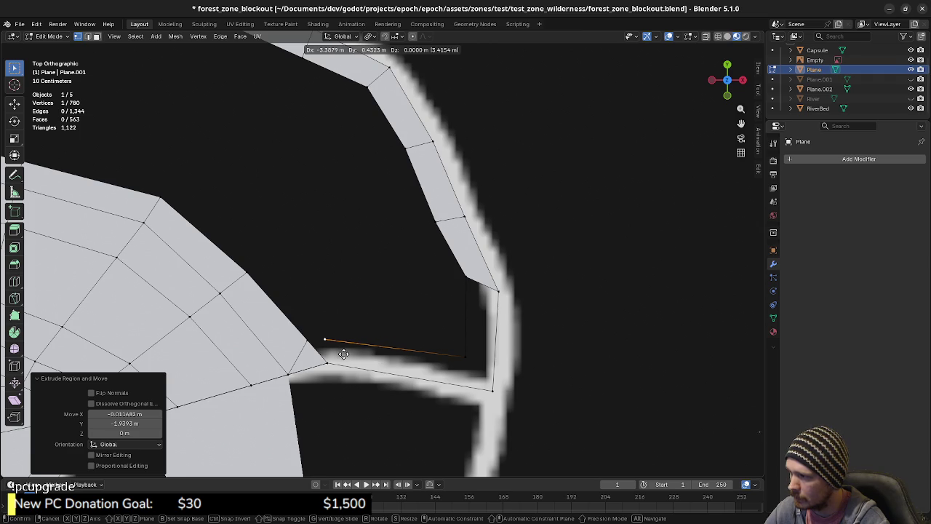
left_click(332, 354)
left_click(322, 339)
left_click(322, 339, "shift")
key("m")
left_click(321, 340)
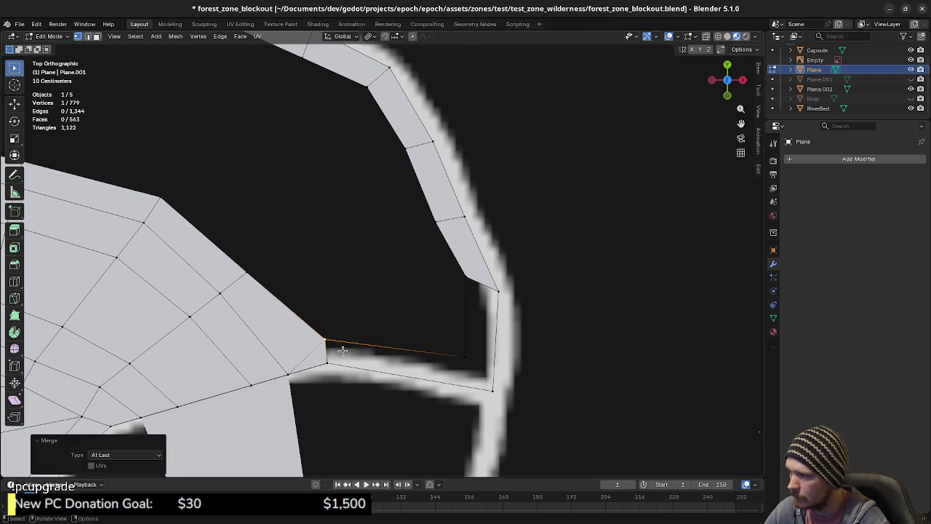
Step: Fill the two remaining gaps along the path edge with new faces
left_click(422, 357)
key("f")
left_click(463, 350)
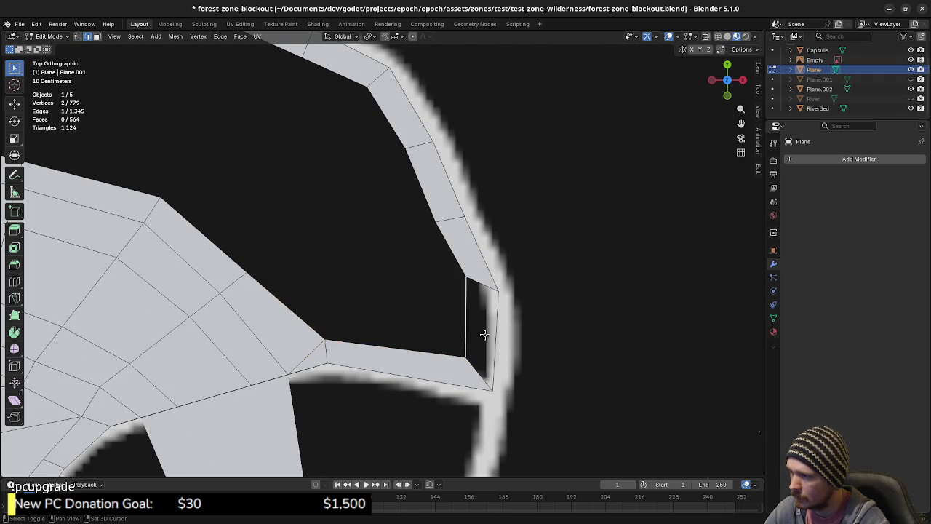
key("f")
scroll(412, 327, "down", 2)
middle_click_drag(412, 327, 492, 332, "shift")
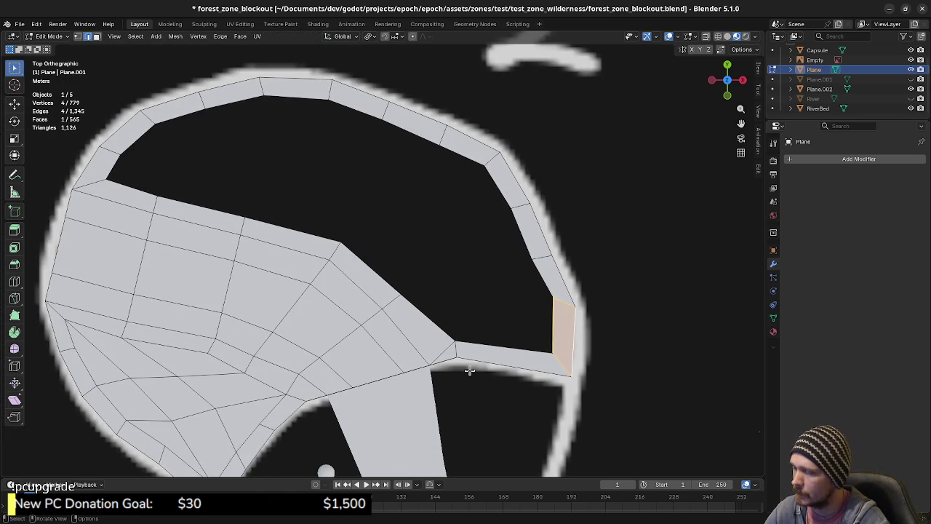
Step: Nudge the corner vertex where the path meets the plateau slightly to the left
key("1")
left_click(460, 343)
key("g")
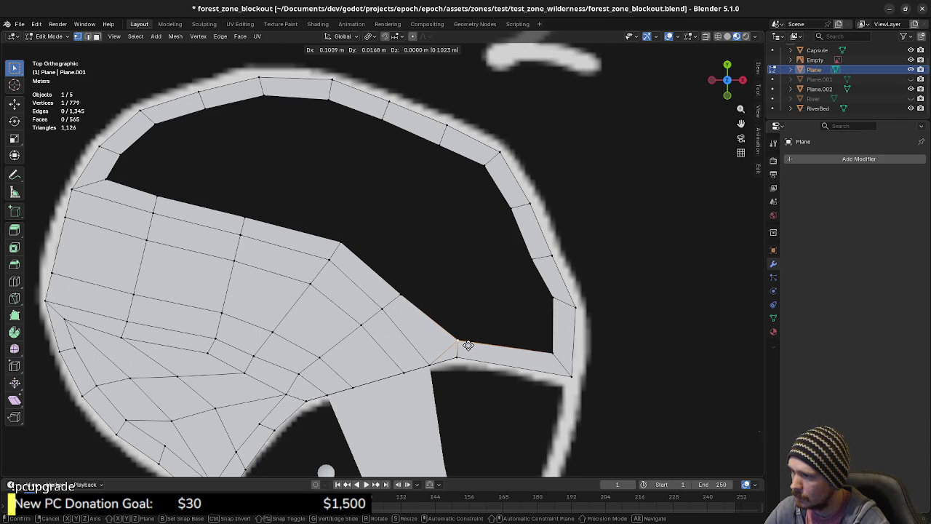
left_click(448, 341)
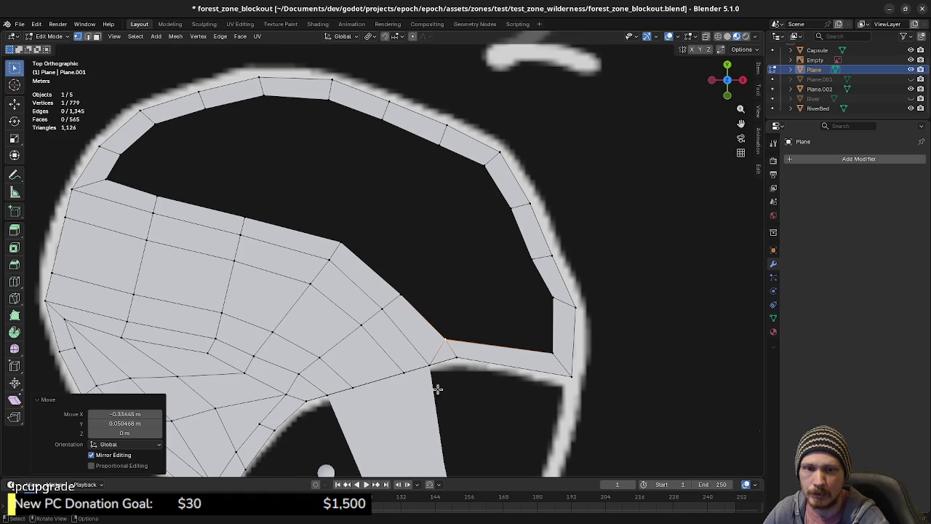
scroll(436, 389, "down", 1)
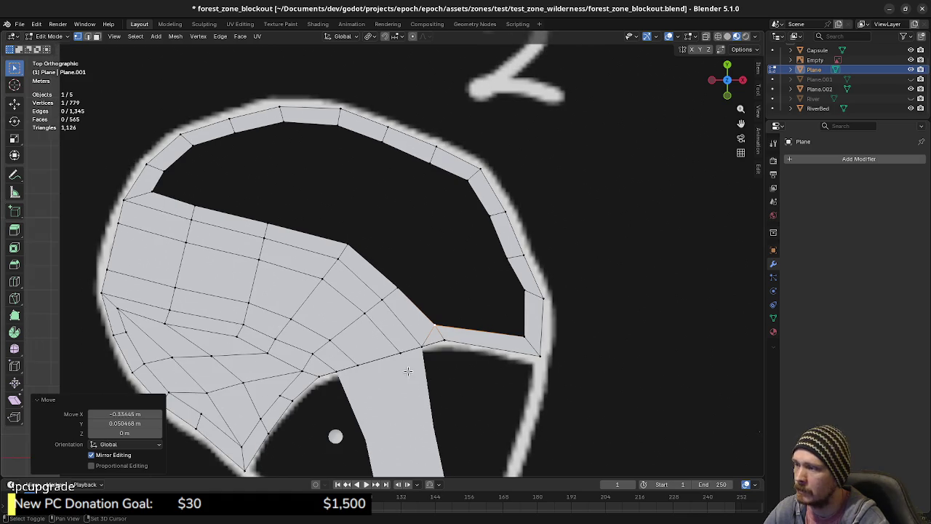
middle_click_drag(395, 390, 409, 393, "shift")
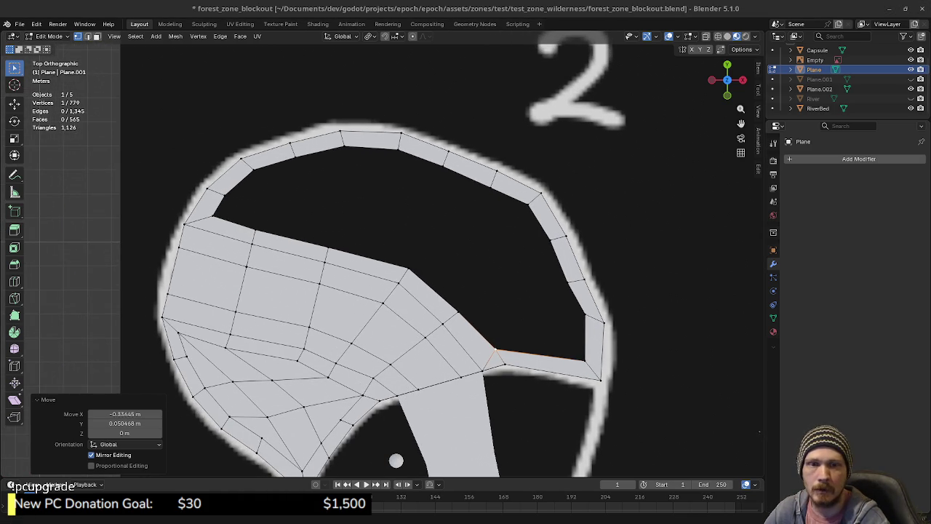
key("alt+Tab")
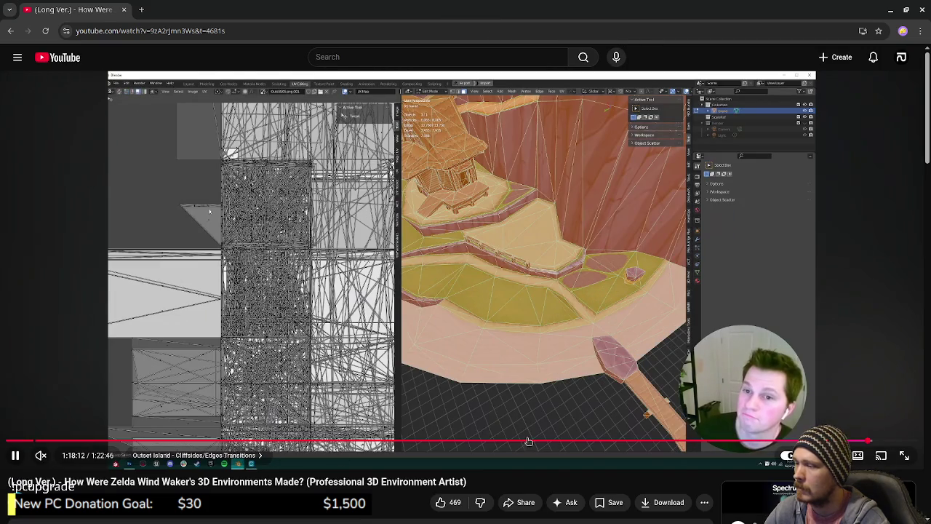
Step: Rewatch the Wind Waker cliff-edge section from 1:17:39, pausing near 1:18:04, then return to Blender
left_click_drag(528, 441, 862, 439)
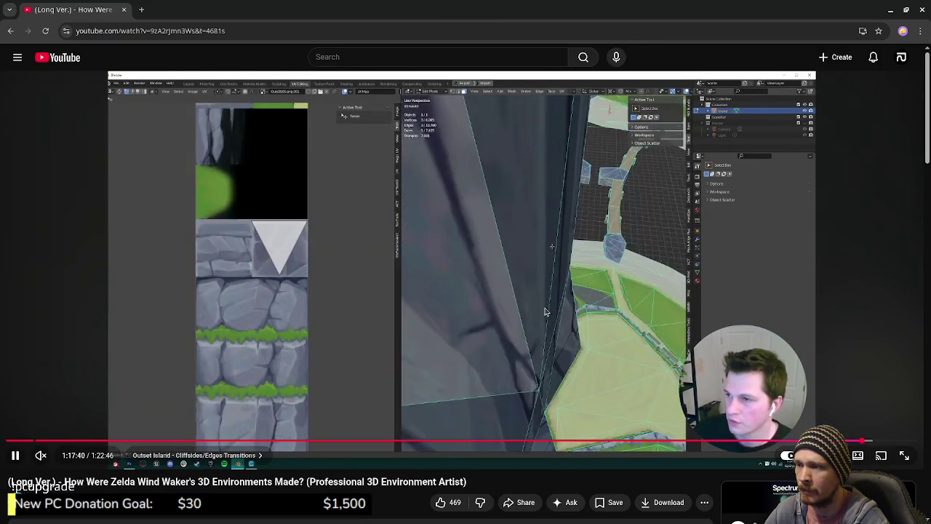
left_click(421, 266)
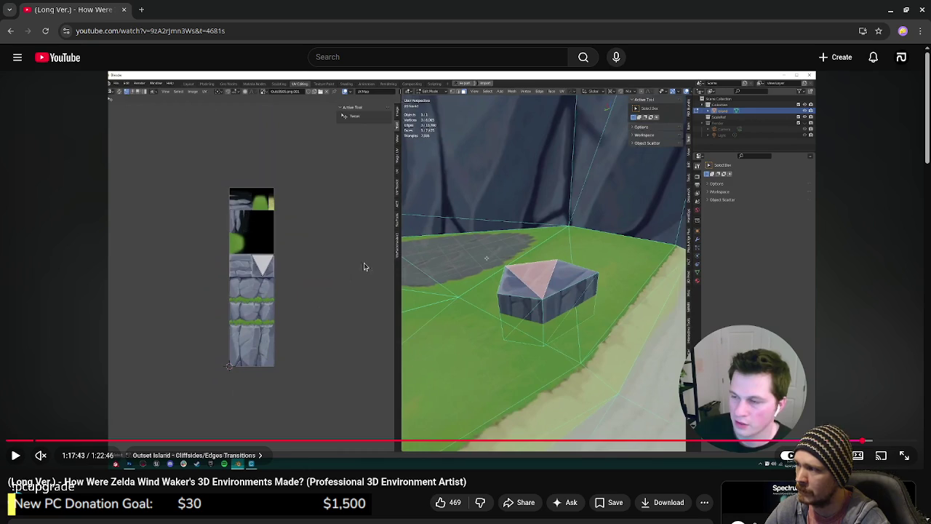
left_click(565, 254)
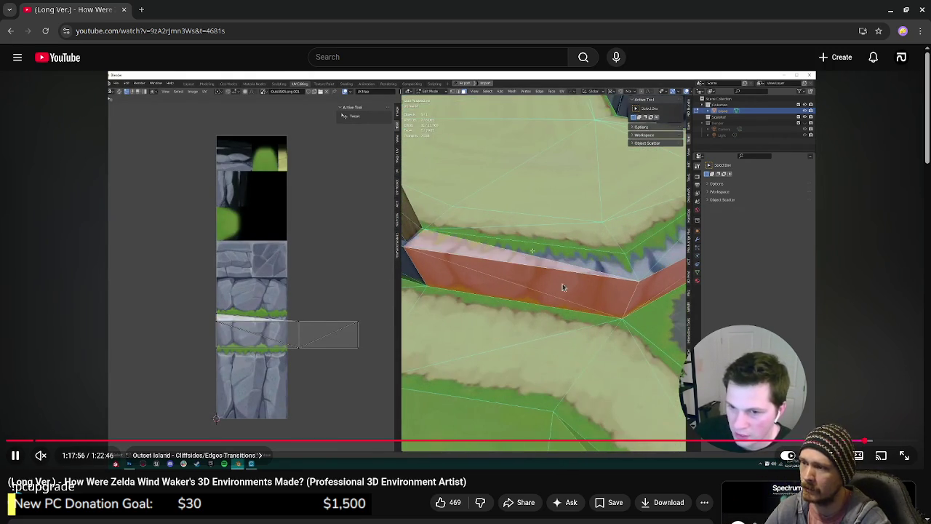
key("Left")
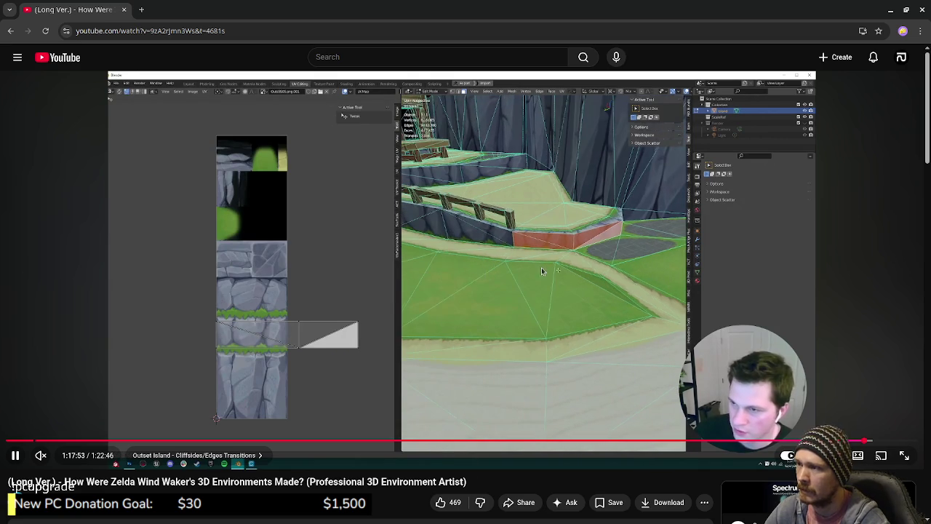
key("space")
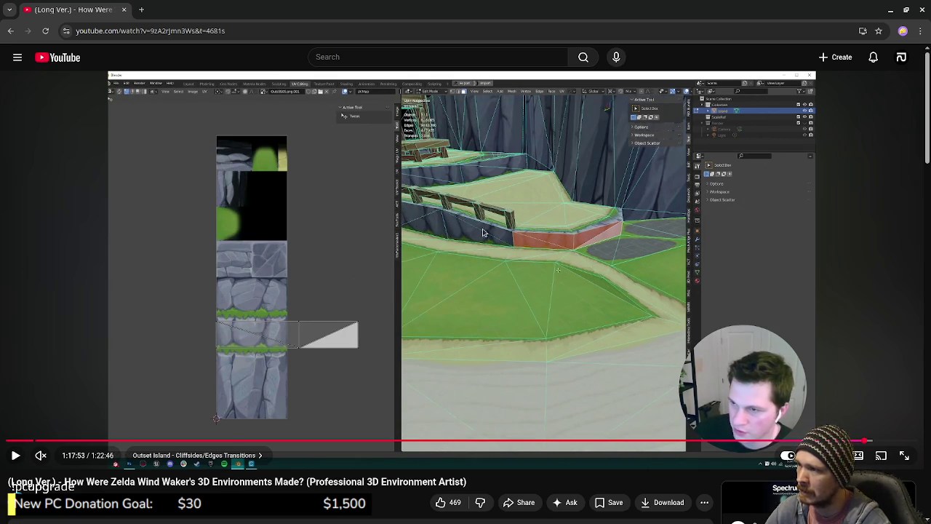
left_click(518, 291)
left_click(565, 214)
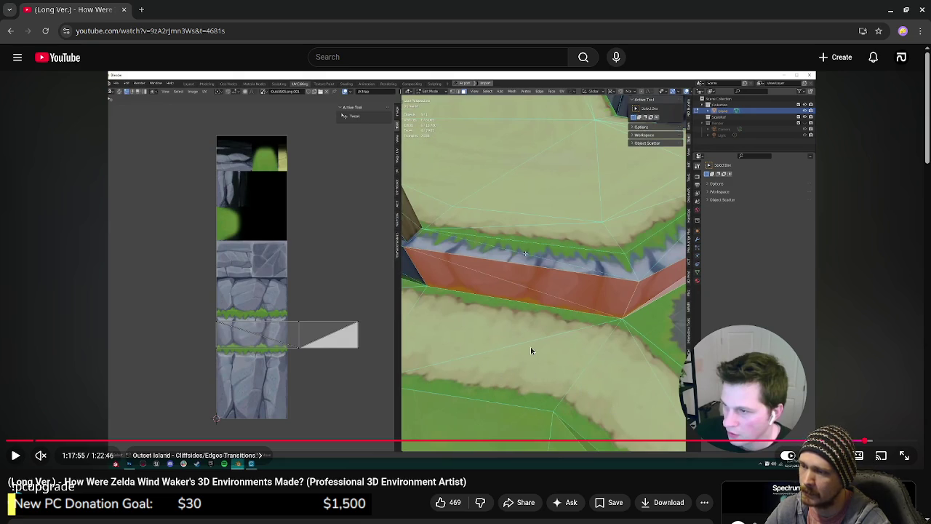
left_click(590, 396)
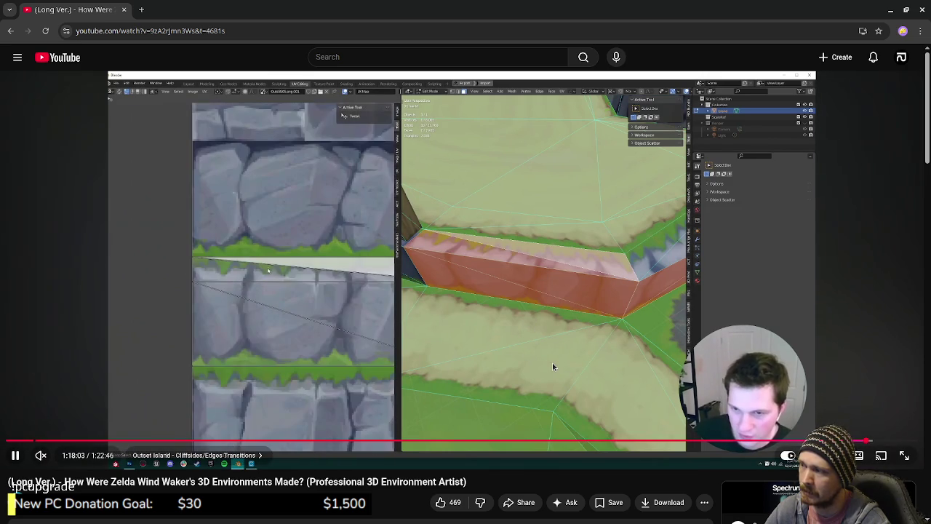
left_click(358, 297)
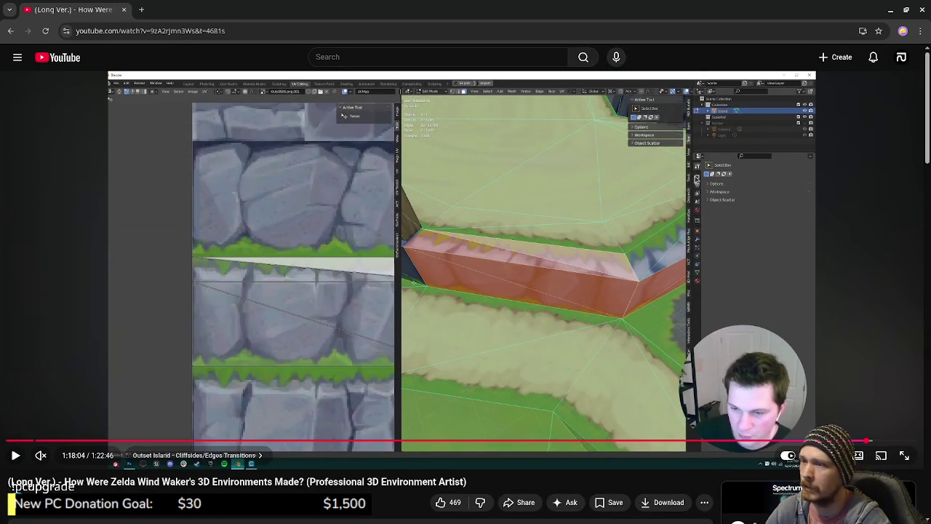
left_click(125, 10)
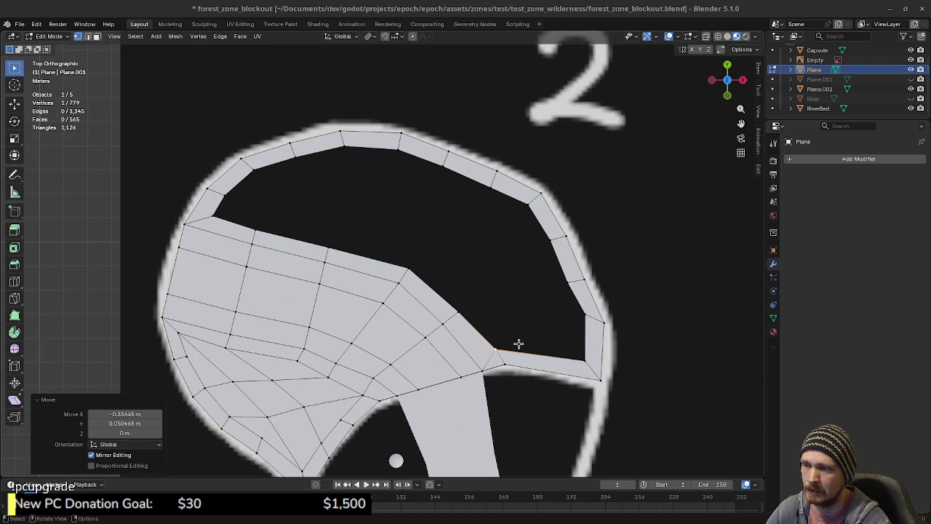
Step: Select the hole's border edge loop and apply Face > Grid Fill
left_click(474, 329)
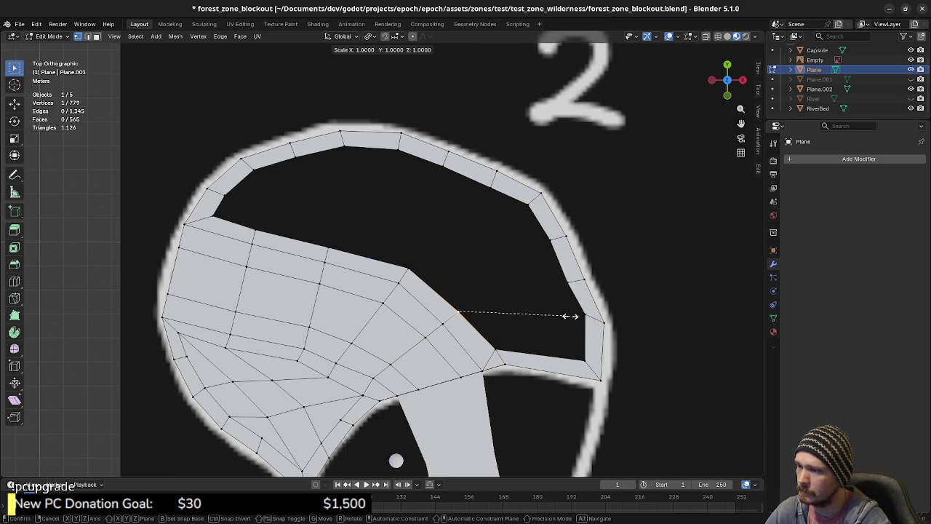
left_click(534, 355, "alt")
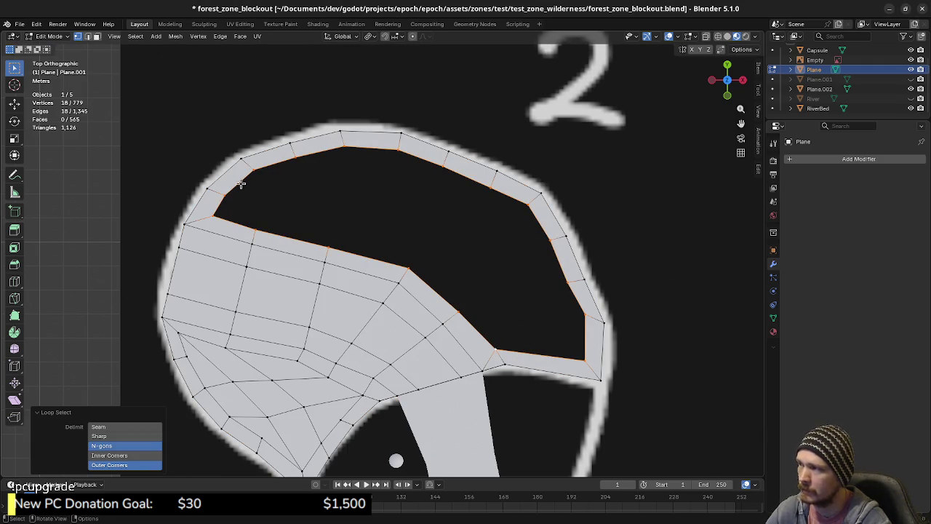
left_click(243, 38)
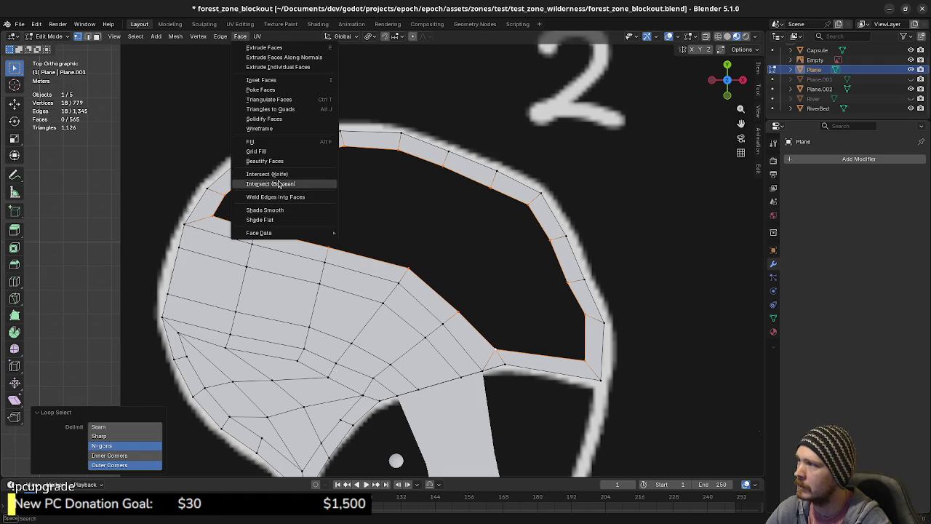
left_click(269, 150)
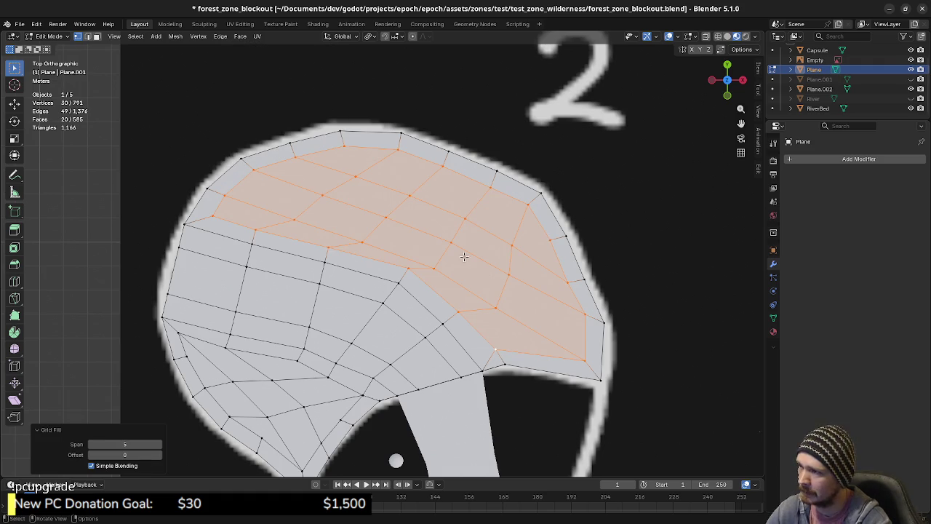
Step: Tune the Grid Fill to span 3 and offset 1, then clear the selection
left_click(91, 455)
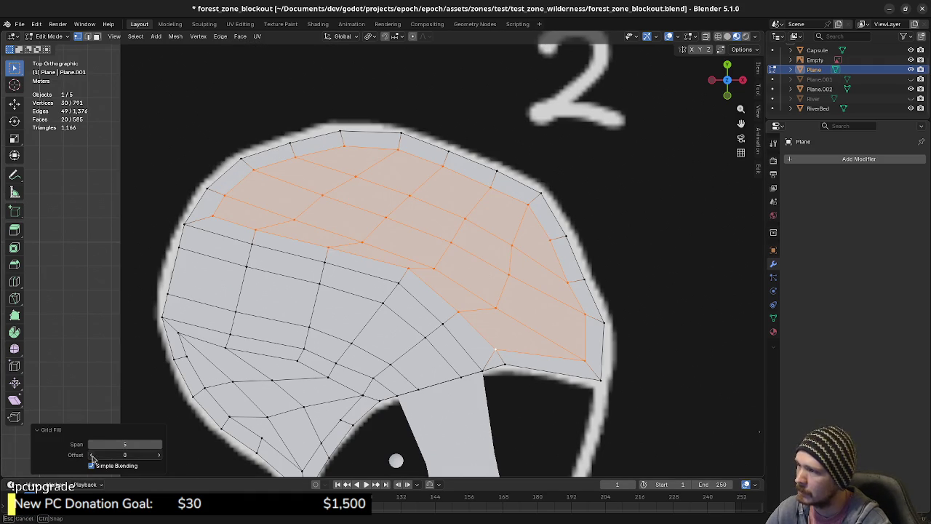
key("ctrl+z")
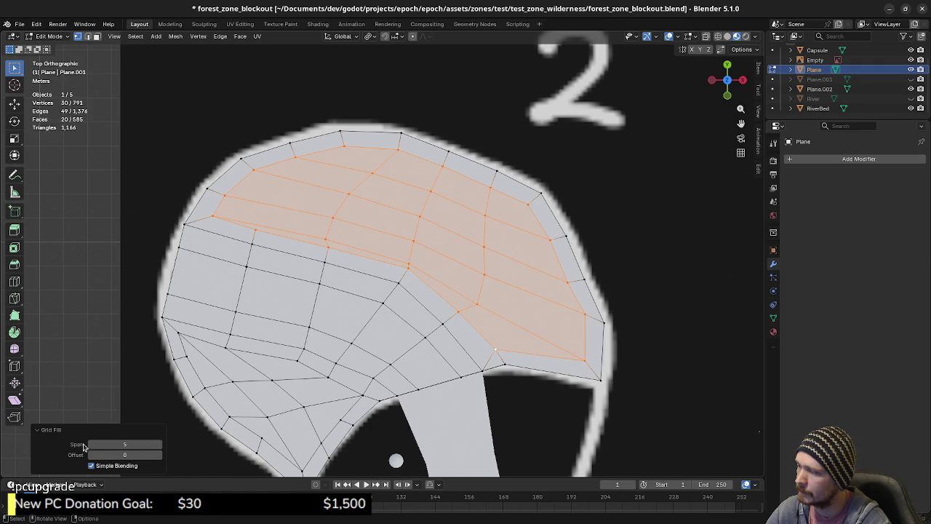
left_click(91, 443)
left_click(91, 444)
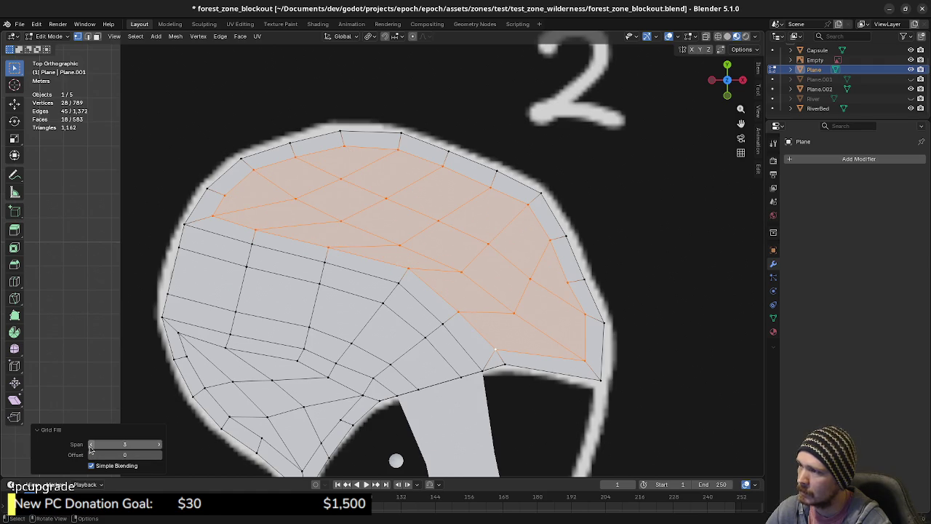
left_click(91, 444)
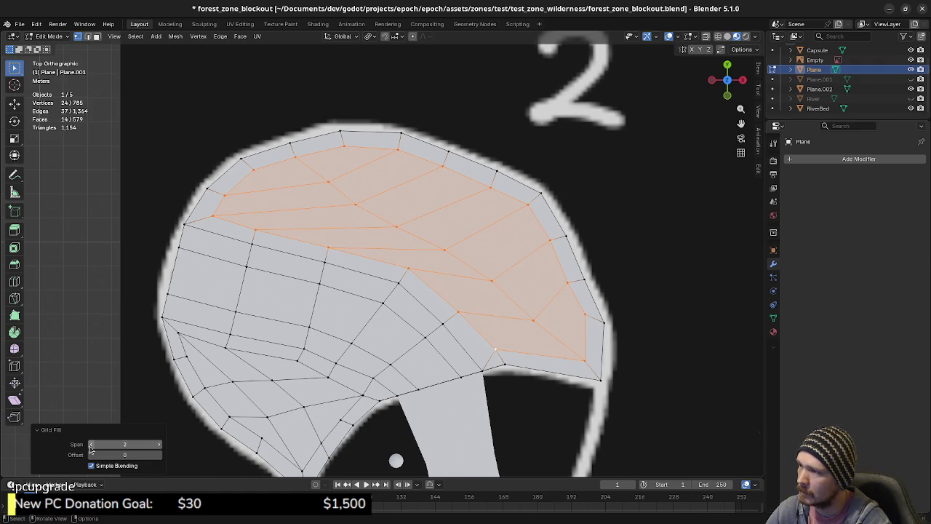
left_click(159, 444)
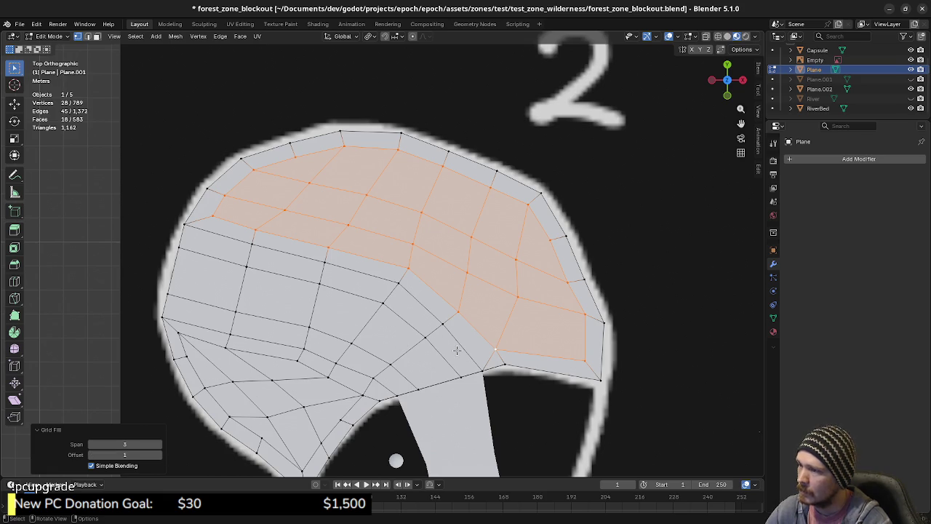
mouse_move(457, 350)
middle_mouse_down()
mouse_move(409, 371)
mouse_move(475, 371)
mouse_move(462, 387)
mouse_move(473, 380)
mouse_move(416, 367)
middle_mouse_up()
left_click(455, 386)
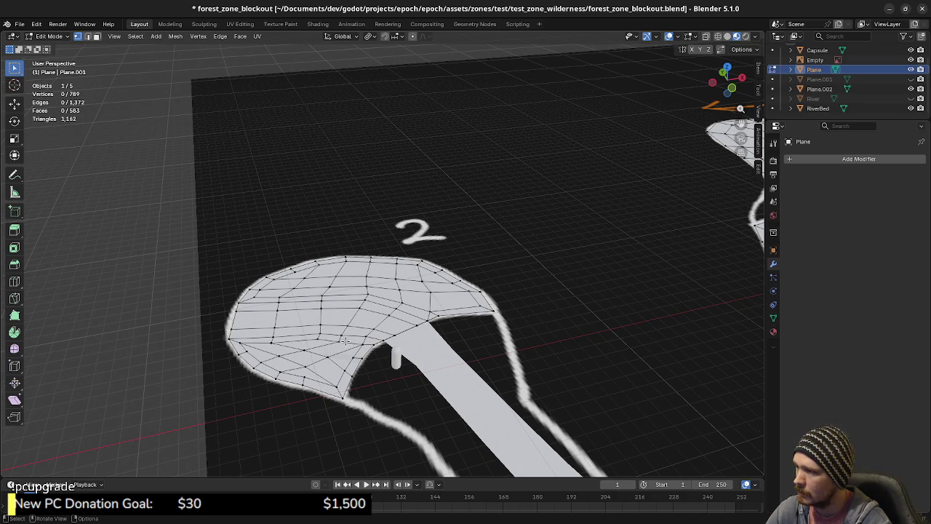
Step: Select the whole plateau mesh and raise it 3 m on Z
key("l")
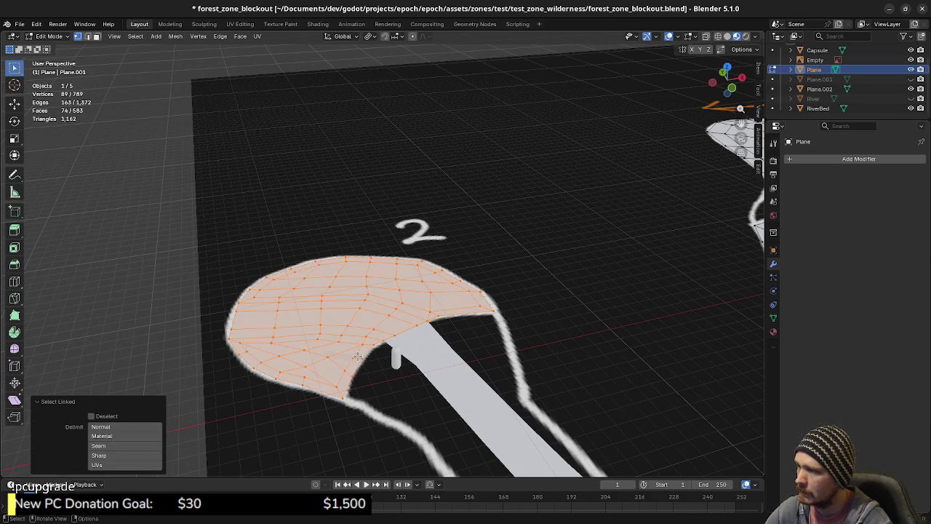
middle_click_drag(391, 374, 492, 373)
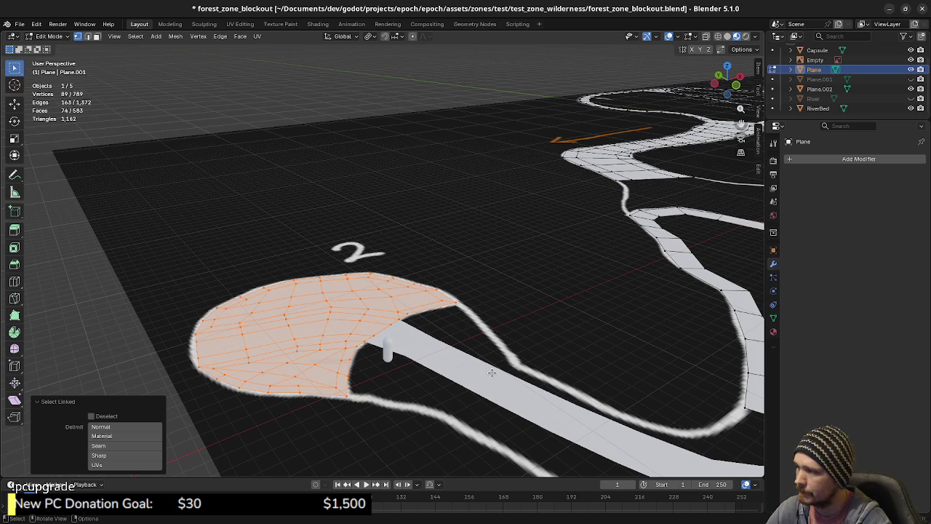
key("g")
key("z")
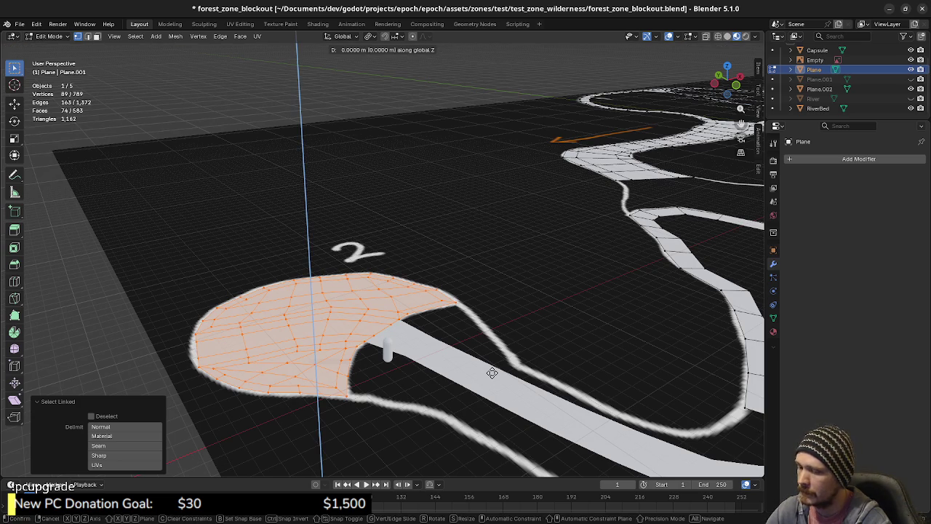
type("3")
key("Return")
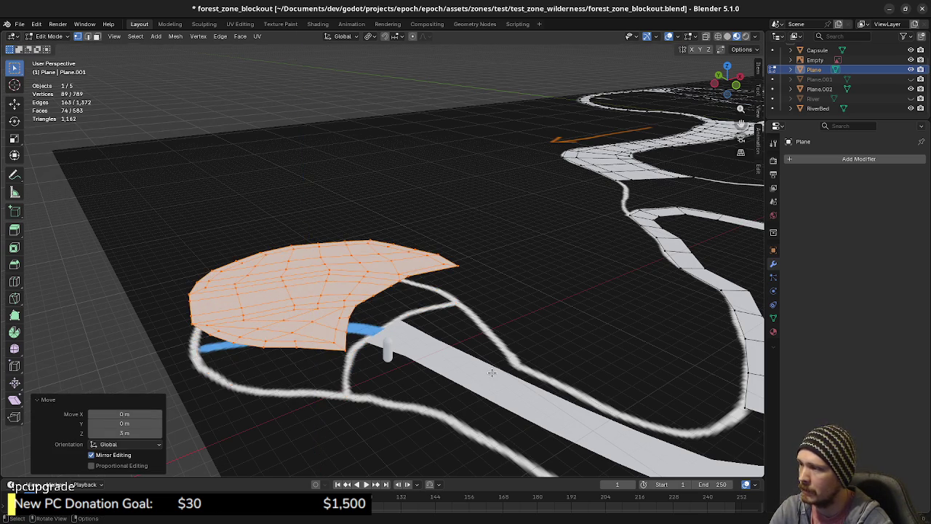
Step: In edge mode, select the two front border edges of the plateau above the path
middle_click_drag(453, 343, 415, 332)
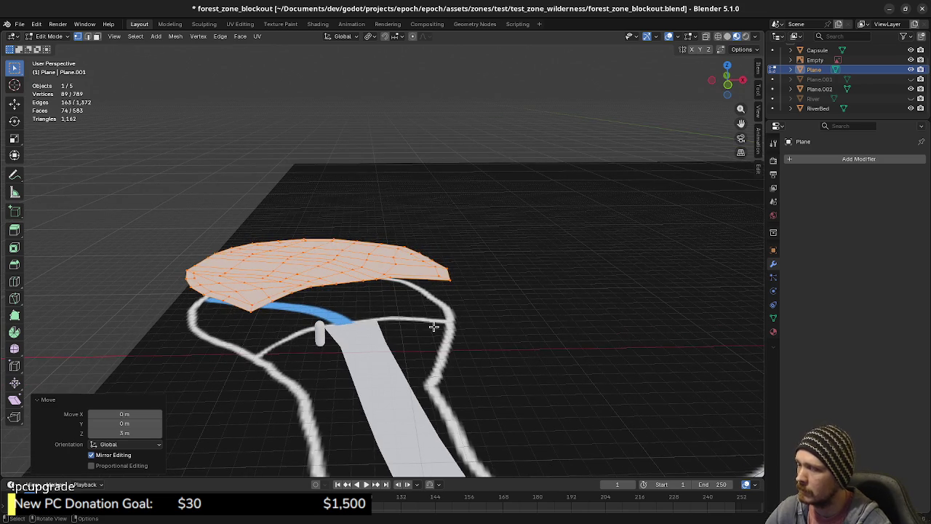
scroll(287, 348, "up", 2)
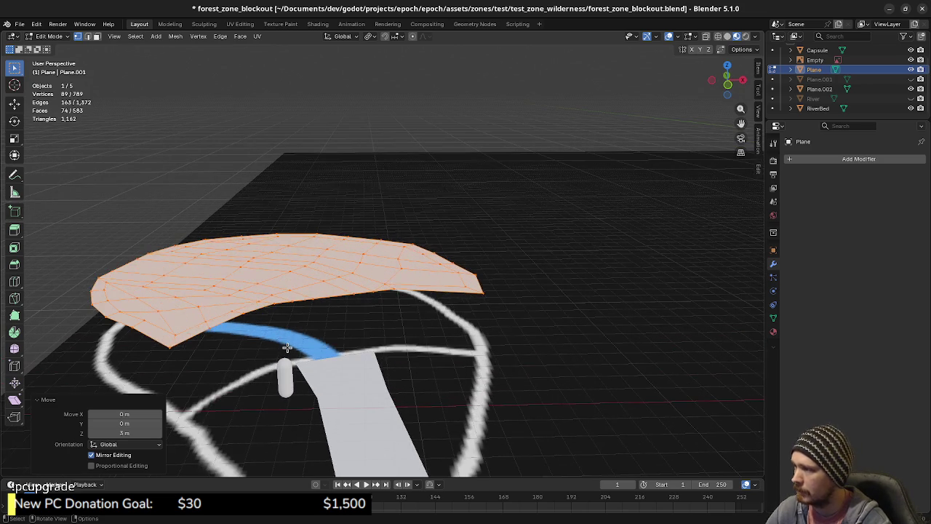
left_click(284, 344)
left_click(321, 298, "alt")
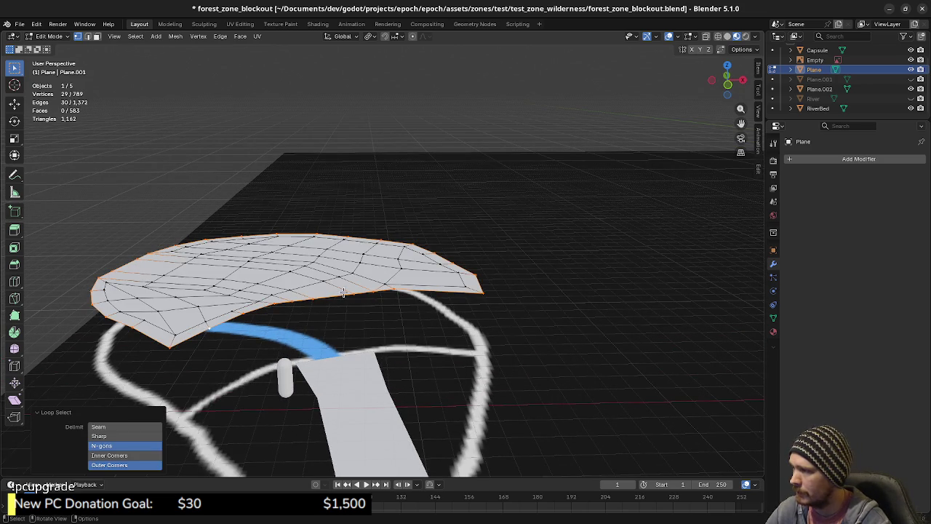
left_click(463, 291)
key("2")
left_click(440, 294)
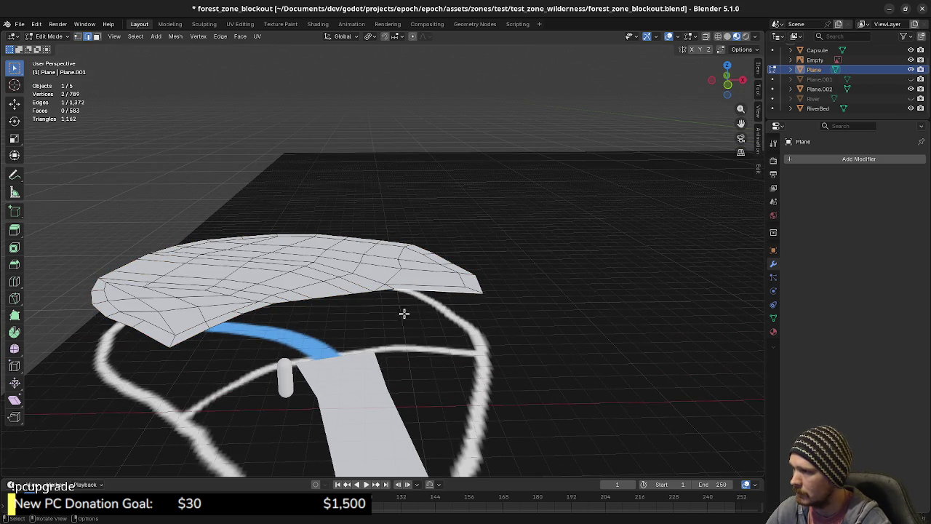
middle_click_drag(400, 303, 368, 317)
left_click(367, 298, "shift")
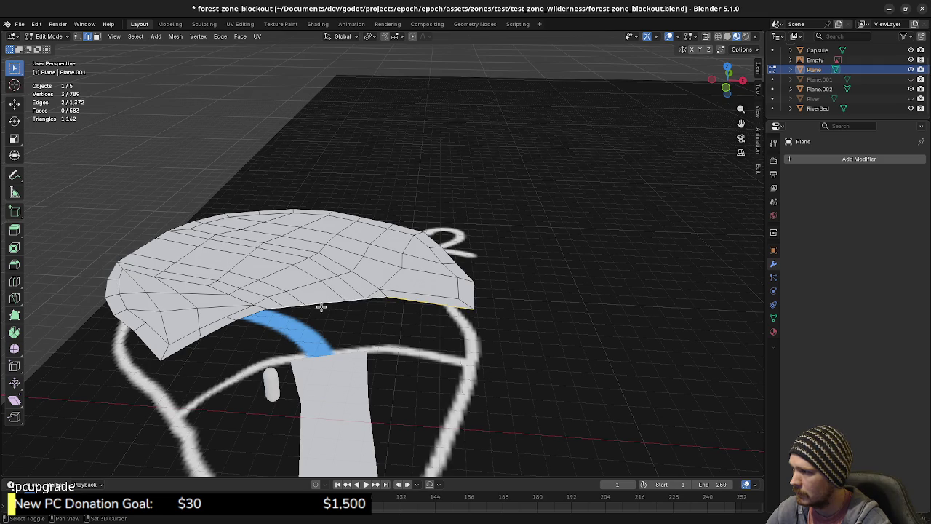
mouse_move(306, 310)
middle_mouse_down()
mouse_move(318, 354)
mouse_move(365, 360)
mouse_move(352, 310)
middle_mouse_up()
scroll(318, 354, "up", 2)
scroll(349, 328, "up", 1)
scroll(349, 328, "up", 1)
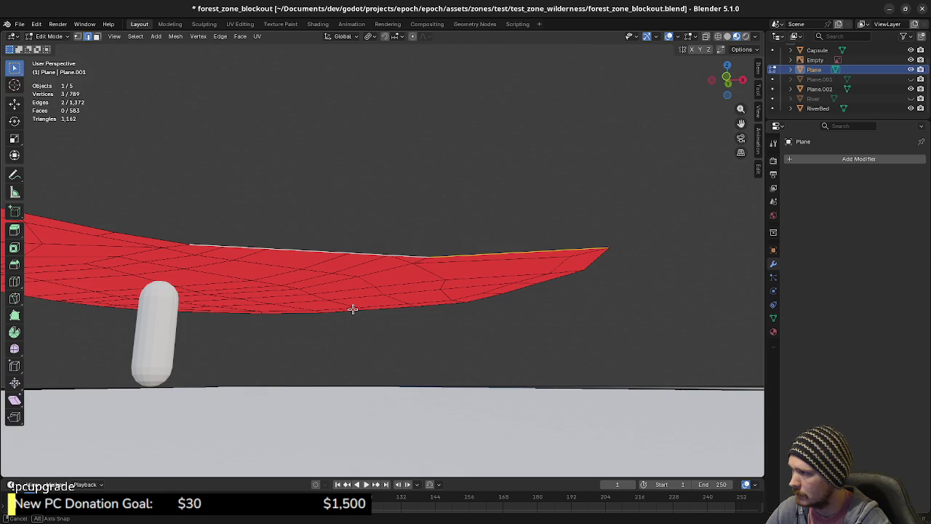
Step: Delete the two selected front border edges above the path
middle_click_drag(352, 309, 352, 349)
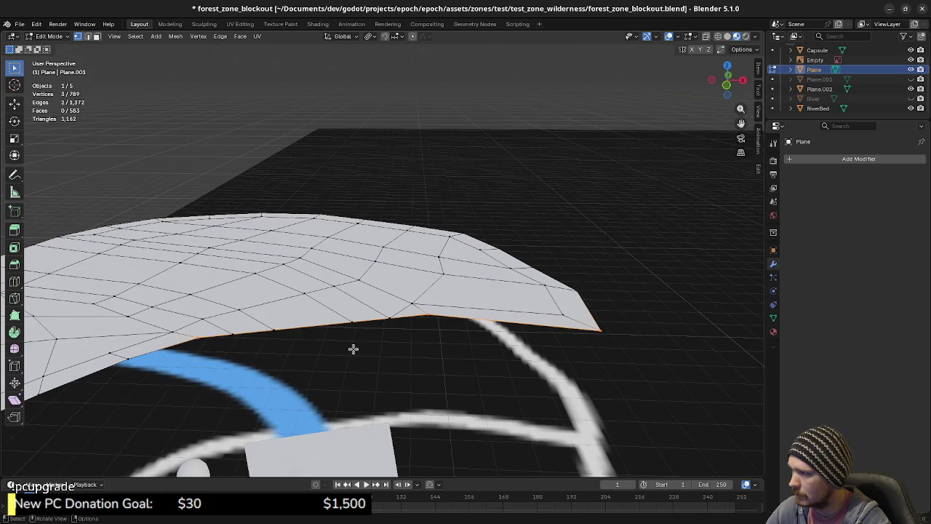
key("x")
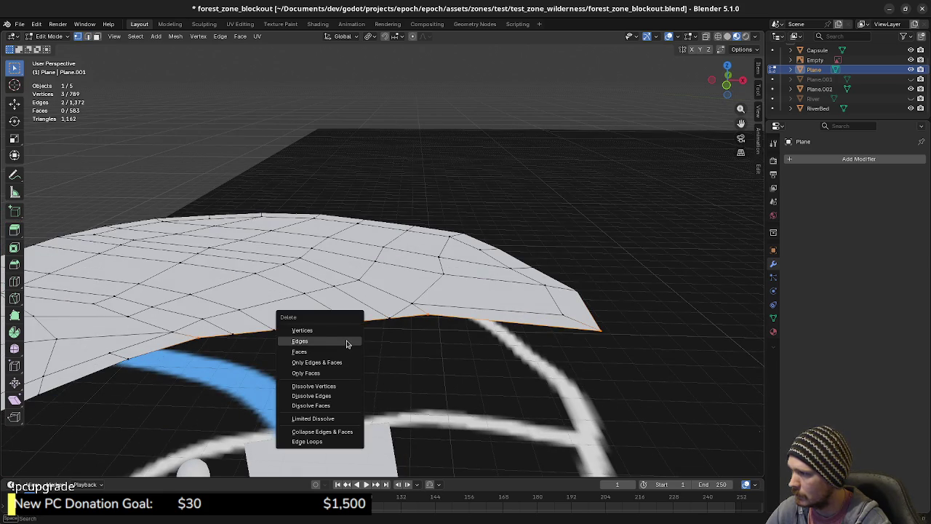
left_click(323, 341)
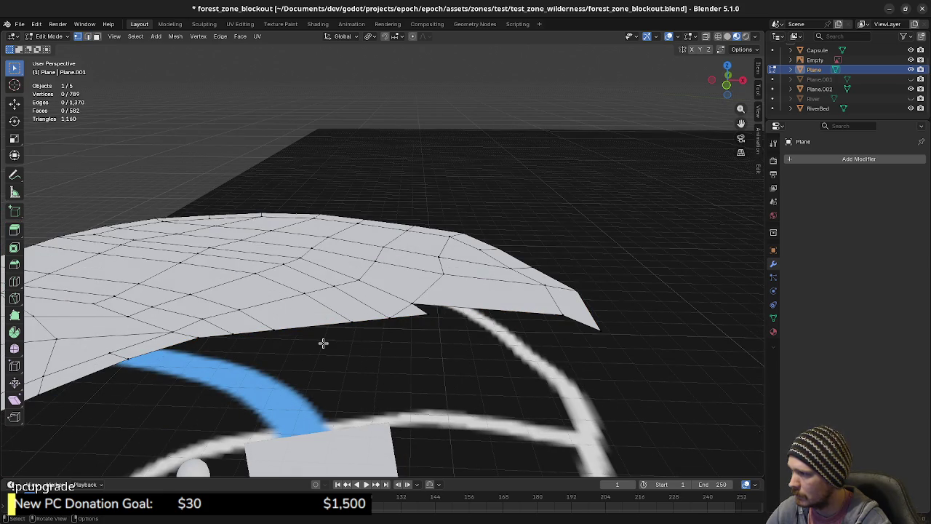
key("ctrl+z")
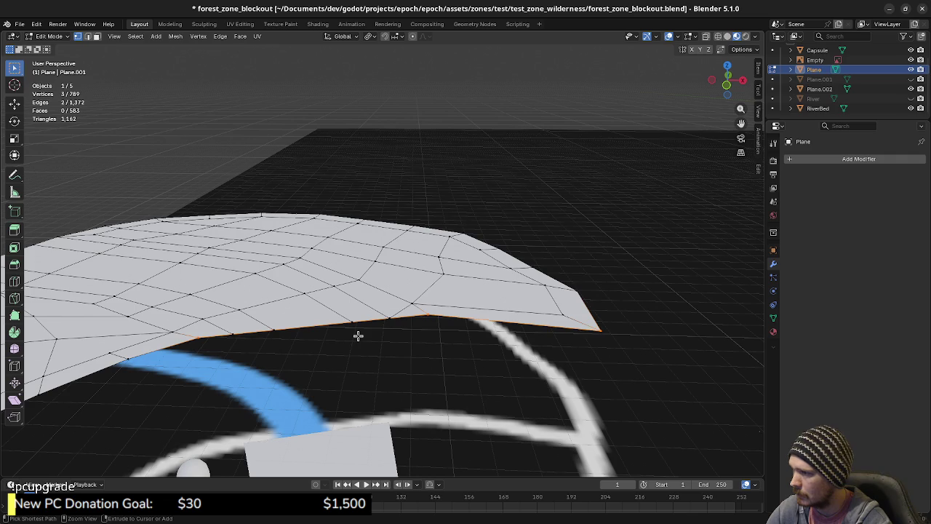
key("ctrl+shift+z")
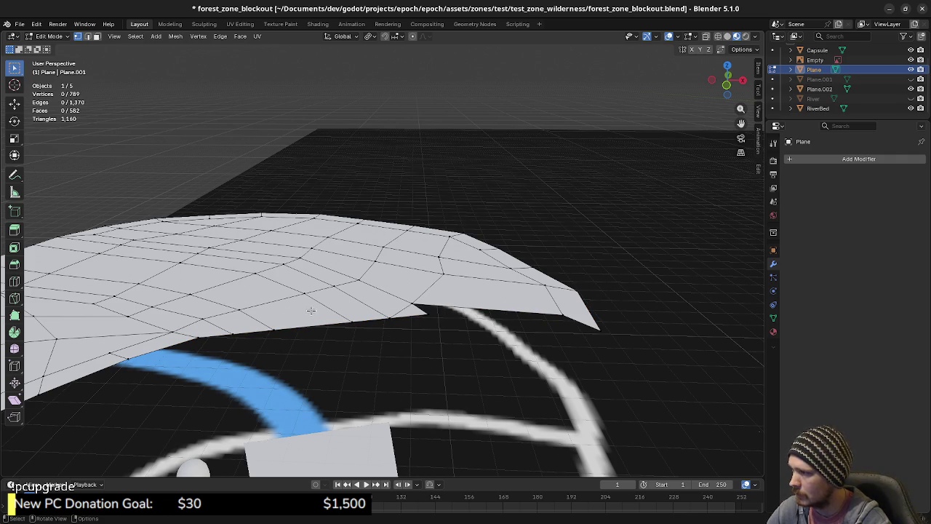
Step: Fill the notch with a new face spanning the edges on either side
key("2")
left_click(288, 302)
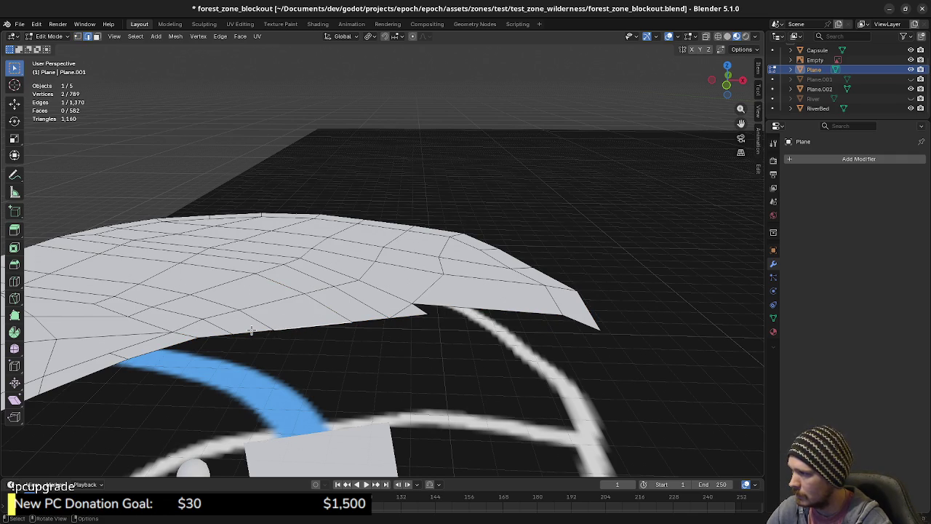
left_click(185, 324)
left_click(178, 300)
left_click(428, 313)
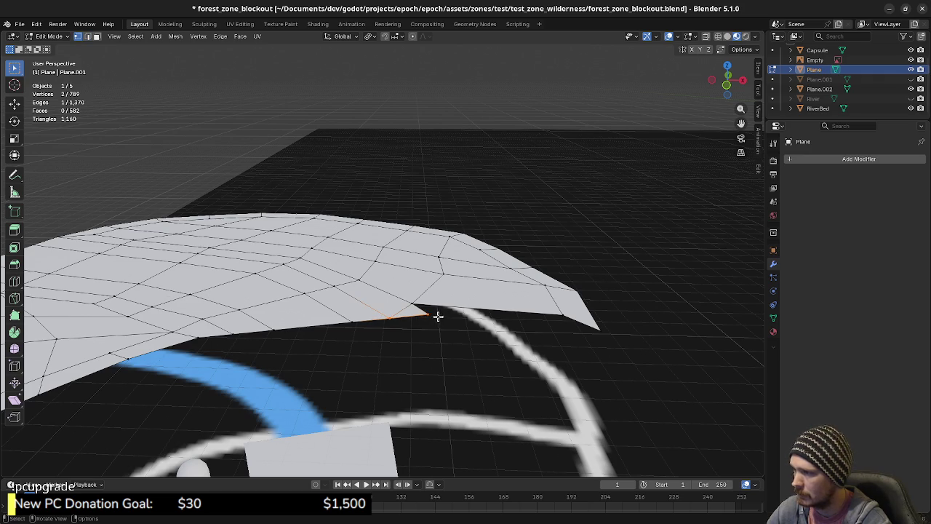
key("alt+a")
left_click(422, 310)
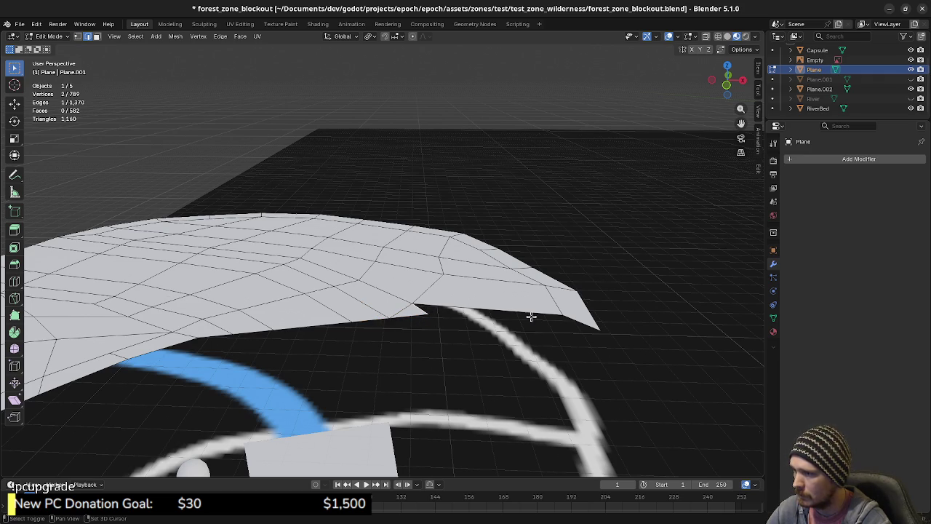
left_click(577, 321, "shift")
key("f")
middle_click_drag(331, 347, 506, 343)
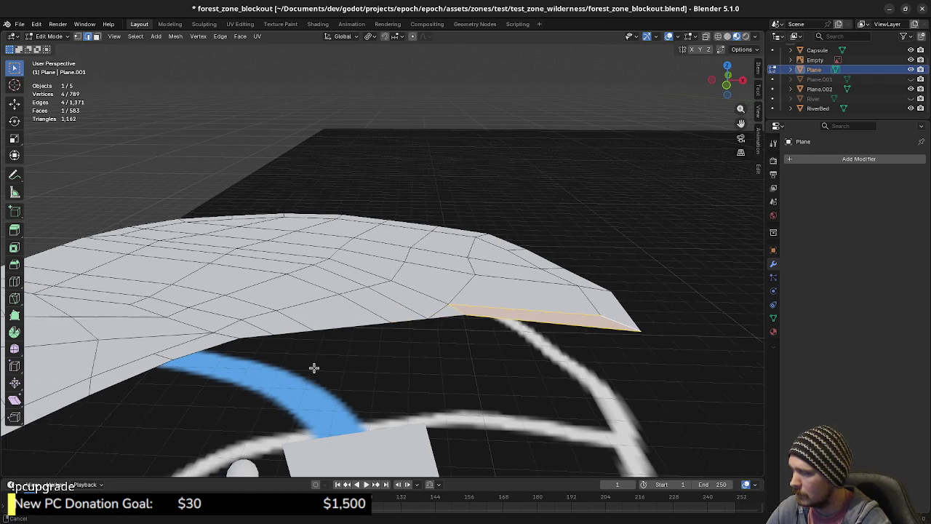
Step: Select the edges along the plateau's front border, right to left
left_click(524, 315, "shift")
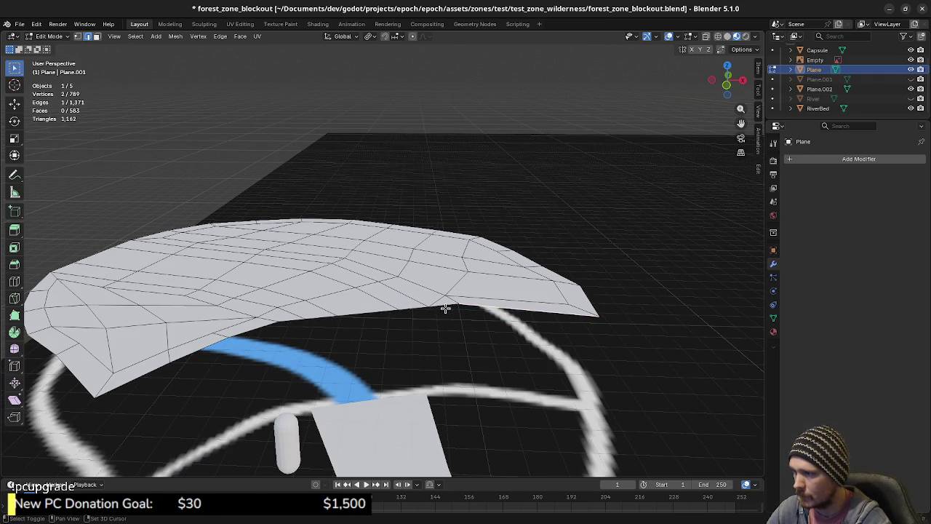
left_click(366, 316, "shift")
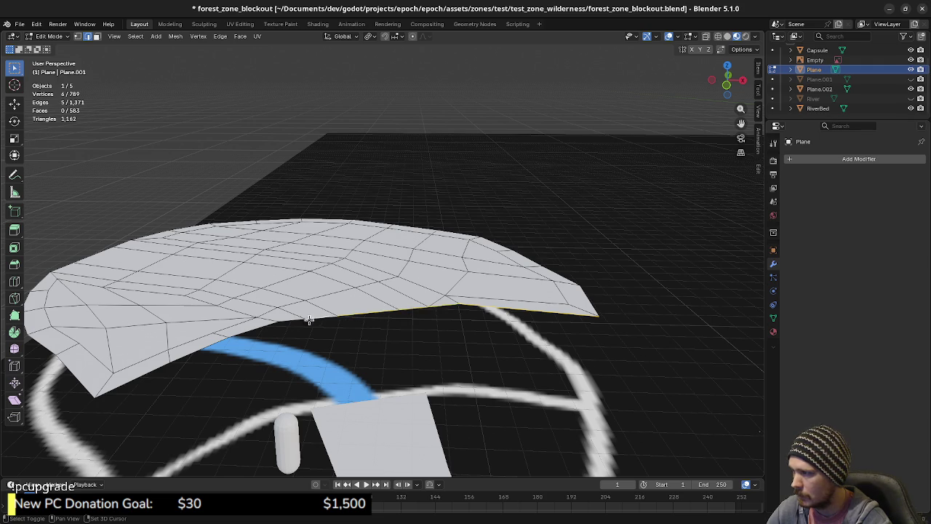
left_click(266, 326, "shift")
left_click(213, 344, "shift")
left_click(170, 362, "shift")
left_click(149, 380, "shift")
Step: Extrude the selected front border edges straight down into a cliff wall
left_click(146, 377, "shift")
middle_click_drag(214, 405, 235, 368)
key("e")
key("z")
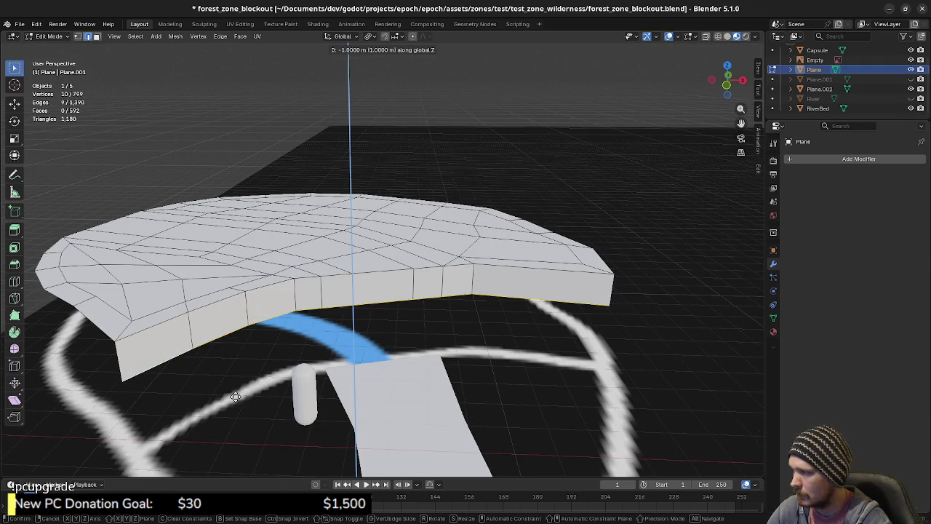
left_click(228, 462)
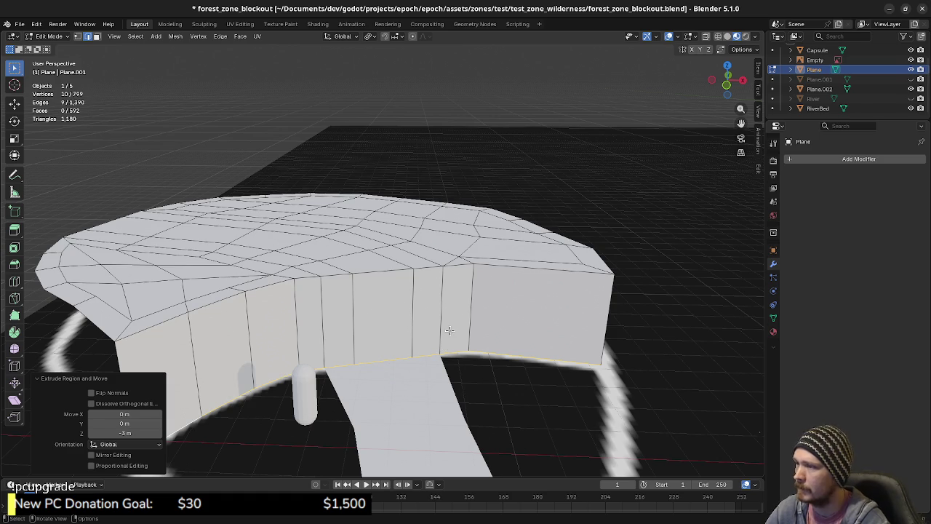
middle_click_drag(453, 287, 465, 299)
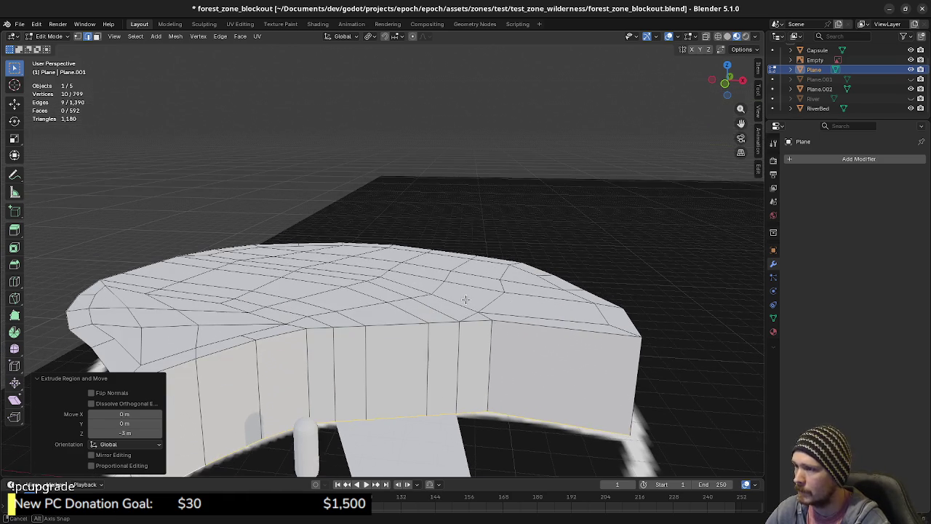
Step: Select a run of rim edges around the plateau
left_click(627, 316)
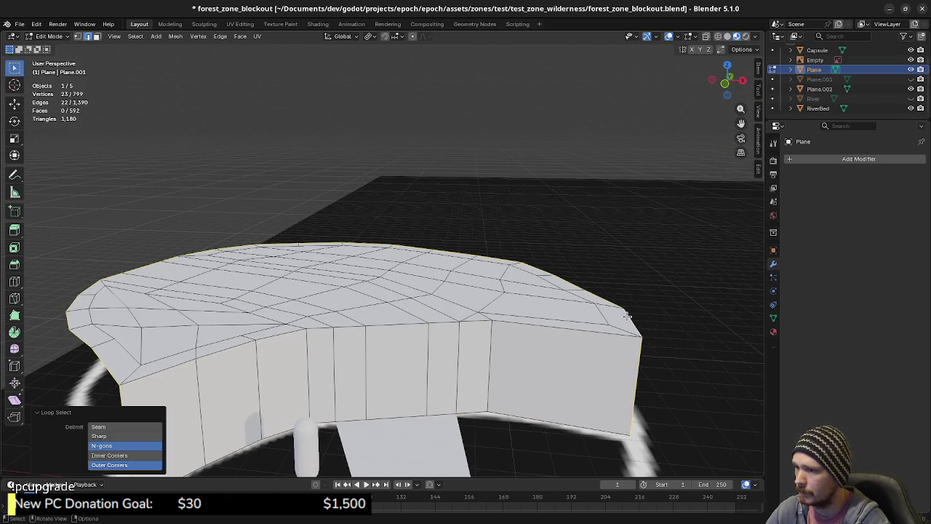
mouse_move(627, 317)
middle_mouse_down()
mouse_move(566, 332)
mouse_move(550, 378)
middle_mouse_up()
left_click(529, 395, "alt")
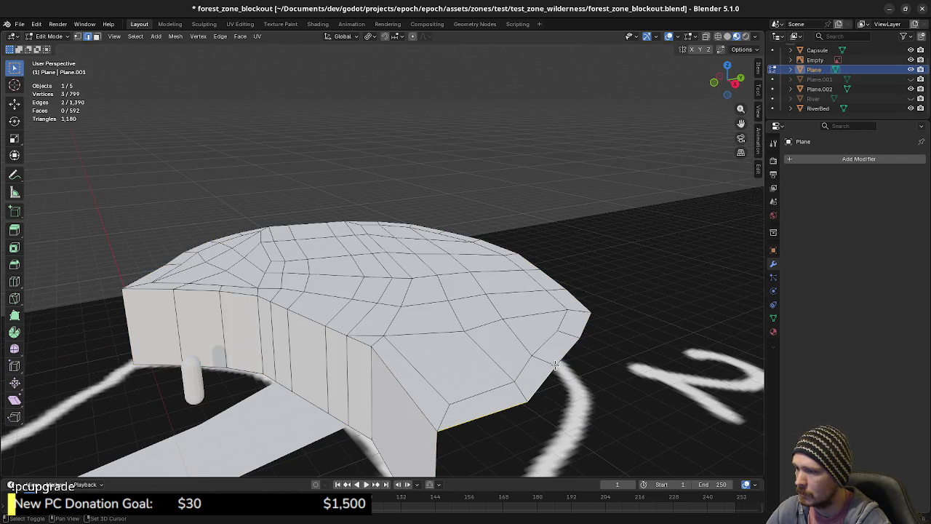
middle_click_drag(593, 349, 495, 390)
left_click(503, 393, "alt+shift")
mouse_move(576, 333)
middle_mouse_down()
mouse_move(627, 358)
mouse_move(617, 371)
mouse_move(656, 405)
middle_mouse_up()
left_click(606, 347, "alt+shift")
left_click(594, 383, "alt+shift")
left_click(647, 362, "alt+shift")
left_click(656, 406, "alt+shift")
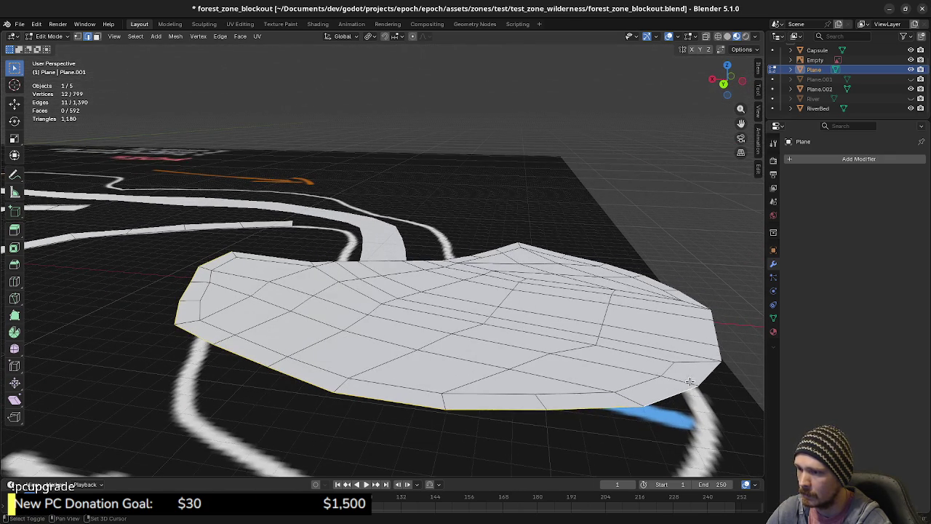
middle_click_drag(706, 375, 669, 379)
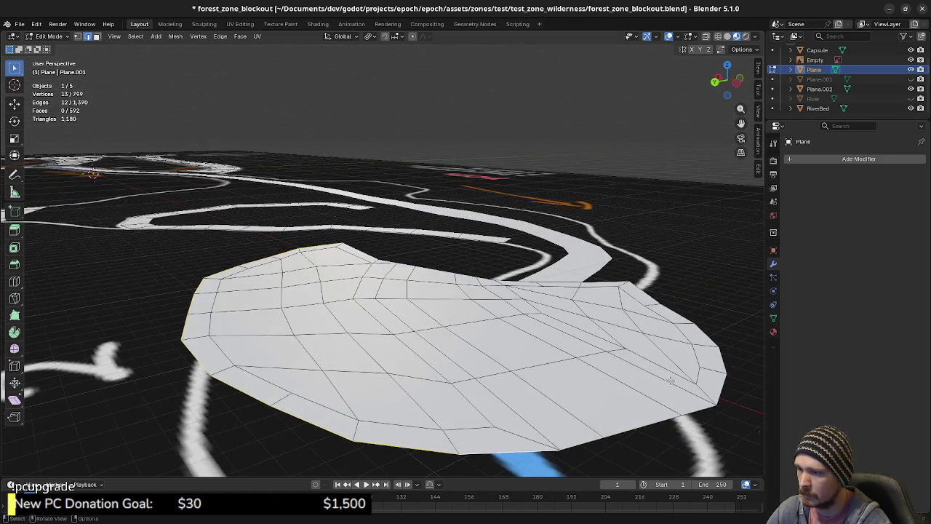
Step: Refine the rim selection, dropping a wrong bottom edge and adding edges beside the red face
left_click(558, 451, "shift")
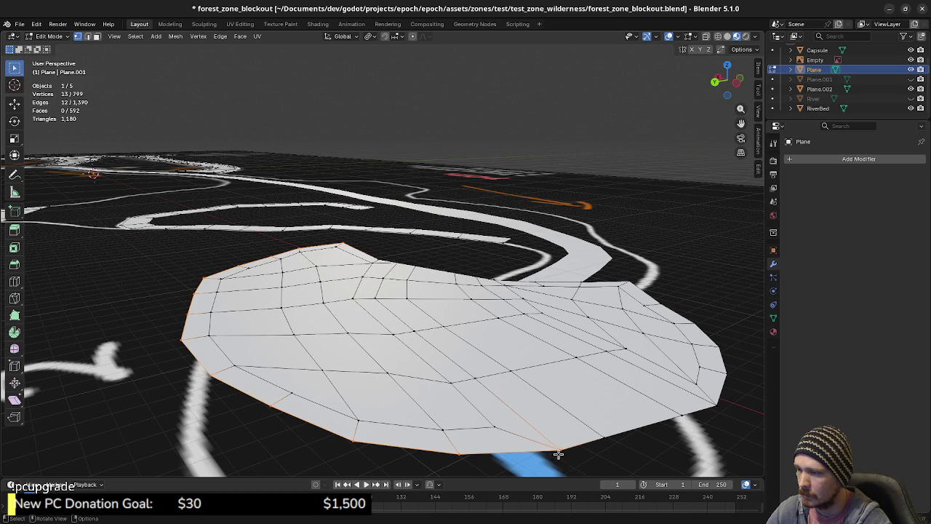
mouse_move(686, 437)
middle_mouse_down()
mouse_move(613, 409)
mouse_move(553, 428)
middle_mouse_up()
left_click(553, 427, "shift")
left_click(610, 366, "shift")
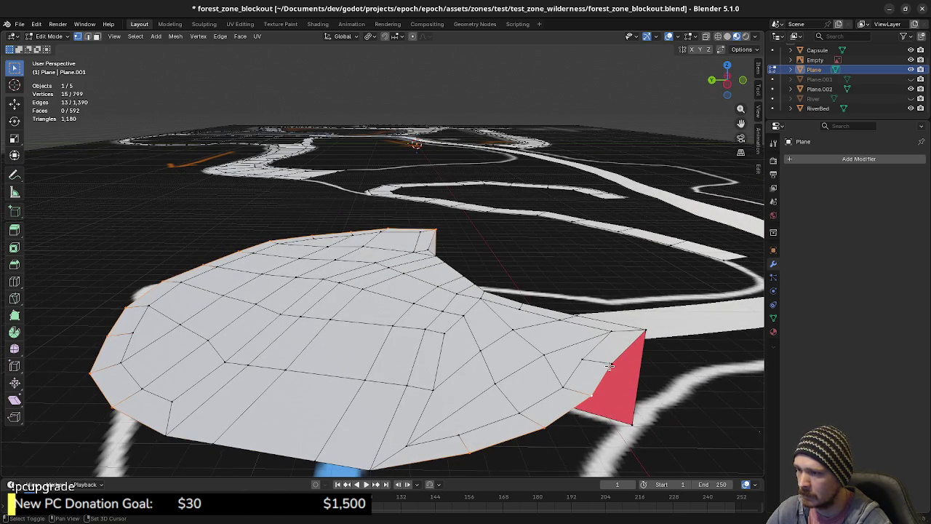
middle_click_drag(638, 388, 600, 390)
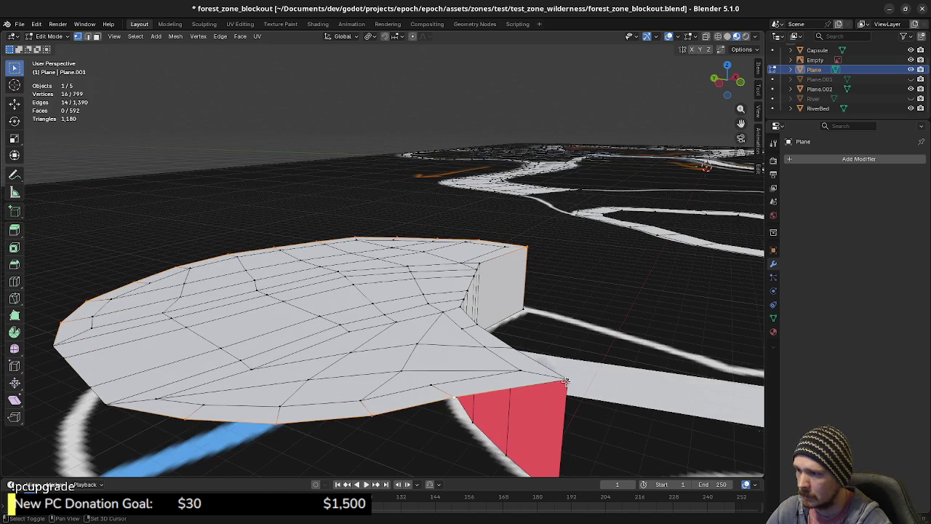
left_click(565, 380, "shift")
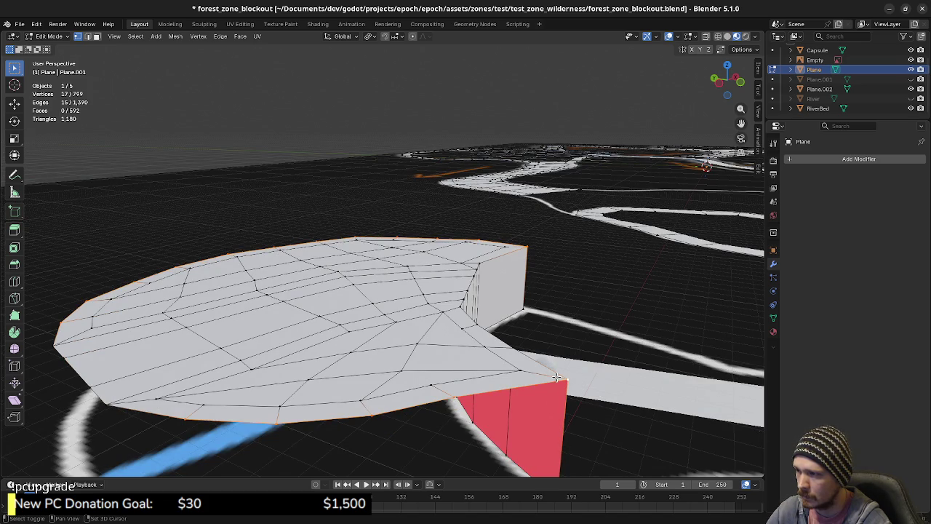
Step: Raise the selected rim edges 0.25 m on Z
middle_click_drag(536, 394, 537, 395)
key("g")
key("z")
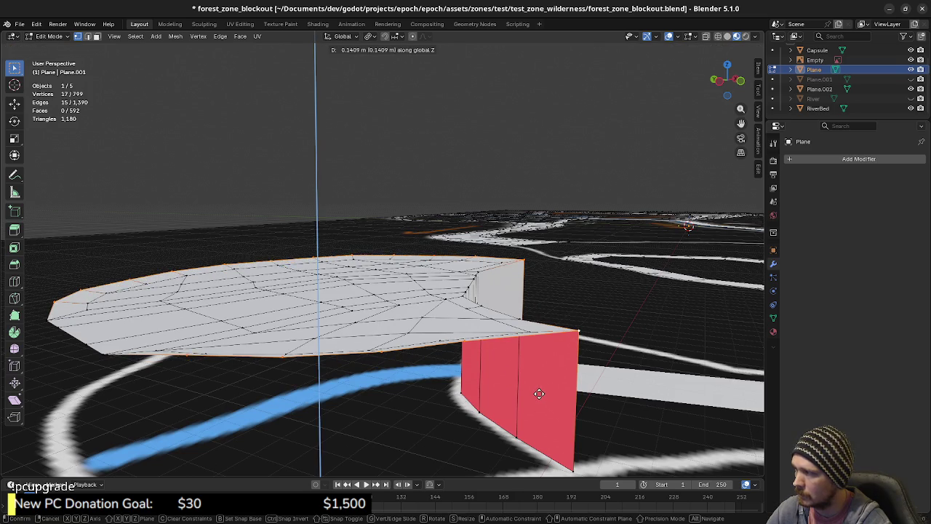
middle_click_drag(316, 422, 328, 420, "alt")
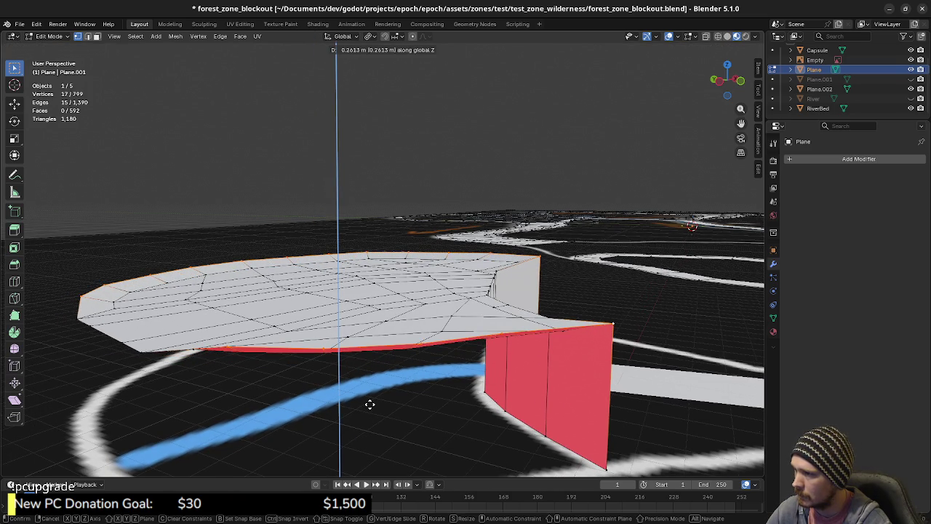
type("0")
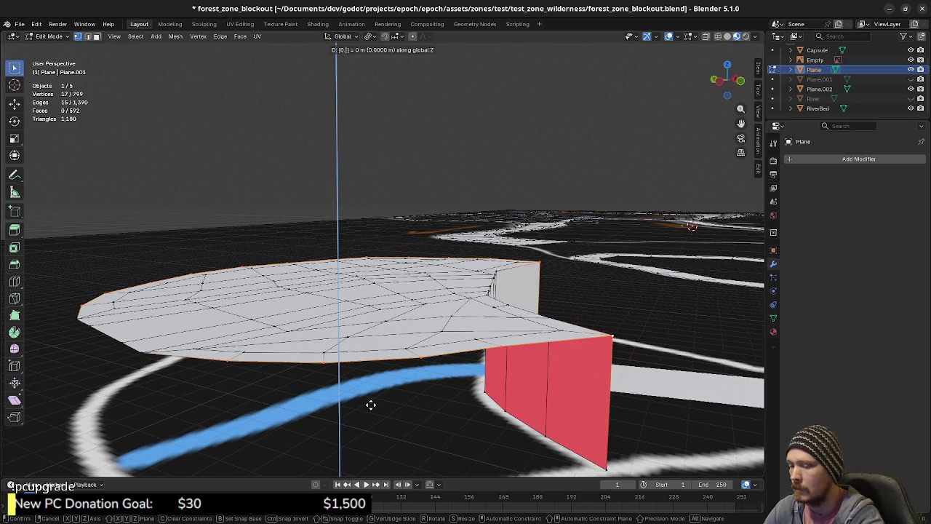
type(".2")
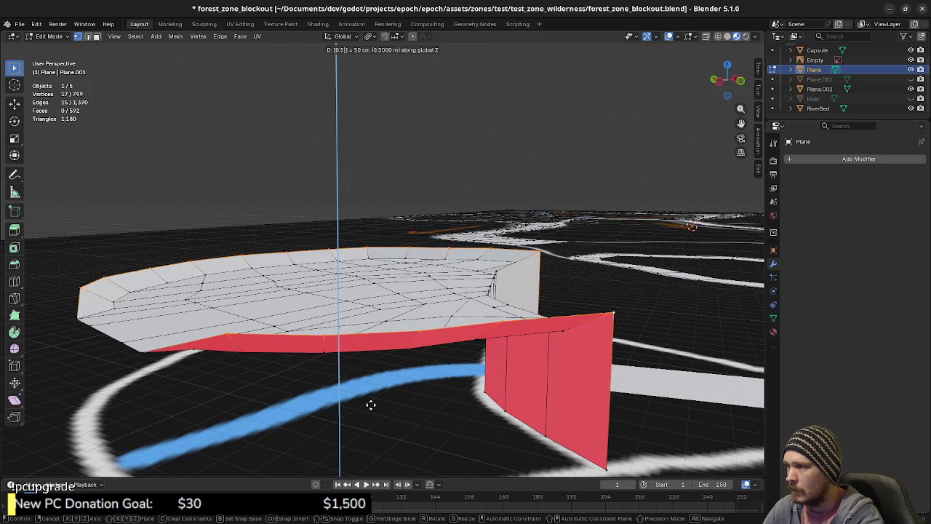
type("5")
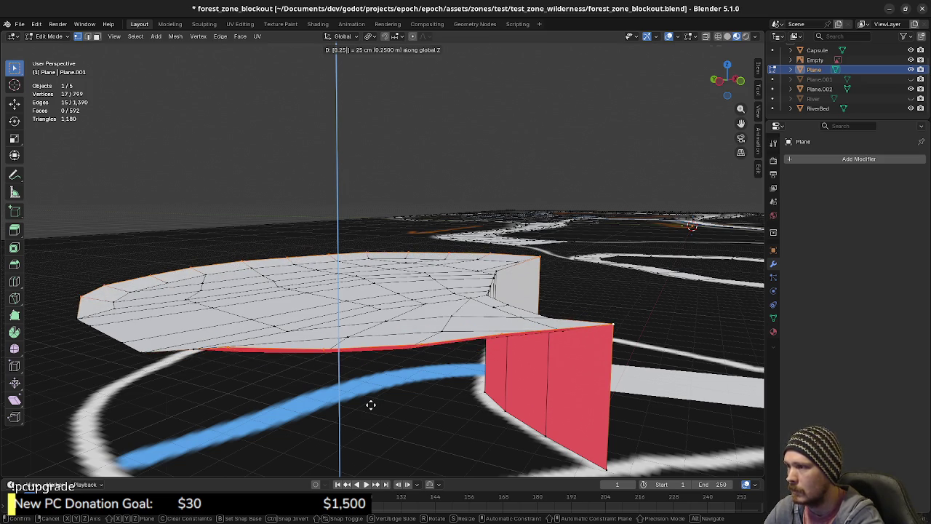
key("Return")
Step: In edge mode, start selecting the plateau's bottom rim edges
middle_click_drag(380, 346, 458, 333)
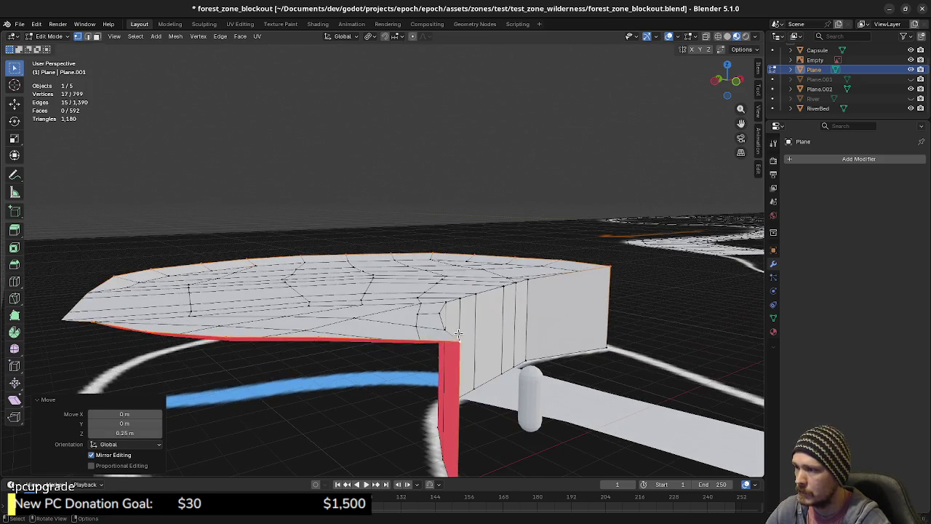
key("2")
mouse_move(359, 353)
middle_mouse_down()
mouse_move(522, 414)
mouse_move(588, 410)
middle_mouse_up()
left_click(564, 400, "shift")
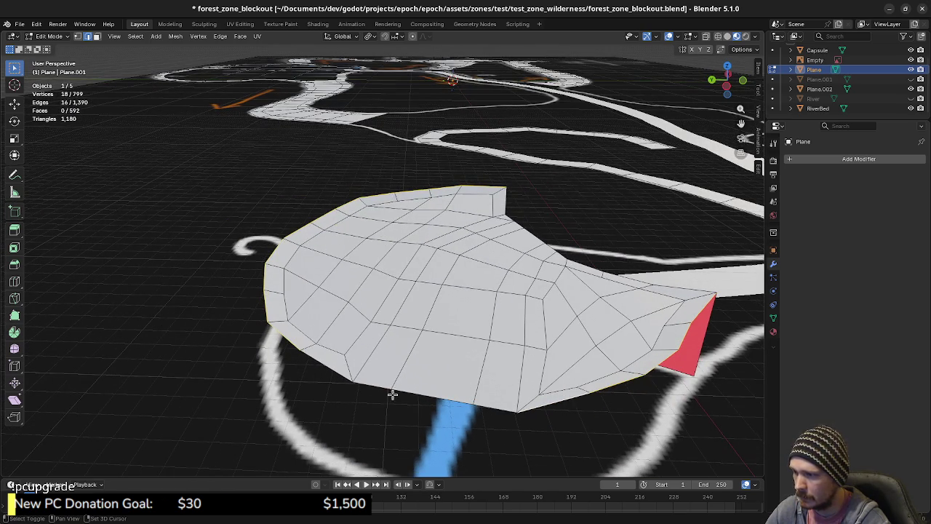
Step: Extrude the selected rim edges 2 m straight up into a surrounding wall
left_click(333, 373, "shift")
middle_click_drag(333, 372, 437, 403)
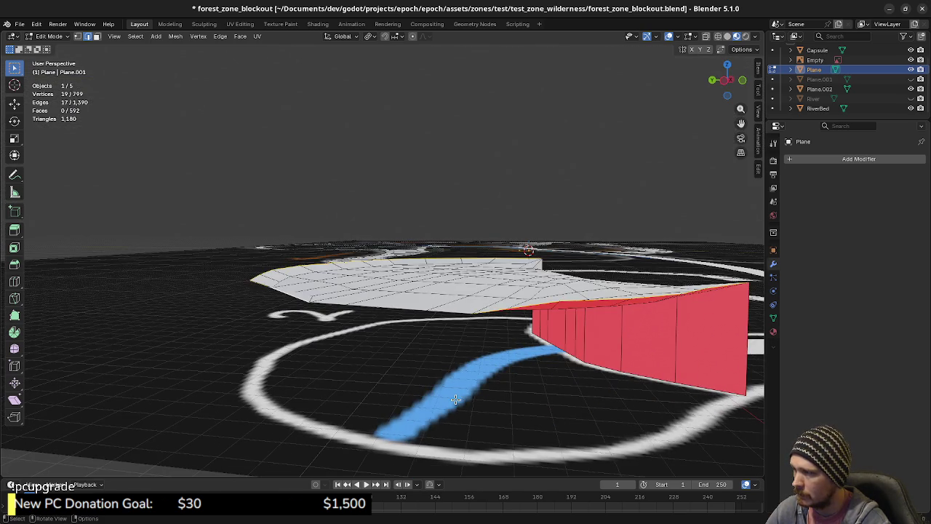
key("e")
key("z")
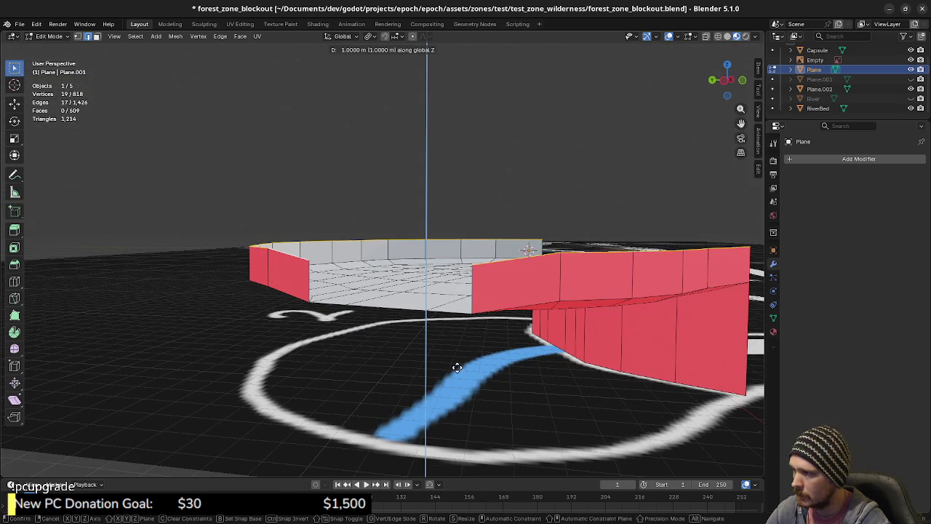
left_click(456, 355)
mouse_move(457, 355)
middle_mouse_down()
mouse_move(349, 371)
mouse_move(375, 374)
middle_mouse_up()
scroll(349, 371, "up", 3)
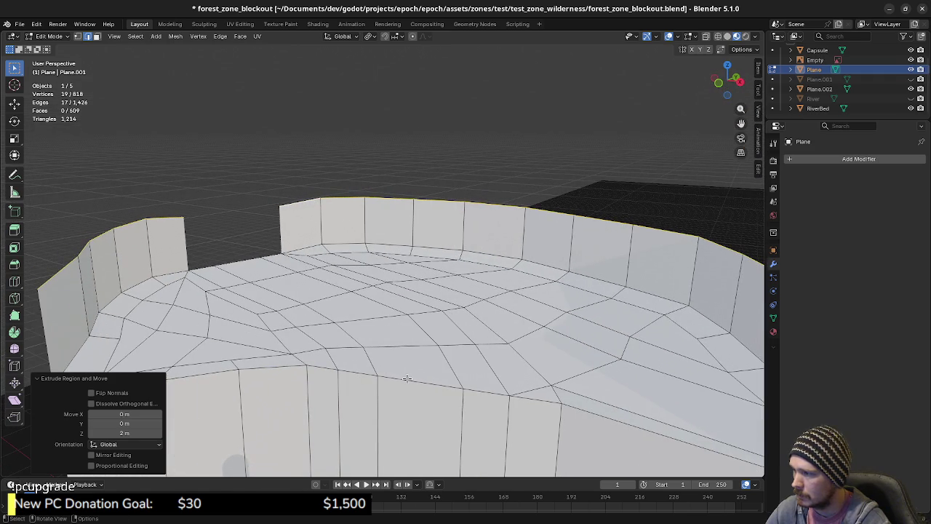
Step: Select a strip of five floor faces for the path and begin moving them vertically
key("3")
left_click(410, 368)
left_click(391, 338, "shift")
left_click(349, 306, "shift")
left_click(305, 287, "shift")
left_click(255, 269, "shift")
middle_click_drag(382, 351, 395, 343)
key("g")
key("z")
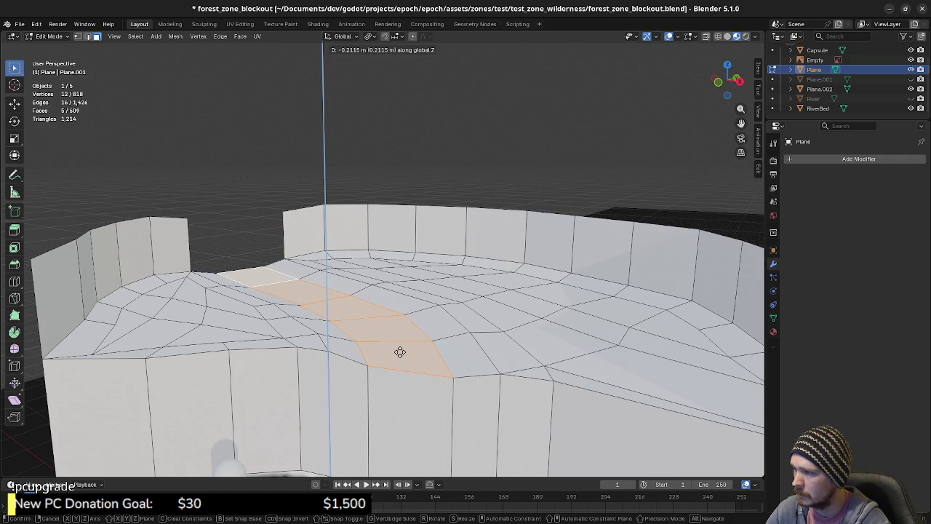
Step: Lower the path strip faces by 0.3 m on Z
left_click(399, 351)
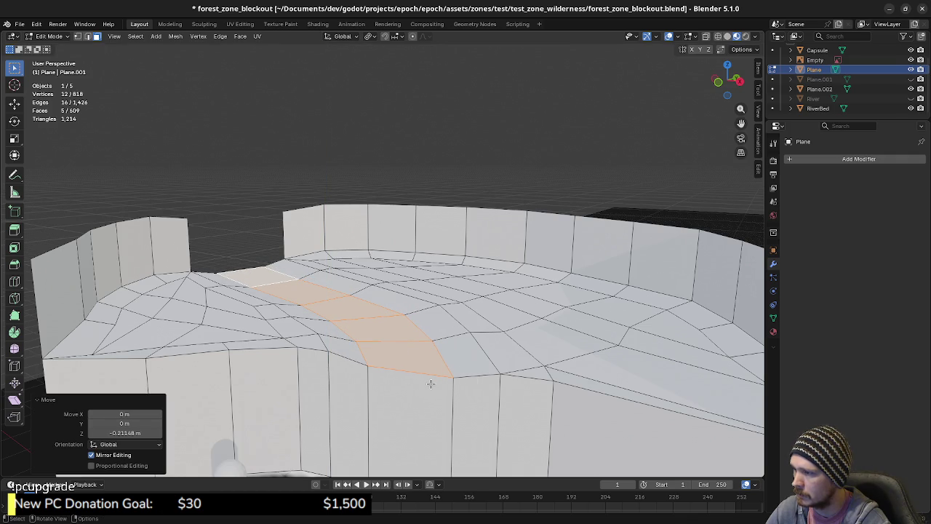
key("g")
key("z")
type("0.2")
key("BackSpace")
key("BackSpace")
key("BackSpace")
type("-0.2")
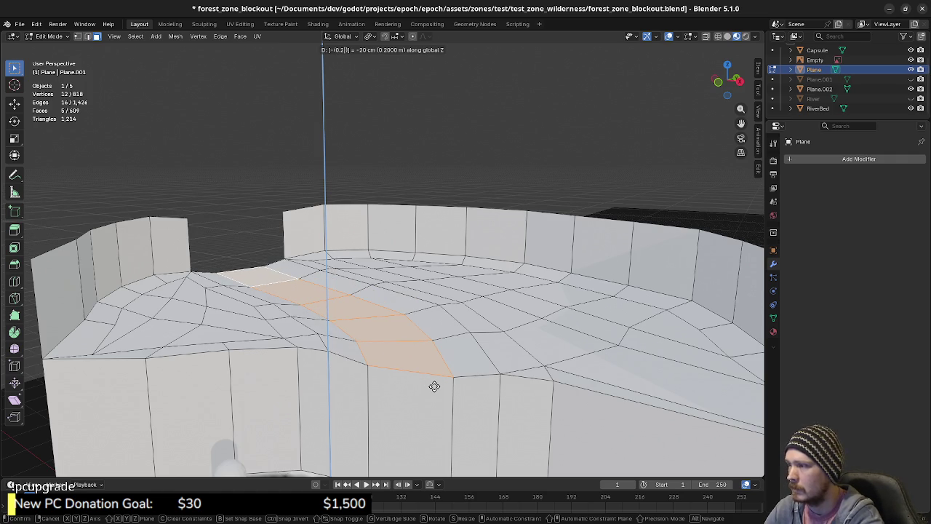
key("BackSpace")
type("3")
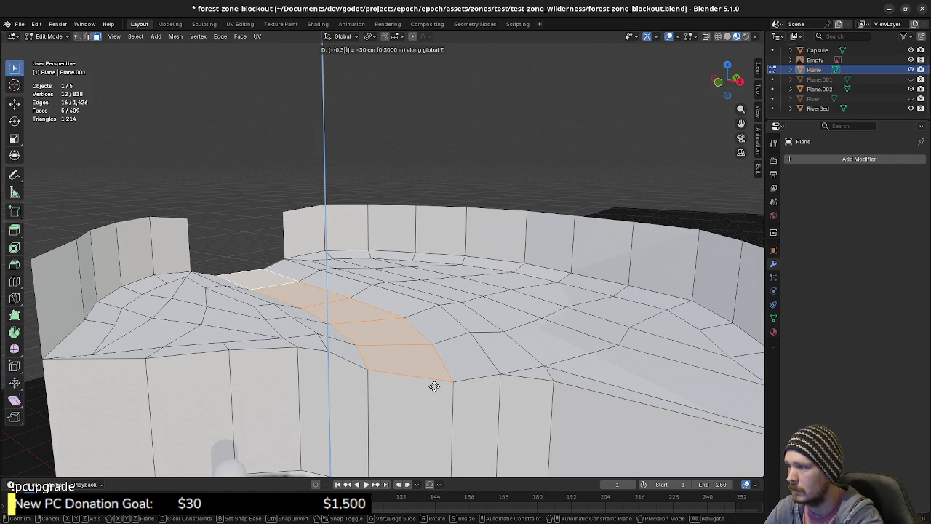
key("Return")
Step: Select a floor vertex beside the path and adjust its height along Z
key("1")
left_click(540, 319)
key("g")
key("z")
key("Return")
Step: Raise two floor vertices about 0.3 m and 0.2 m, adjust one at the path edge, and lower one slightly
left_click(569, 301)
key("g")
key("z")
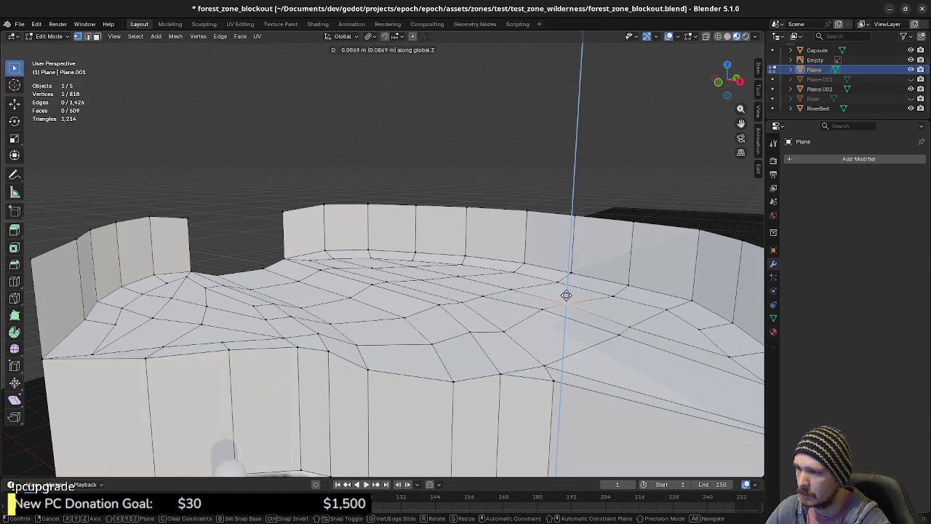
key("Return")
left_click(622, 324)
key("g")
key("z")
key("Return")
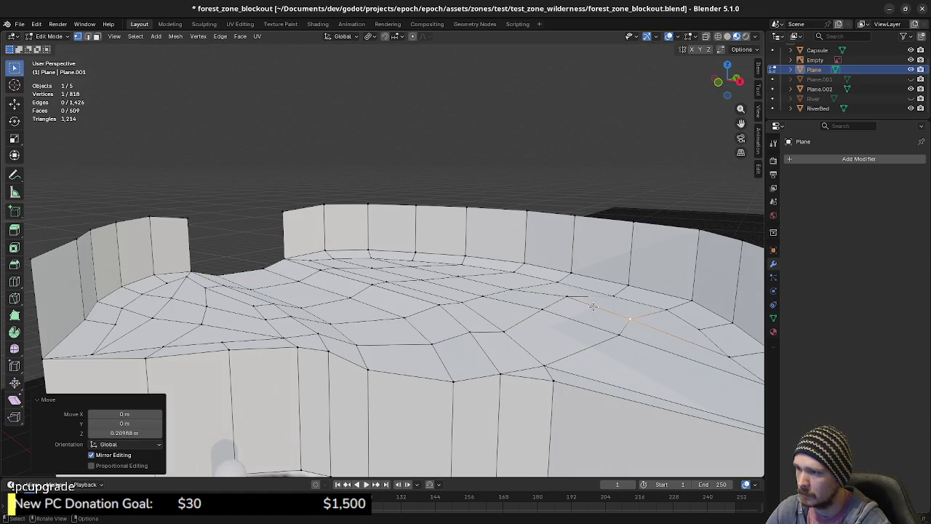
left_click(510, 286)
key("g")
key("z")
key("Return")
left_click(424, 282)
key("g")
key("z")
key("Return")
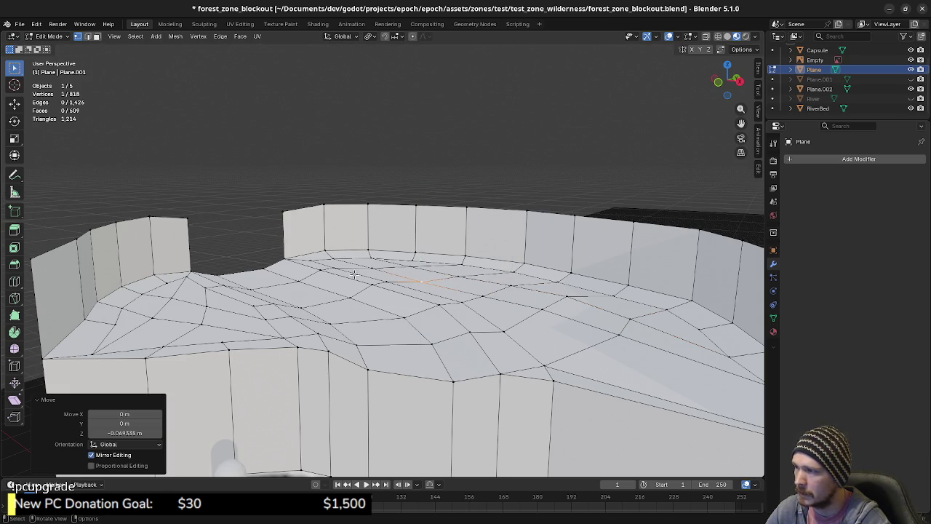
Step: Lower the floor vertices near the far wall, one by about 0.14 m
left_click(372, 268)
key("g")
key("z")
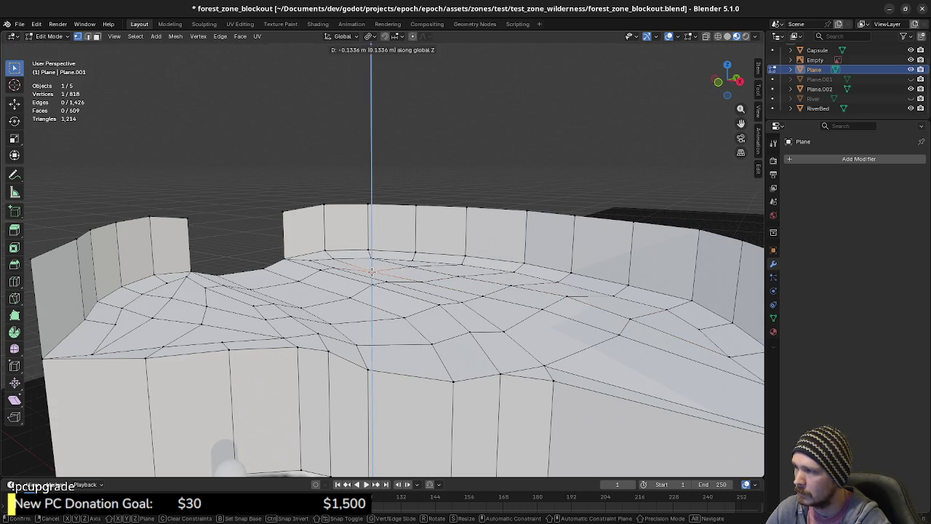
key("Return")
middle_click_drag(372, 271, 383, 283)
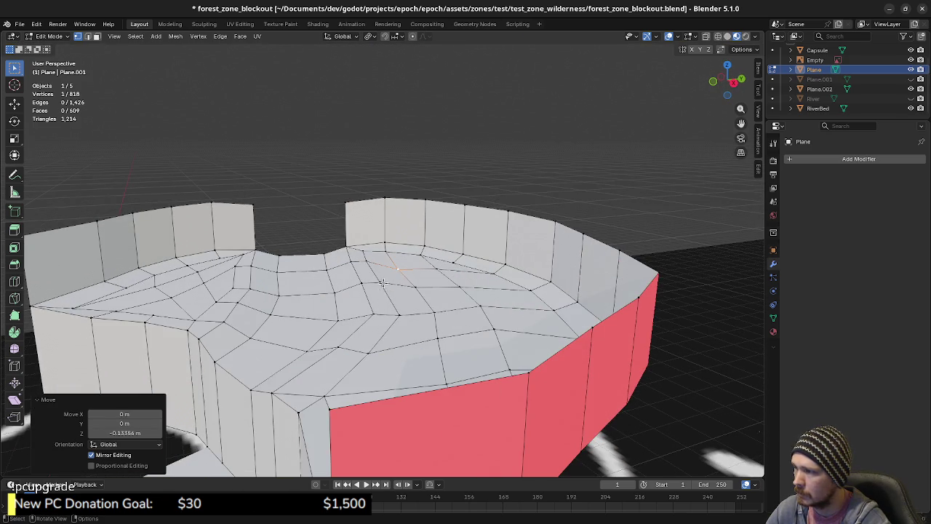
key("g")
key("z")
key("Return")
left_click(368, 260)
key("g")
key("z")
key("Return")
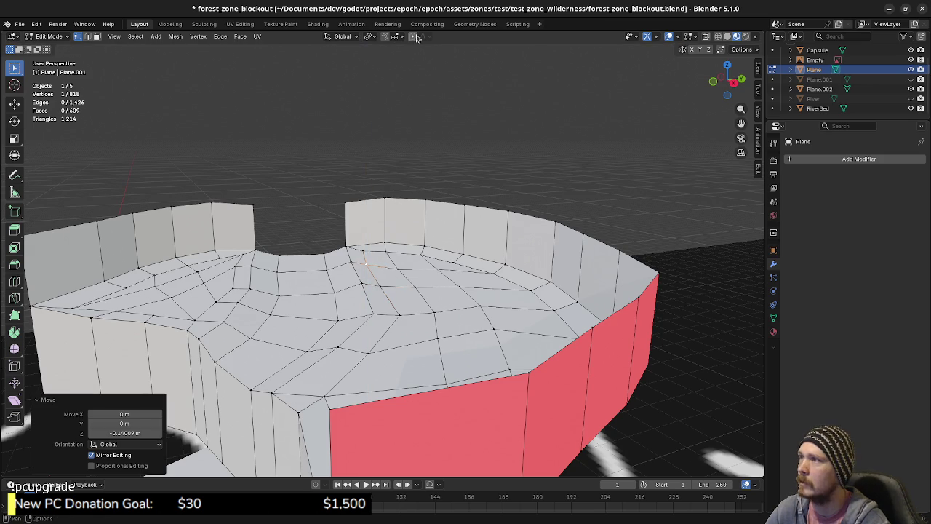
Step: From a lower view, lower one floor vertex and raise another about 0.15 m
middle_click_drag(451, 309, 435, 301)
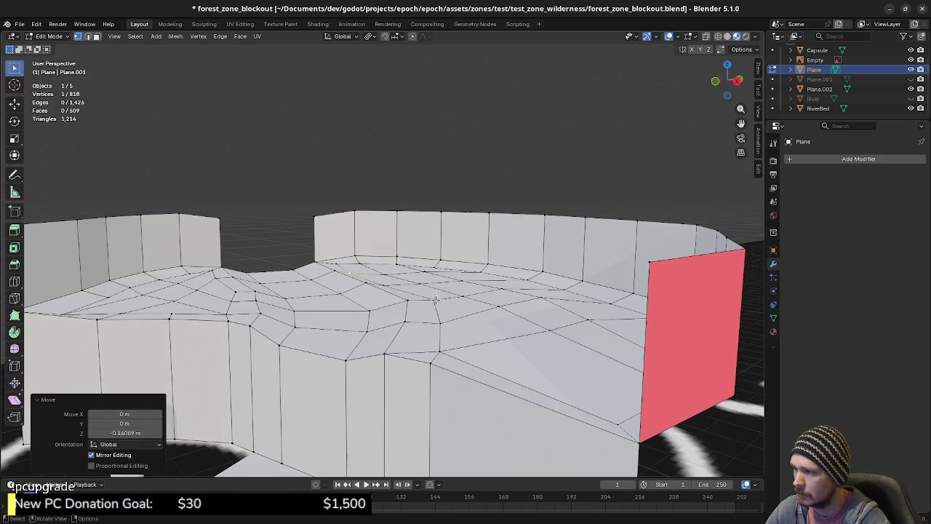
left_click(435, 302)
key("g")
key("z")
left_click(435, 304)
left_click(439, 320)
key("g")
key("z")
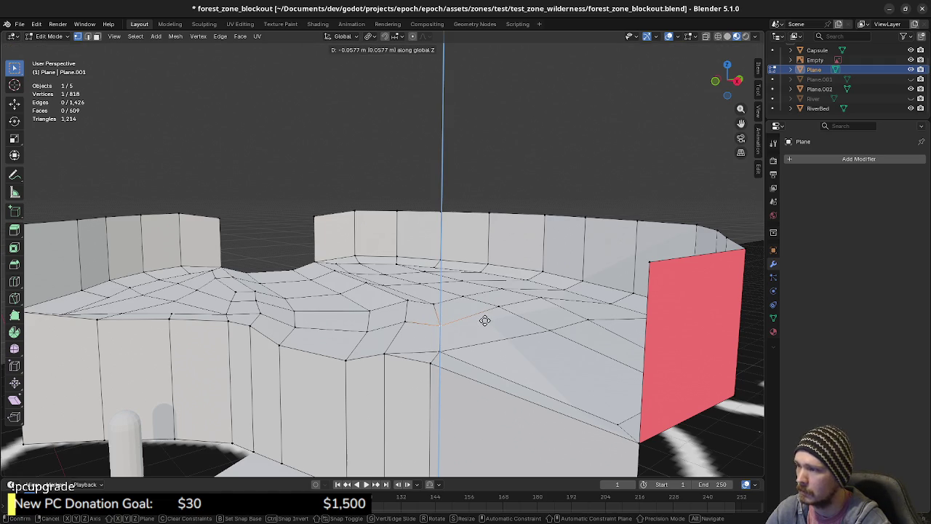
left_click(482, 318)
mouse_move(482, 318)
middle_mouse_down()
mouse_move(536, 322)
mouse_move(513, 320)
mouse_move(622, 350)
middle_mouse_up()
key("g")
key("z")
left_click(514, 318)
Step: Raise more floor vertices about 0.2 m and slightly, then orbit and pan to check the plateau
key("g")
key("z")
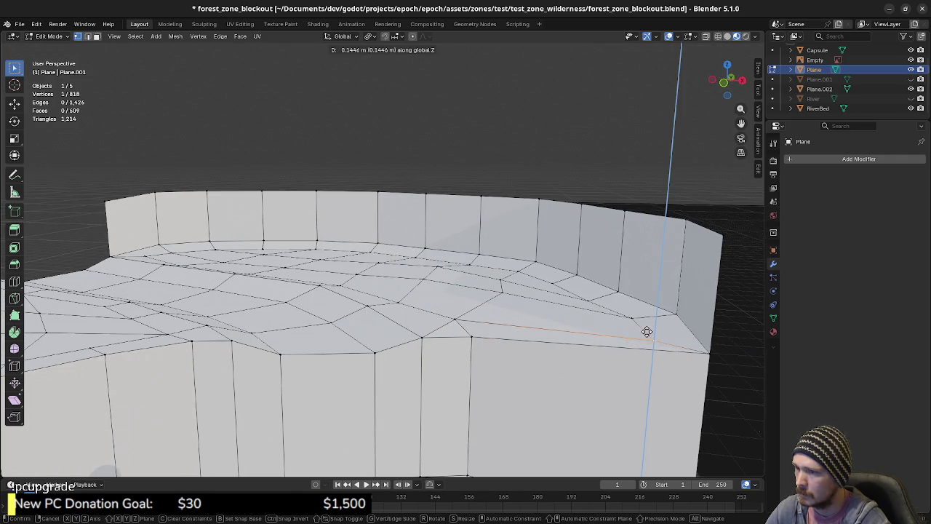
left_click(648, 330)
mouse_move(648, 330)
middle_mouse_down()
mouse_move(403, 333)
mouse_move(592, 332)
middle_mouse_up()
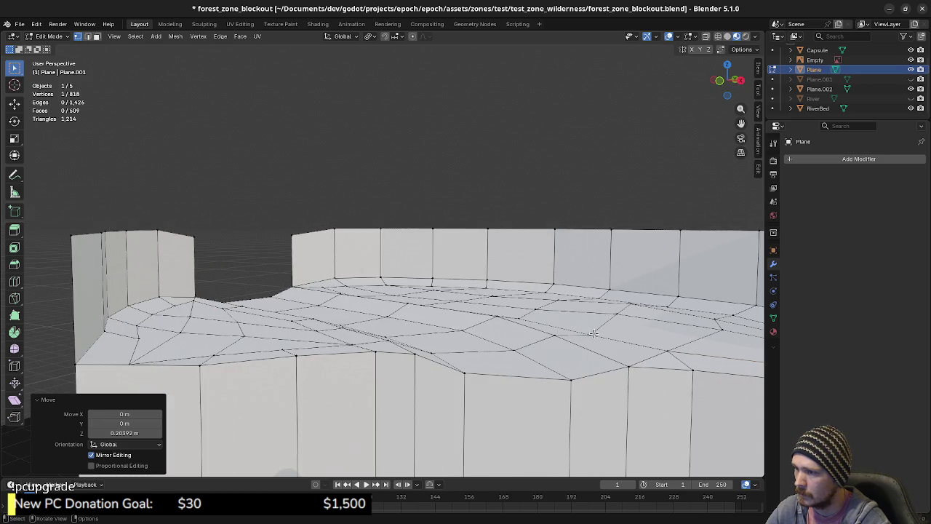
key("g")
key("z")
left_click(590, 324)
key("g")
key("z")
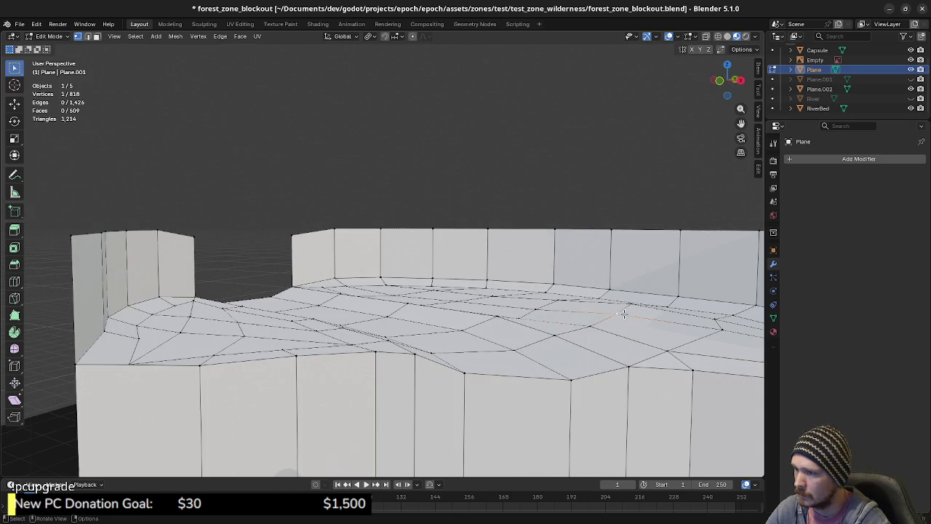
left_click(630, 315)
mouse_move(630, 315)
middle_mouse_down()
mouse_move(501, 311)
mouse_move(505, 278)
middle_mouse_up()
middle_click_drag(443, 281, 498, 257, "shift")
mouse_move(453, 301)
middle_mouse_down("shift")
mouse_move(435, 293)
mouse_move(374, 319)
middle_mouse_up("shift")
Step: In face mode, raise a plateau face about 0.22 m vertically
key("3")
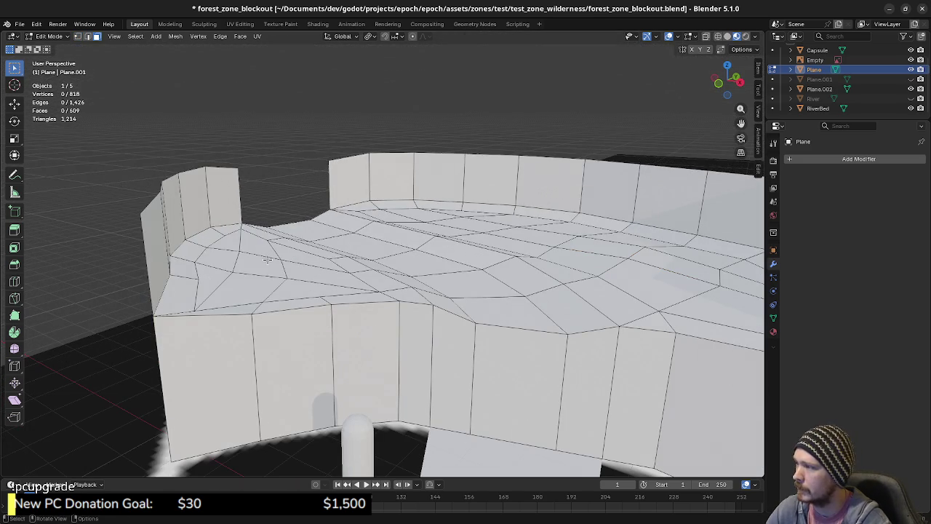
key("g")
key("z")
left_click(267, 257)
mouse_move(267, 257)
middle_mouse_down()
mouse_move(339, 293)
mouse_move(342, 283)
middle_mouse_up()
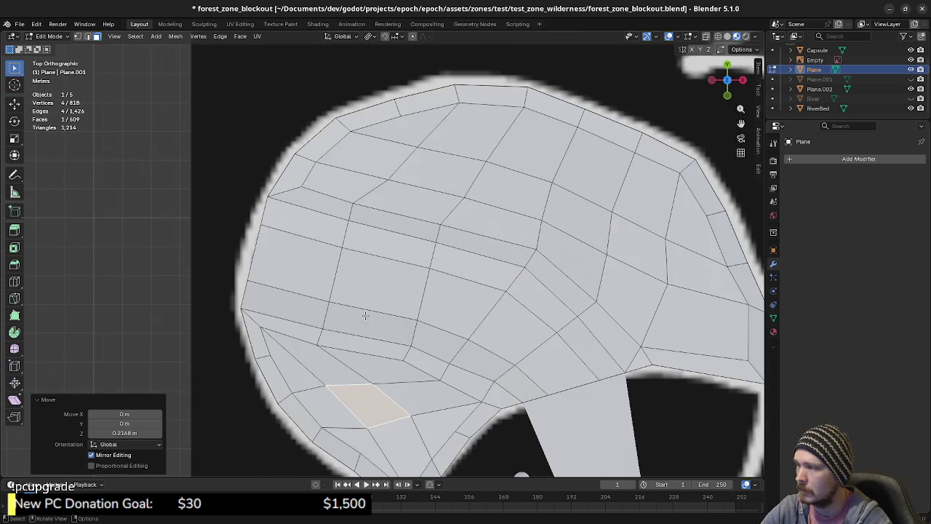
key("KP_7")
Step: In top view and vertex mode, slide a floor vertex across the floor to a new spot
key("1")
left_click(422, 417)
key("g")
left_click(434, 413)
key("g")
left_click(383, 436)
key("g")
left_click(367, 380)
key("g")
left_click(328, 393)
middle_click_drag(353, 405, 304, 309)
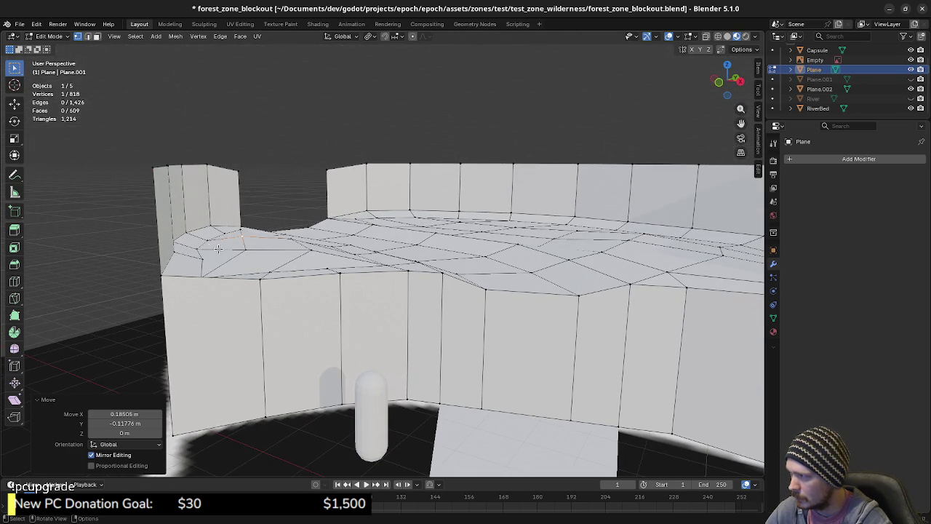
Step: Adjust vertex heights and raise the vertices at the wall corner about 0.2 m
key("g")
key("z")
left_click(239, 258)
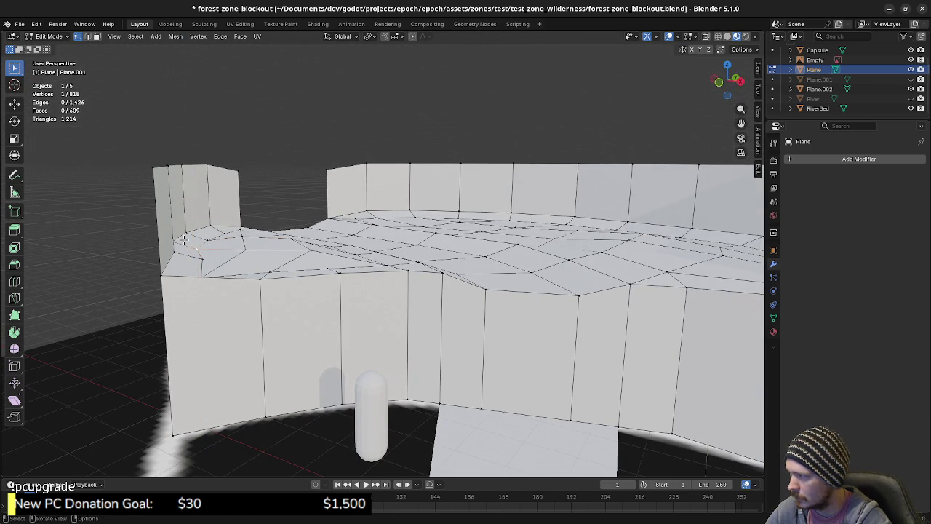
mouse_move(240, 257)
middle_mouse_down()
mouse_move(317, 296)
mouse_move(261, 290)
middle_mouse_up()
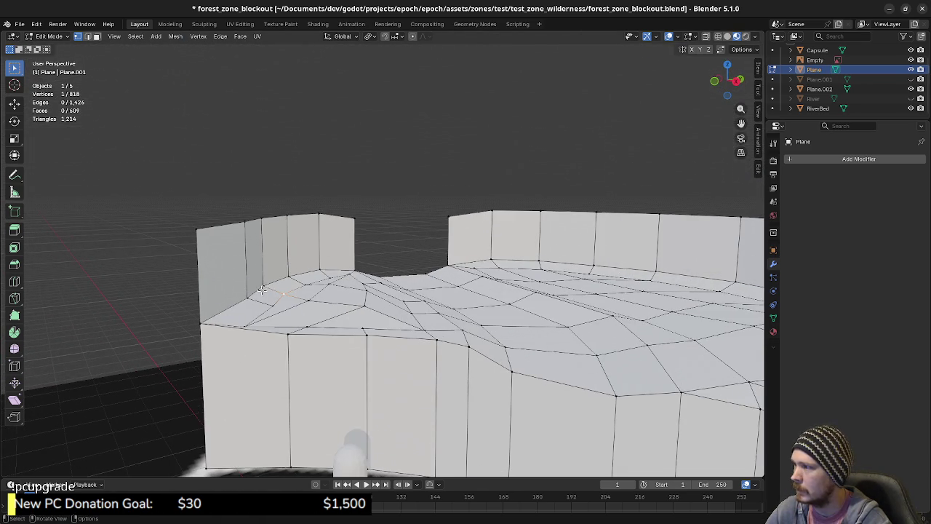
key("g")
key("z")
left_click(263, 293)
left_click(271, 297)
middle_click_drag(289, 322, 289, 311)
key("g")
key("z")
left_click(292, 320)
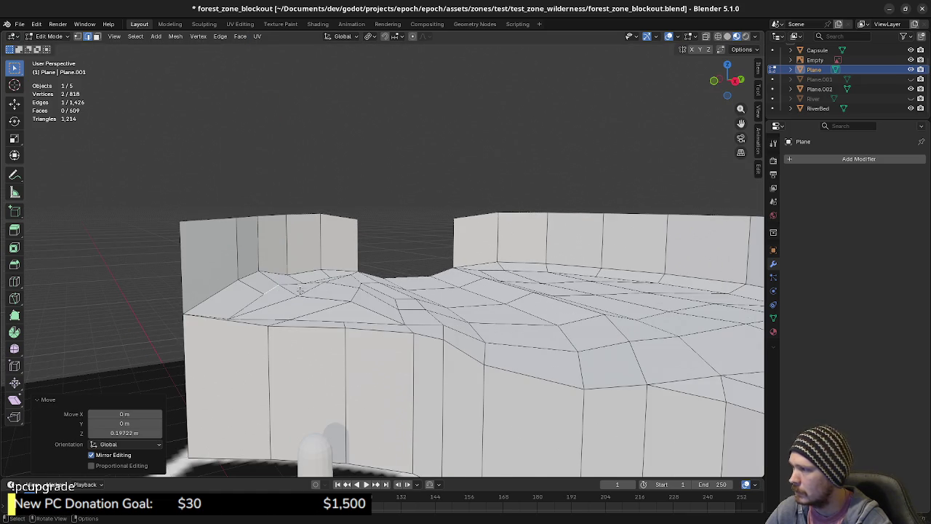
Step: Raise two neighbouring vertices near the wall gap
left_click(309, 271)
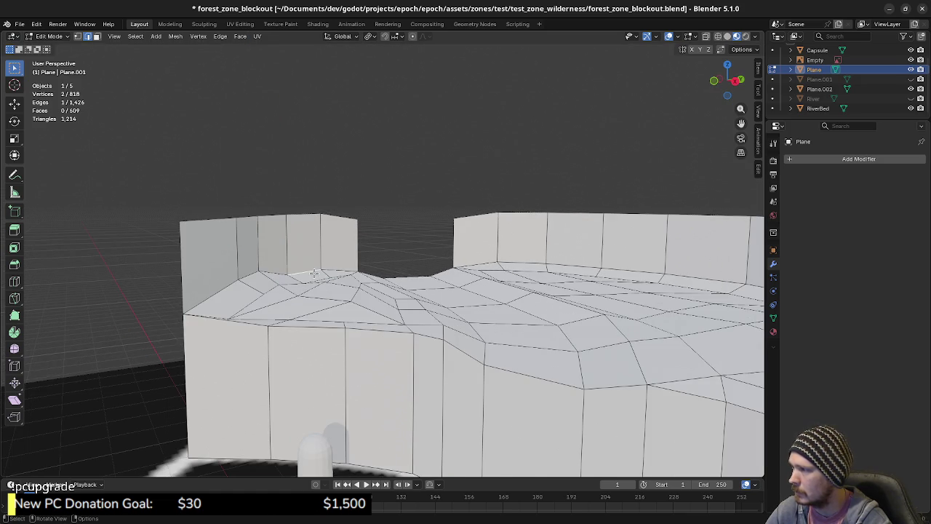
key("g")
key("z")
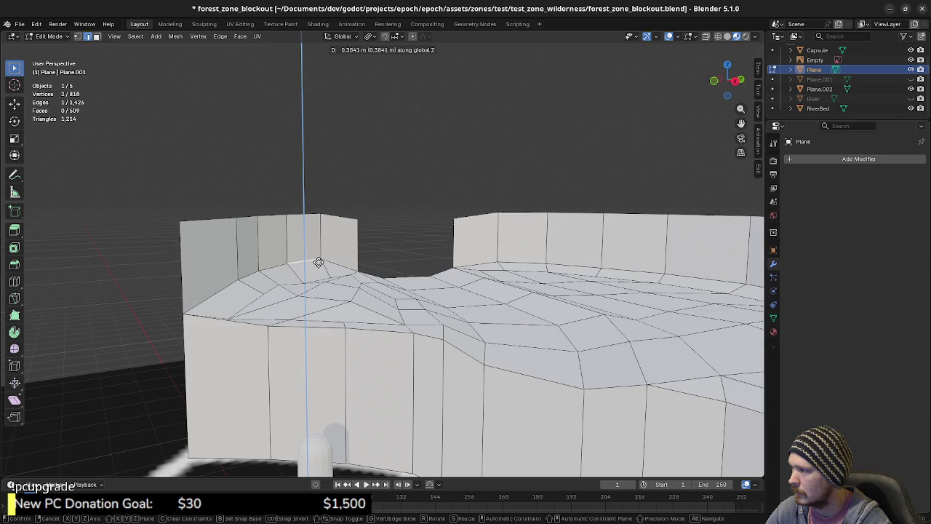
left_click(285, 264)
left_click(284, 265)
key("g")
key("z")
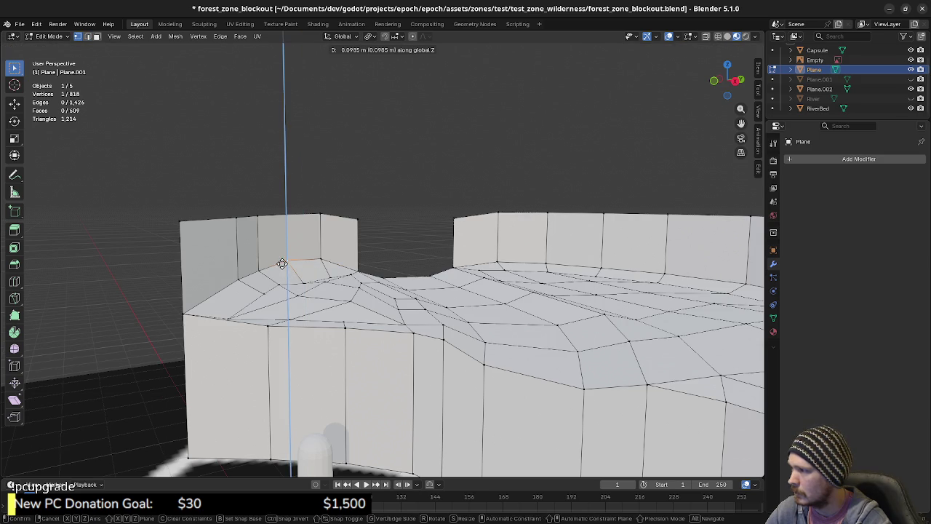
left_click(282, 263)
Step: Raise more corner vertices, one by about 0.48 m, with a small final tweak
middle_click_drag(318, 289, 323, 306)
key("g")
key("z")
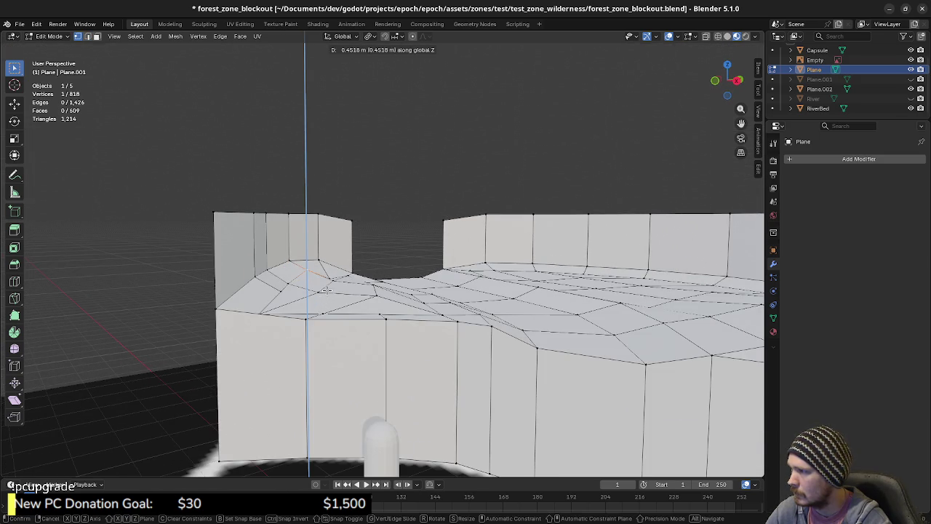
left_click(327, 290)
middle_click_drag(327, 291, 354, 290)
key("g")
key("z")
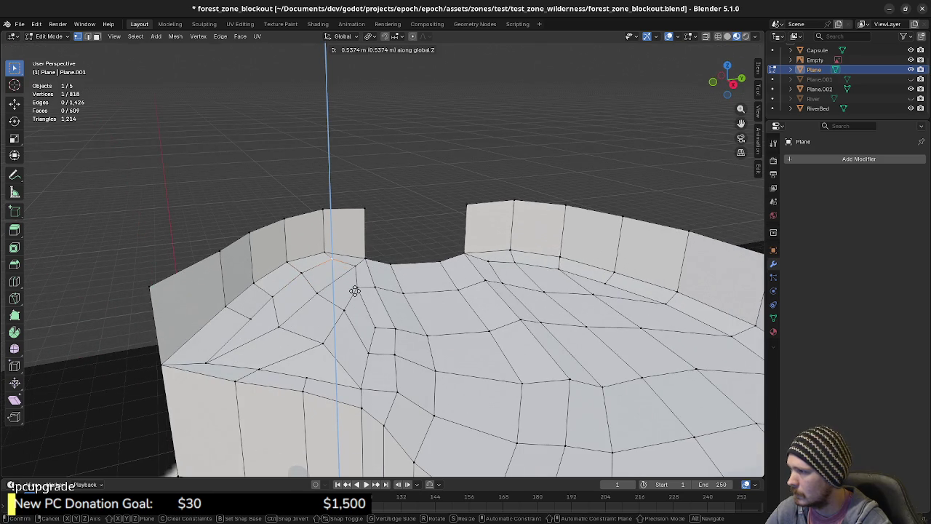
left_click(355, 290)
mouse_move(355, 290)
middle_mouse_down()
mouse_move(366, 280)
mouse_move(313, 296)
mouse_move(370, 300)
mouse_move(363, 320)
mouse_move(315, 337)
middle_mouse_up()
key("g")
key("z")
left_click(311, 295)
Step: Select three rim vertices along the front edge and raise them together
key("alt+a")
left_click(337, 383)
left_click(286, 384, "shift")
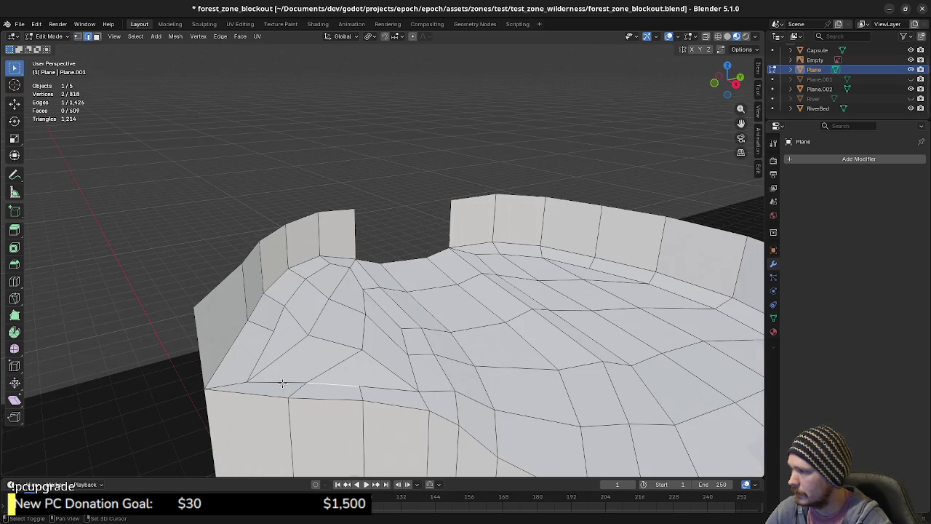
left_click(373, 387, "shift")
middle_click_drag(373, 387, 407, 386)
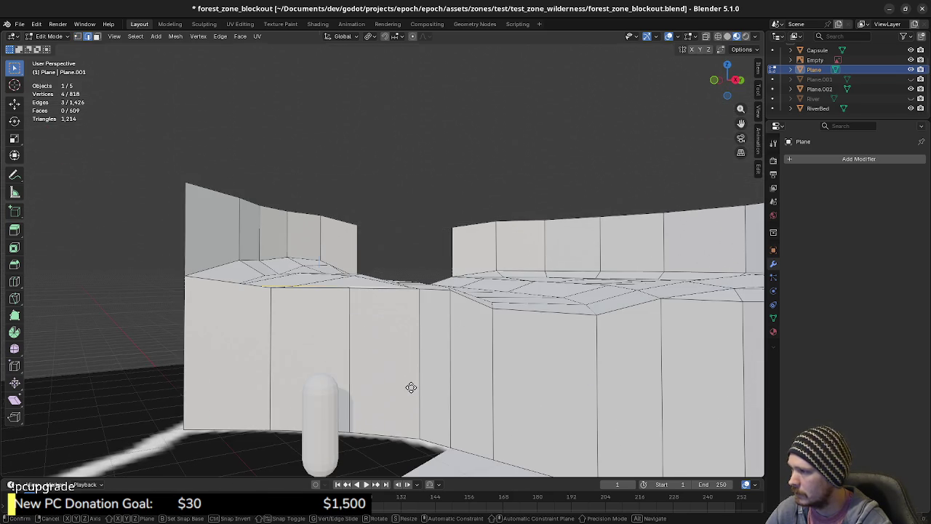
key("g")
key("z")
left_click(413, 383)
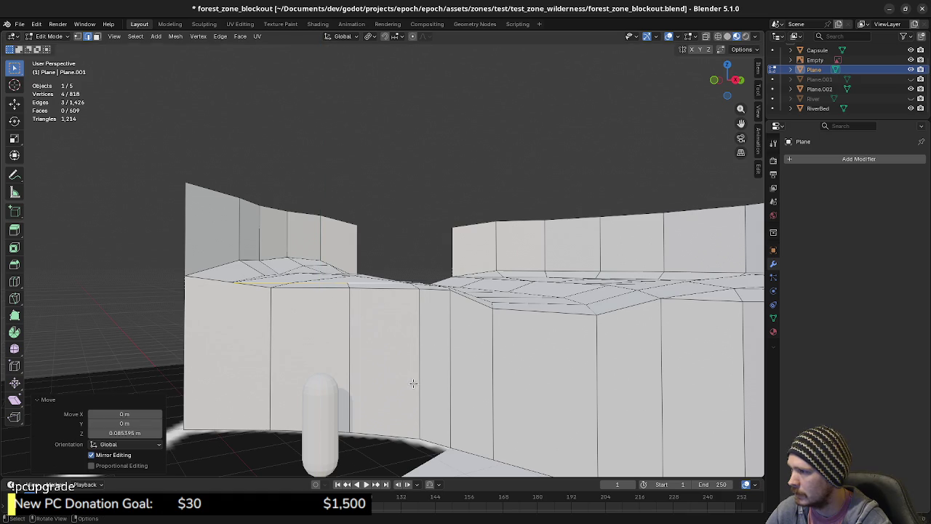
Step: Lift one more rim vertex, then inspect the plateau top and side walls
mouse_move(348, 287)
middle_mouse_down()
mouse_move(264, 369)
mouse_move(277, 352)
mouse_move(308, 369)
mouse_move(447, 337)
mouse_move(387, 332)
mouse_move(363, 279)
middle_mouse_up()
left_click(277, 352)
key("g")
key("z")
left_click(309, 366)
mouse_move(420, 362)
middle_mouse_down()
mouse_move(437, 366)
mouse_move(389, 356)
mouse_move(388, 367)
middle_mouse_up()
mouse_move(463, 404)
middle_mouse_down()
mouse_move(461, 386)
mouse_move(493, 368)
mouse_move(419, 392)
mouse_move(487, 313)
mouse_move(462, 366)
mouse_move(465, 353)
mouse_move(453, 347)
middle_mouse_up()
scroll(488, 312, "down", 3)
scroll(488, 311, "down", 2)
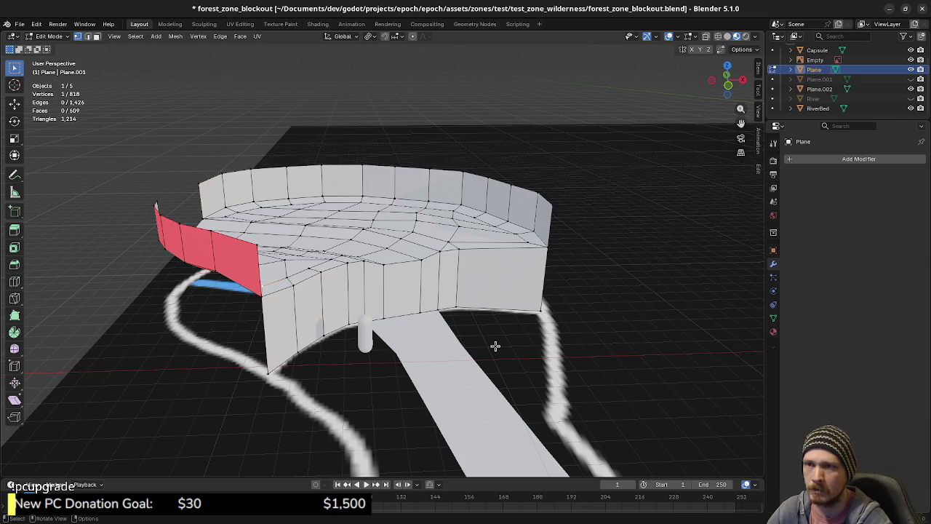
Step: In top view, nudge the wall edge above the path junction into alignment
mouse_move(489, 319)
middle_mouse_down()
mouse_move(391, 339)
mouse_move(314, 328)
middle_mouse_up()
left_click(329, 322)
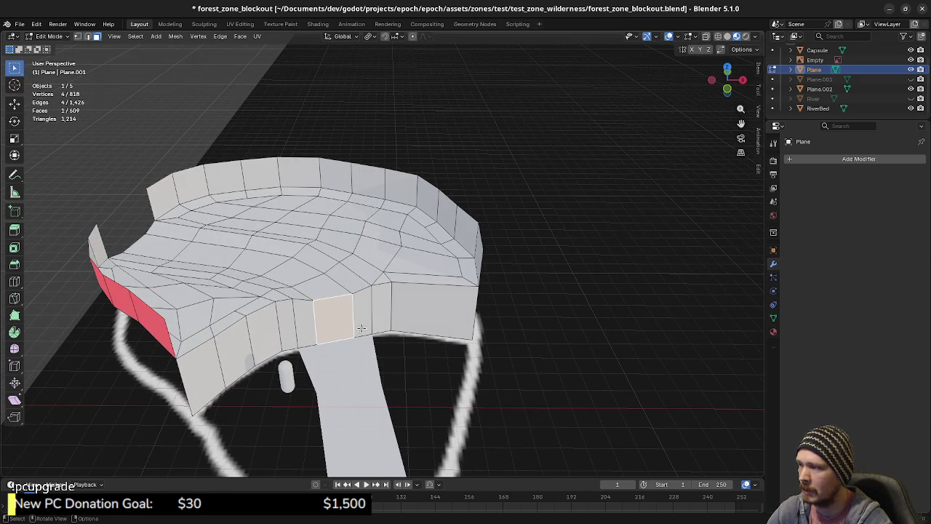
key("KP_7")
scroll(387, 319, "up", 2)
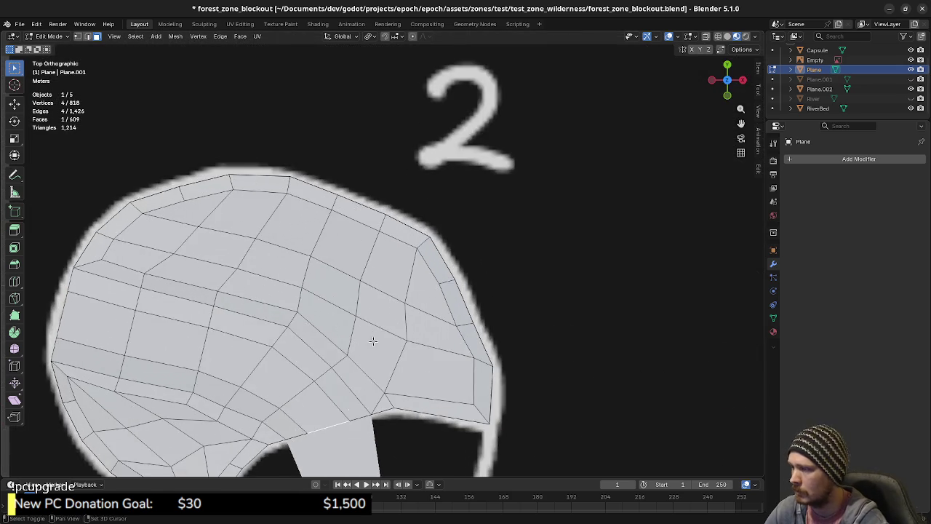
scroll(386, 319, "up", 1)
middle_click_drag(386, 320, 391, 310, "shift")
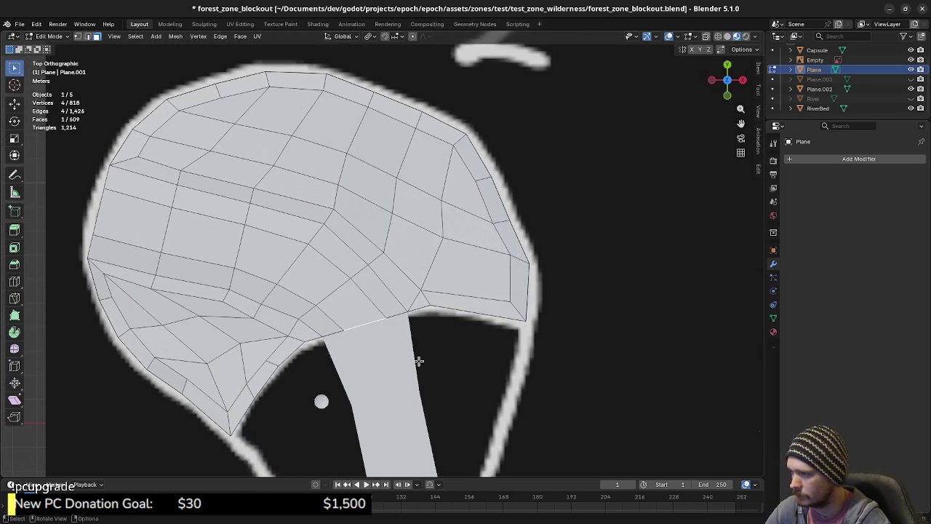
middle_click_drag(395, 374, 397, 332, "shift")
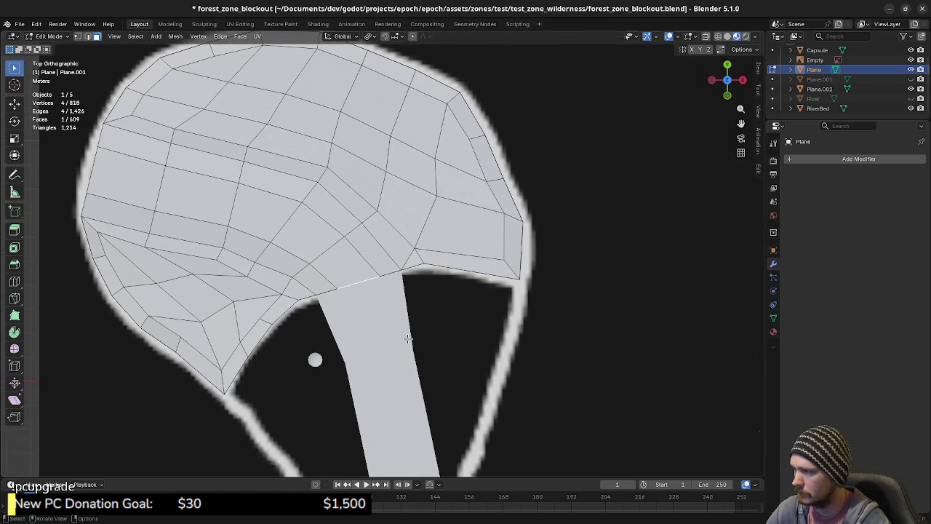
scroll(408, 338, "up", 1)
key("g")
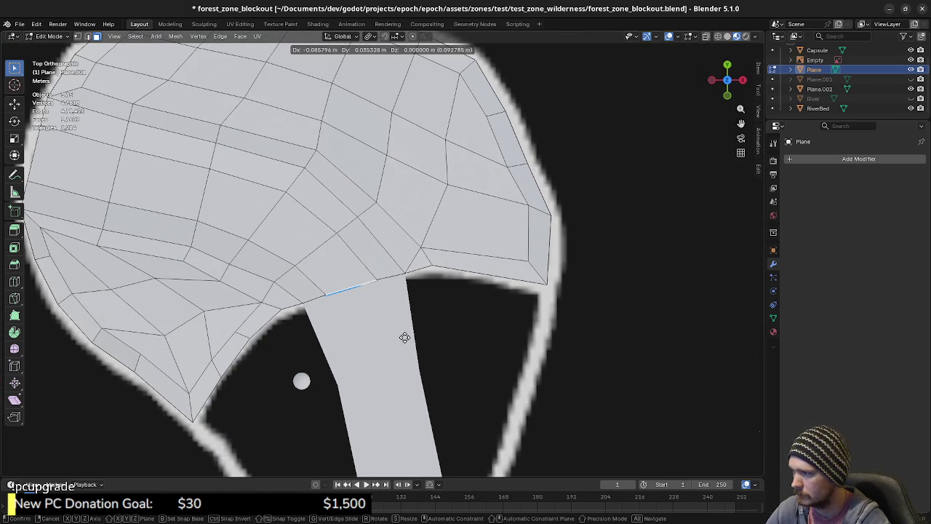
left_click(396, 326)
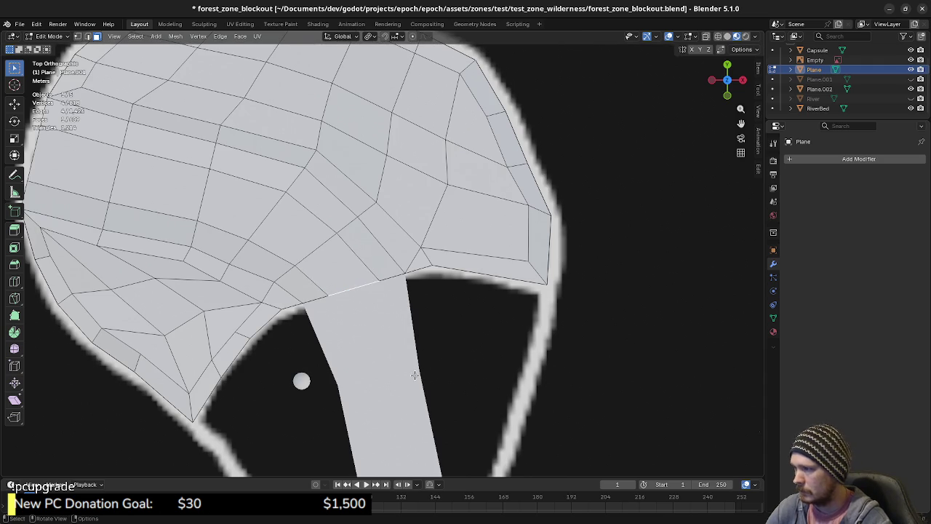
Step: Return to Object Mode and orbit around the walled plateau
middle_click_drag(386, 391, 403, 362)
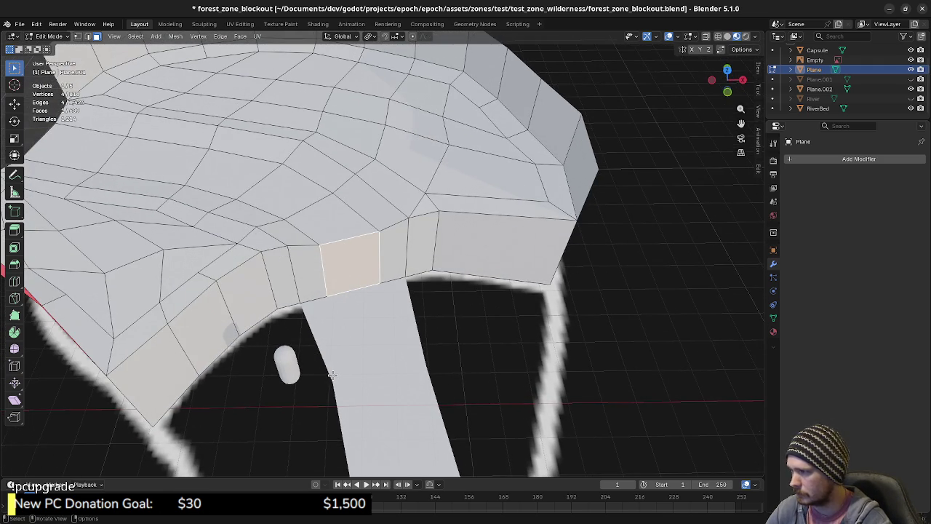
key("Tab")
mouse_move(329, 375)
middle_mouse_down()
mouse_move(430, 384)
mouse_move(399, 347)
mouse_move(435, 337)
middle_mouse_up()
scroll(440, 385, "down", 5)
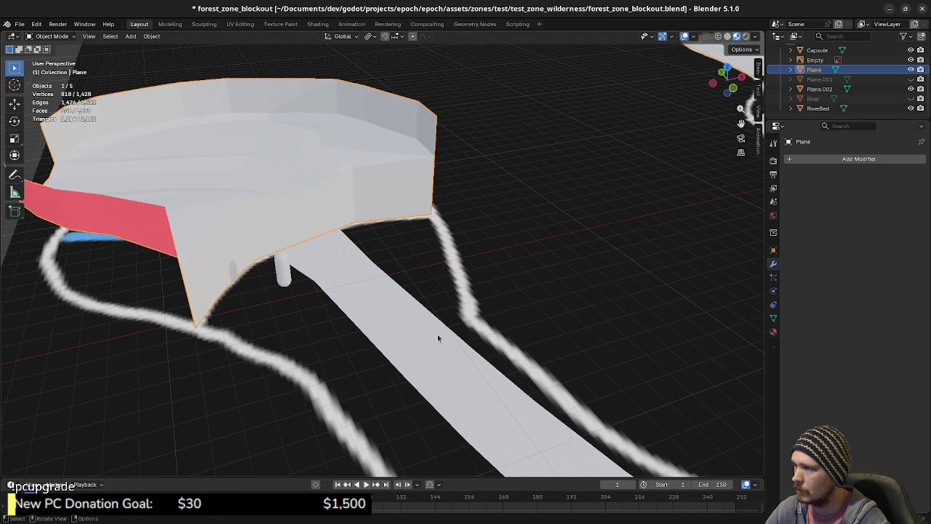
Step: Select the plateau Plane and briefly inspect its mesh in Edit Mode
middle_click_drag(437, 293, 426, 306)
left_click(377, 325)
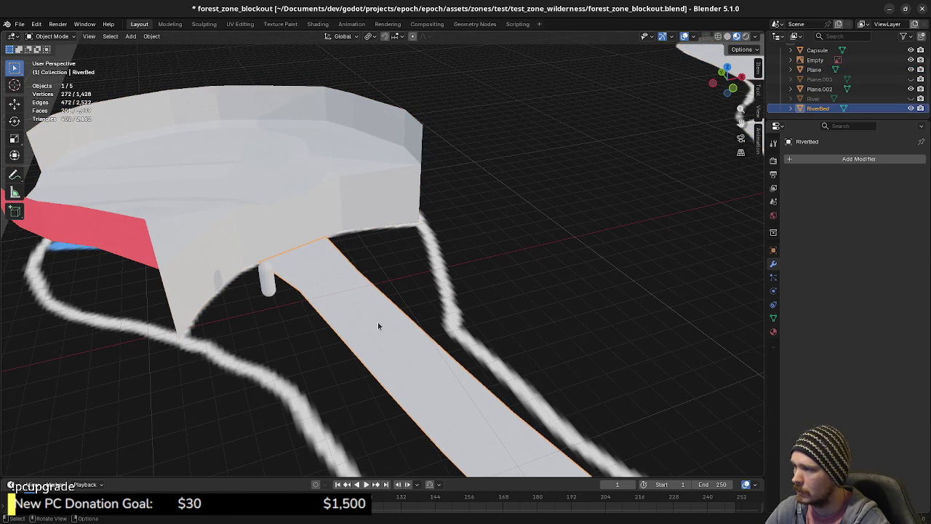
scroll(426, 359, "down", 2)
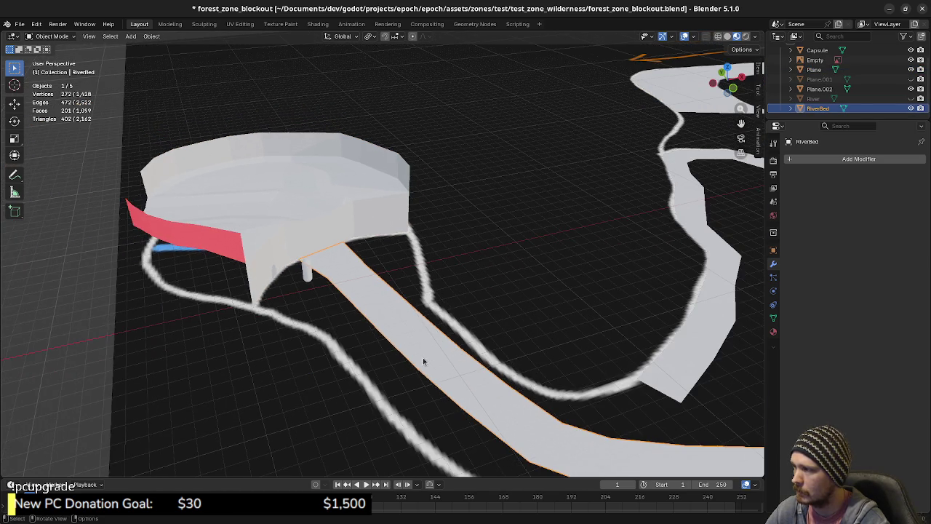
left_click(524, 293)
middle_click_drag(524, 293, 538, 272)
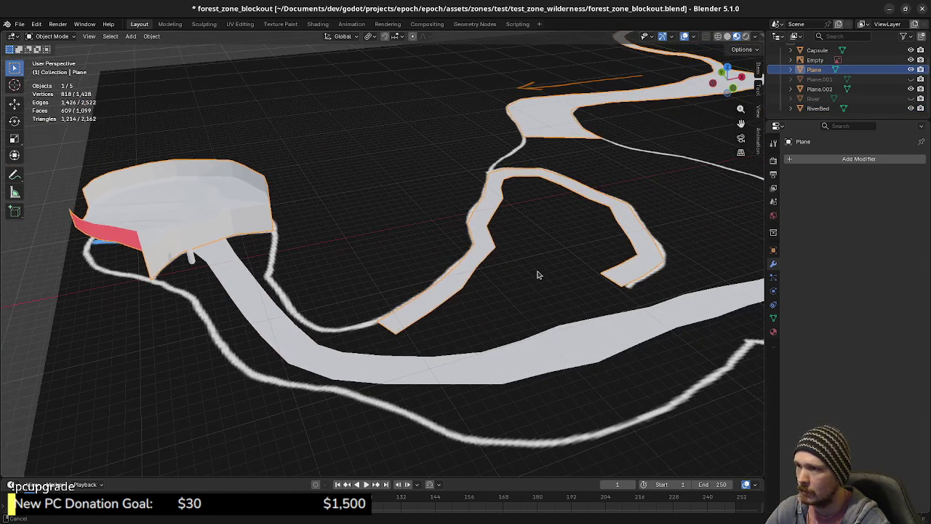
key("Tab")
scroll(315, 322, "up", 2)
scroll(343, 328, "up", 2)
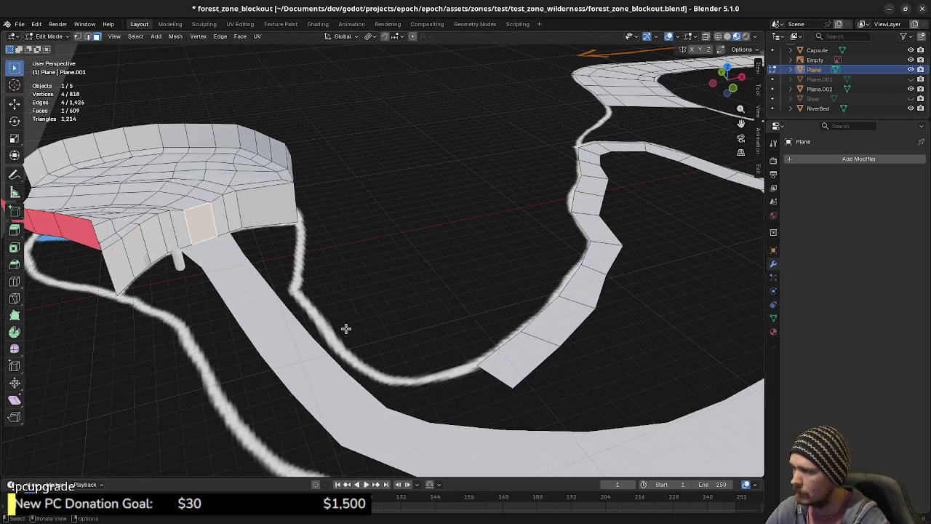
mouse_move(343, 327)
middle_mouse_down()
mouse_move(349, 320)
mouse_move(329, 336)
middle_mouse_up()
key("Tab")
Step: Toggle Edit Mode on the RiverBed strip, then re-enter Edit Mode on the plateau Plane
left_click(308, 326)
key("Tab")
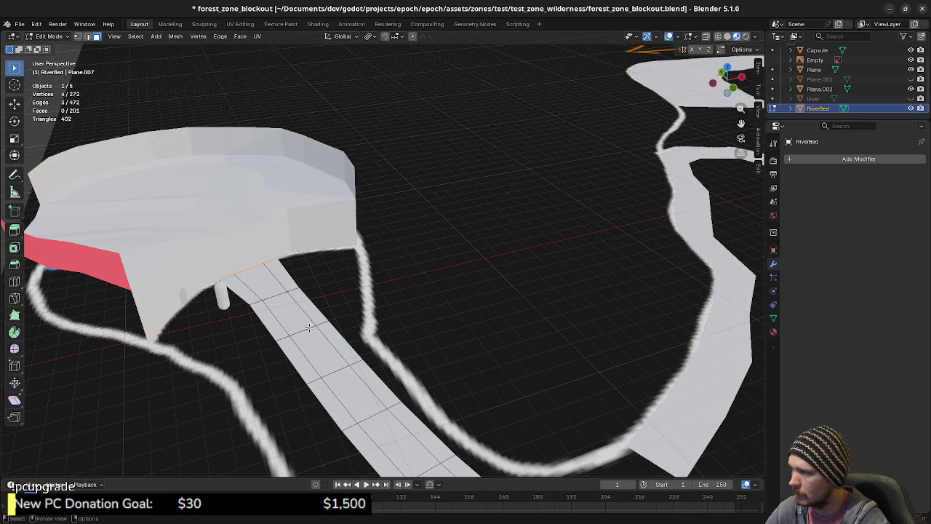
key("Tab")
left_click(306, 237)
key("Tab")
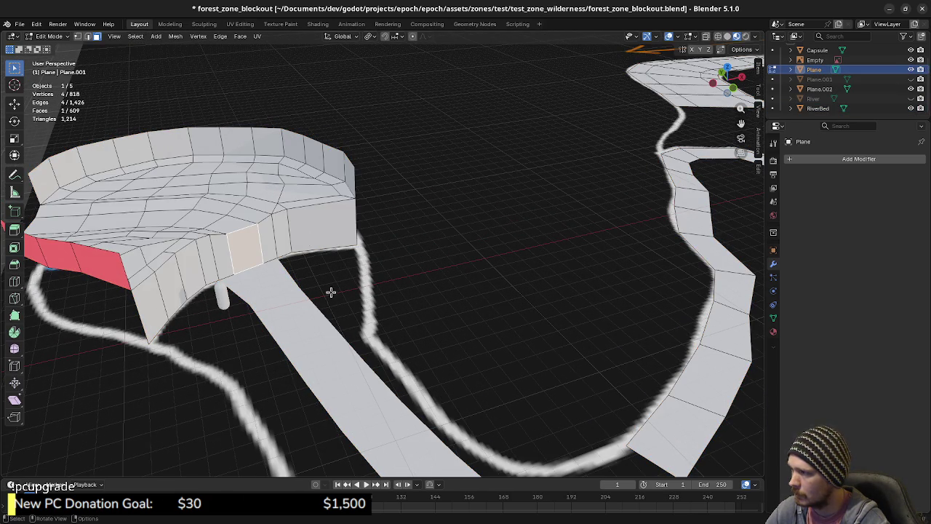
Step: Inspect the plateau edge beside the path from the top view, then leave Edit Mode
mouse_move(347, 305)
middle_mouse_down()
mouse_move(350, 332)
mouse_move(342, 312)
middle_mouse_up()
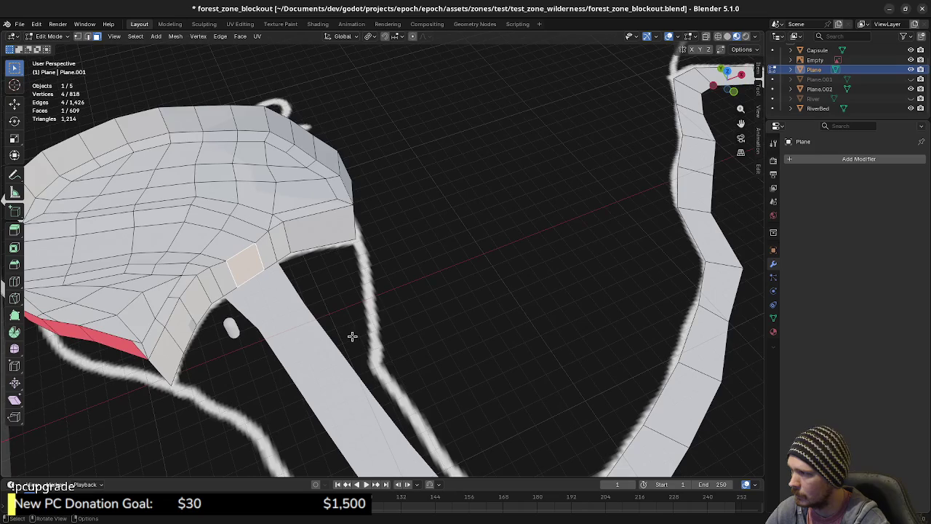
key("KP_7")
scroll(290, 315, "up", 2)
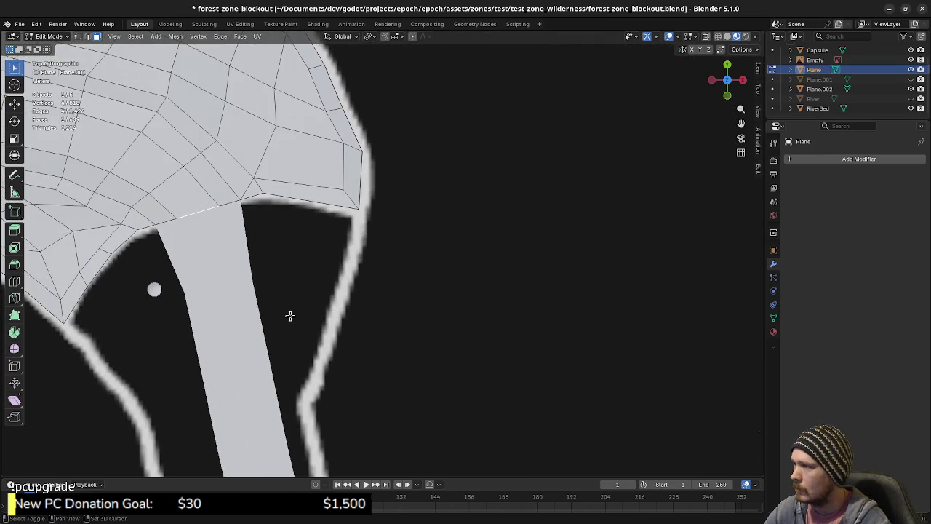
scroll(371, 336, "up", 2)
middle_click_drag(385, 303, 362, 245)
left_click(399, 252)
key("KP_7")
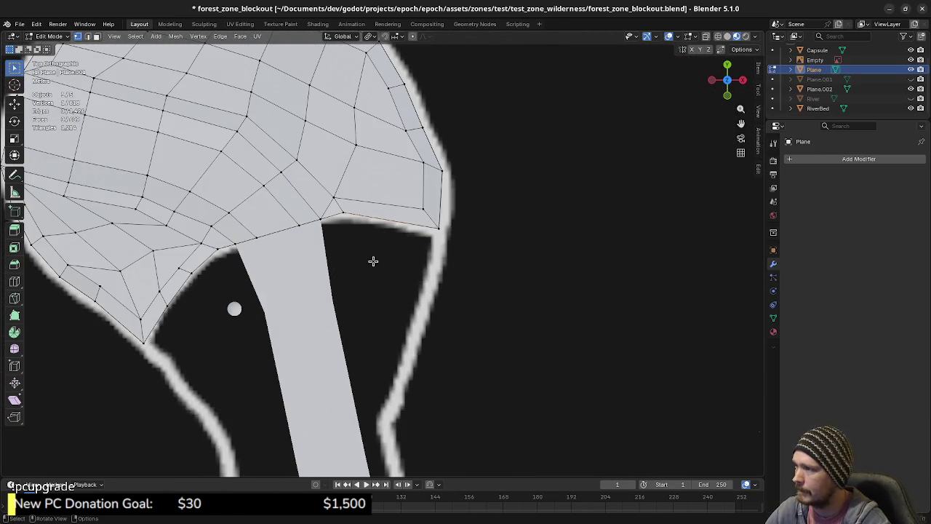
key("Tab")
Step: Select RiverBed plus Plane, edit both together, and pick the outline's starting vertex
left_click(291, 311)
left_click(340, 183, "shift")
key("Tab")
middle_click_drag(365, 298, 353, 239)
left_click(349, 219)
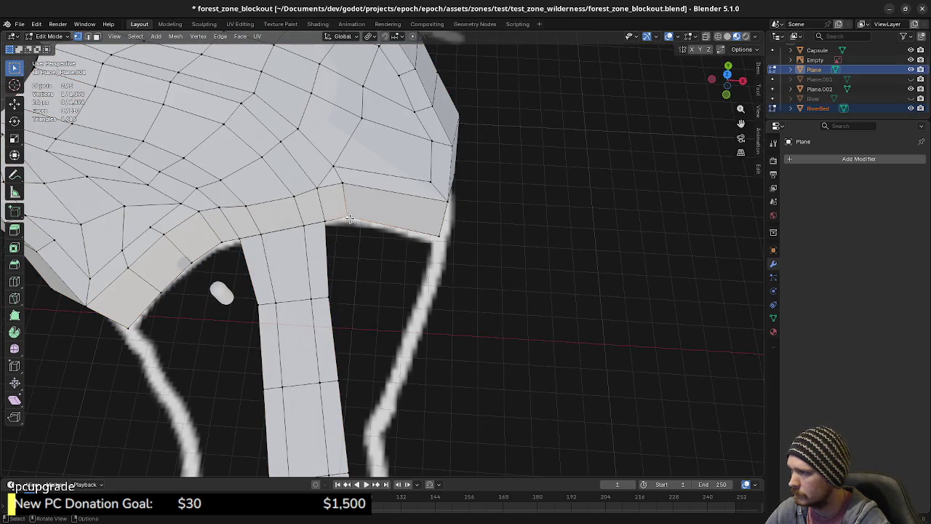
Step: From the top view, move the vertex beside the path and extrude outline edges to the bank corner
key("KP_7")
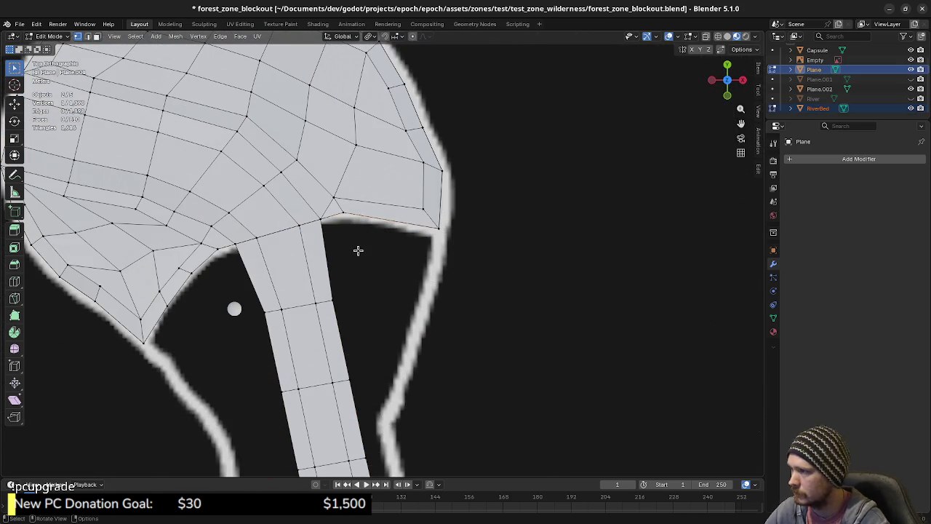
key("g")
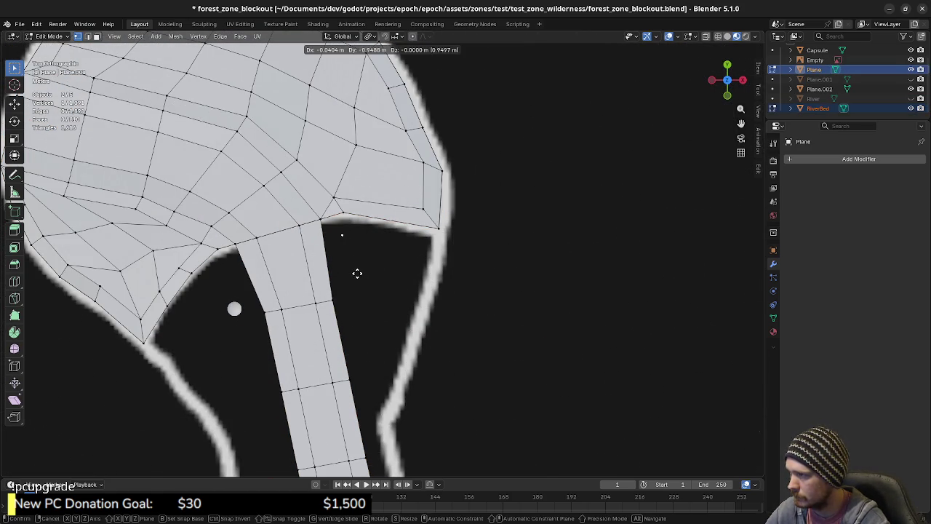
left_click(358, 273)
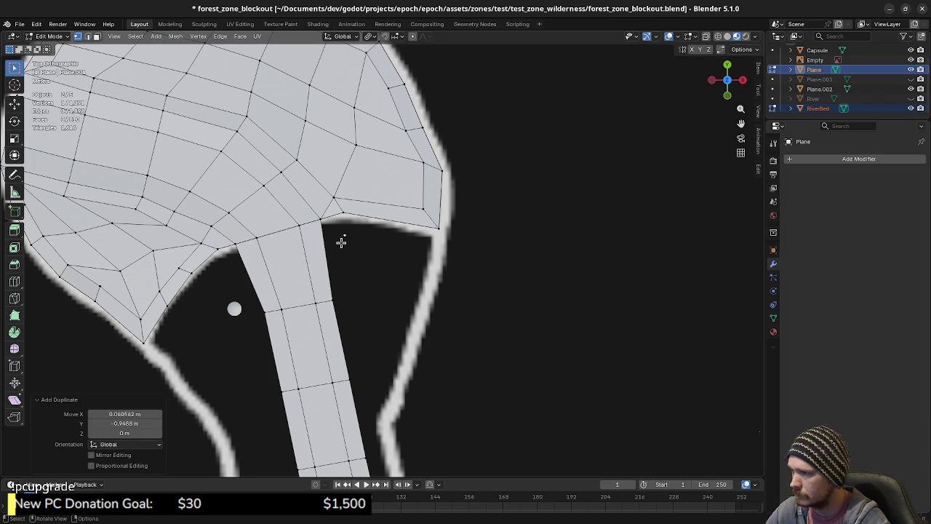
key("e")
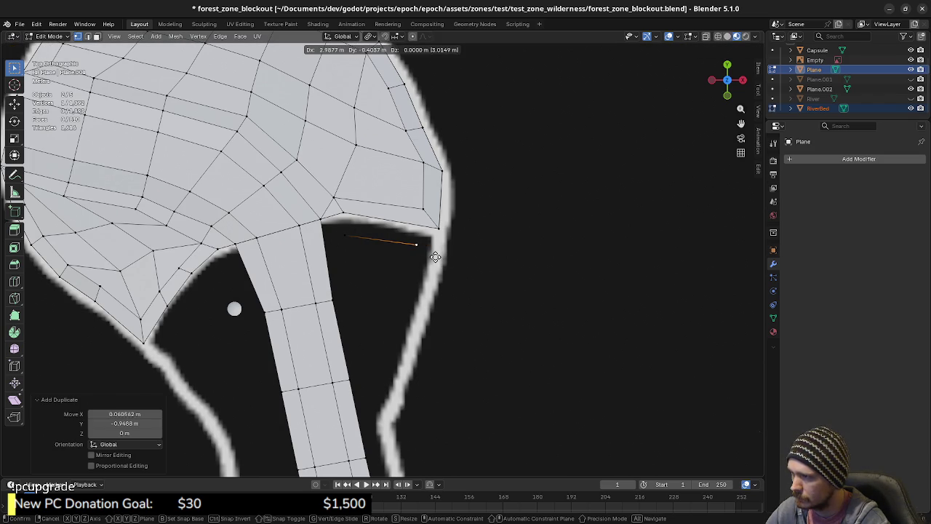
left_click(435, 256)
left_click(445, 231)
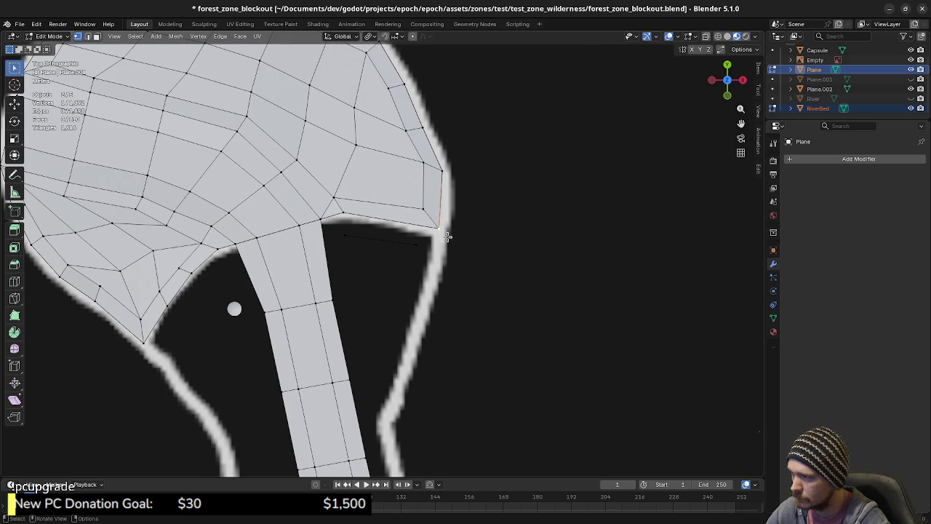
key("e")
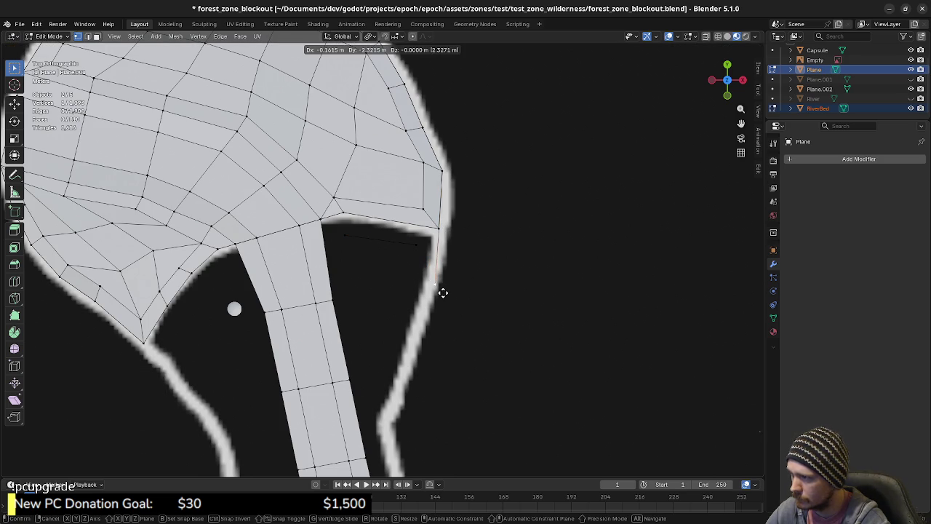
left_click(439, 294)
Step: Extrude three more outline points down the right riverbank
middle_click_drag(441, 318, 446, 265, "shift")
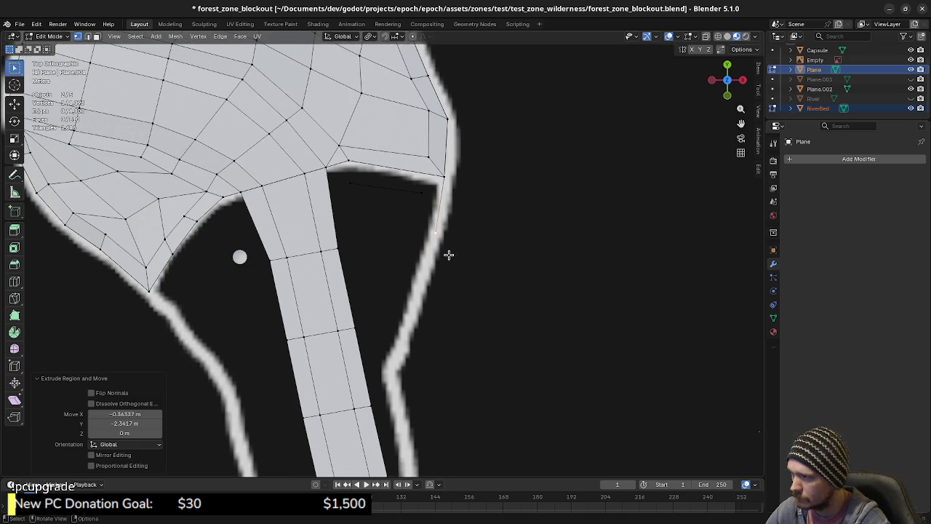
key("e")
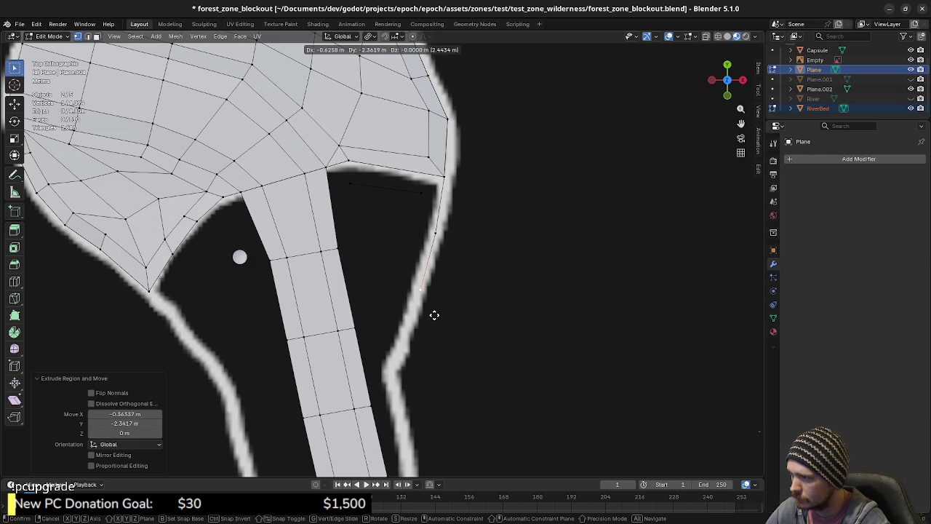
left_click(431, 316)
key("e")
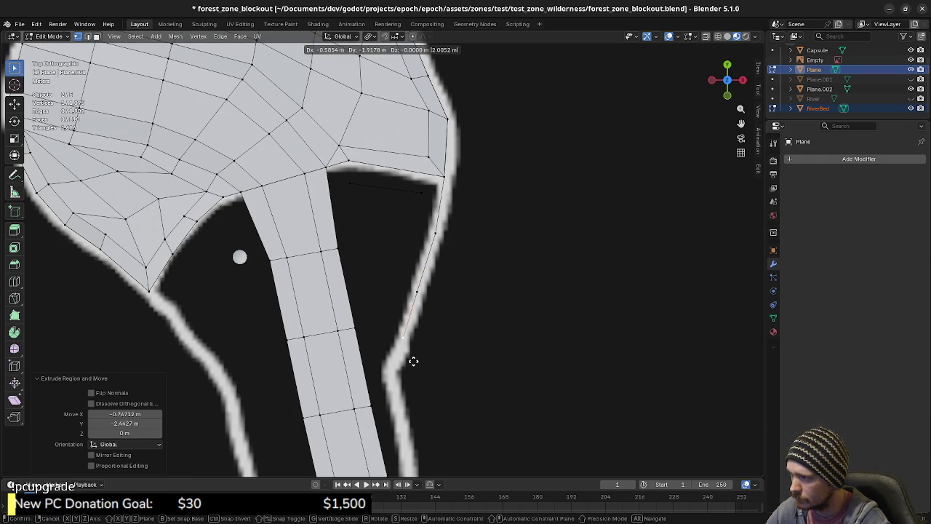
left_click(413, 364)
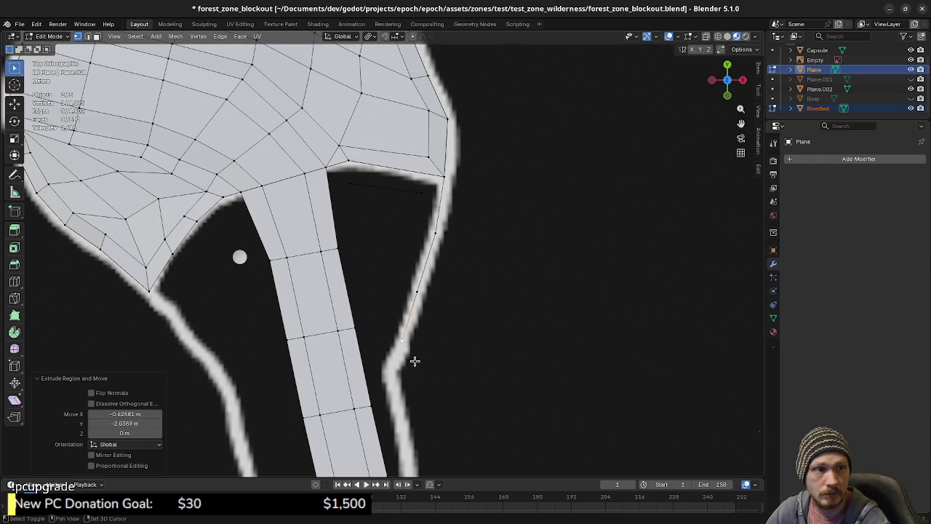
middle_click_drag(409, 364, 458, 296, "shift")
key("e")
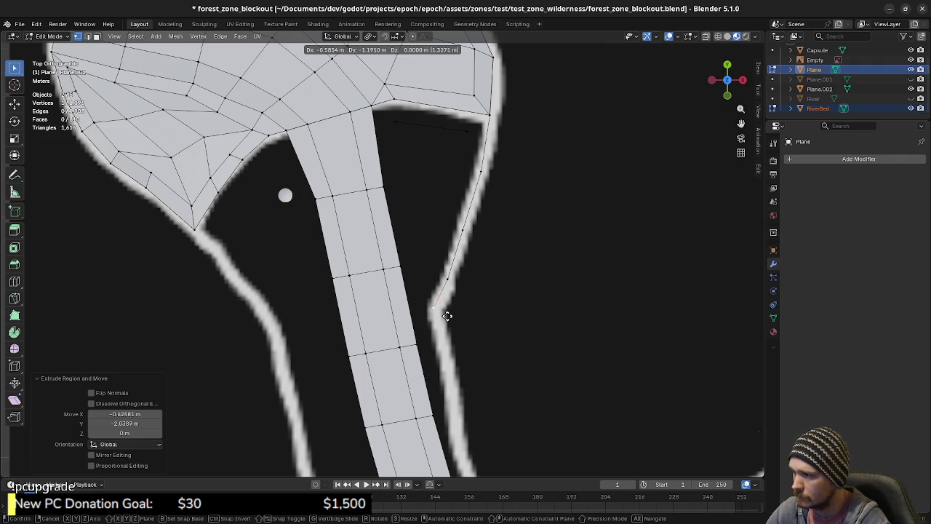
left_click(449, 315)
Step: Move the last outline point with G so it sits on the bank
scroll(452, 317, "down", 1)
scroll(435, 337, "up", 1)
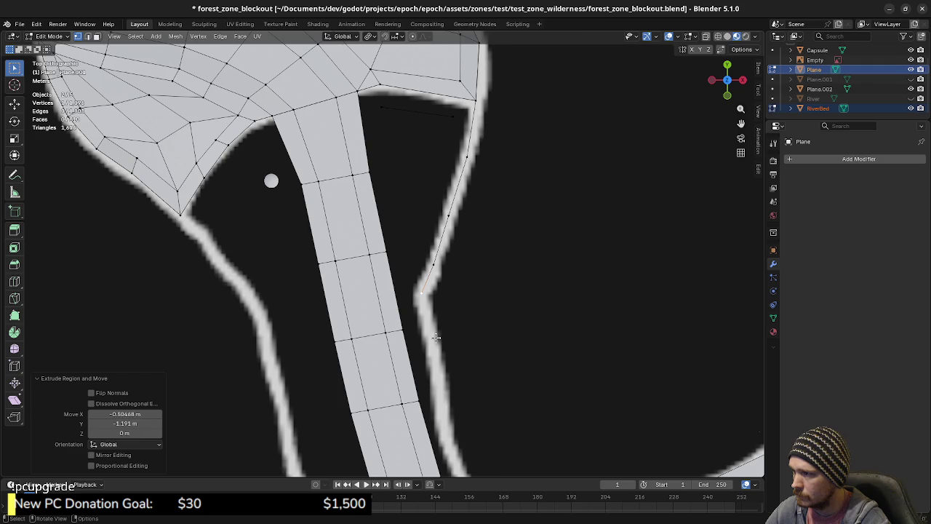
key("g")
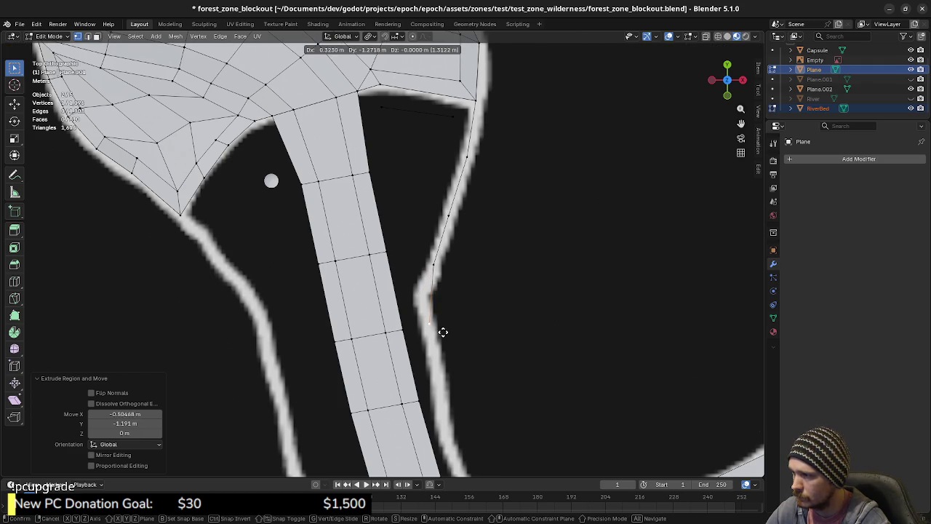
left_click(443, 332)
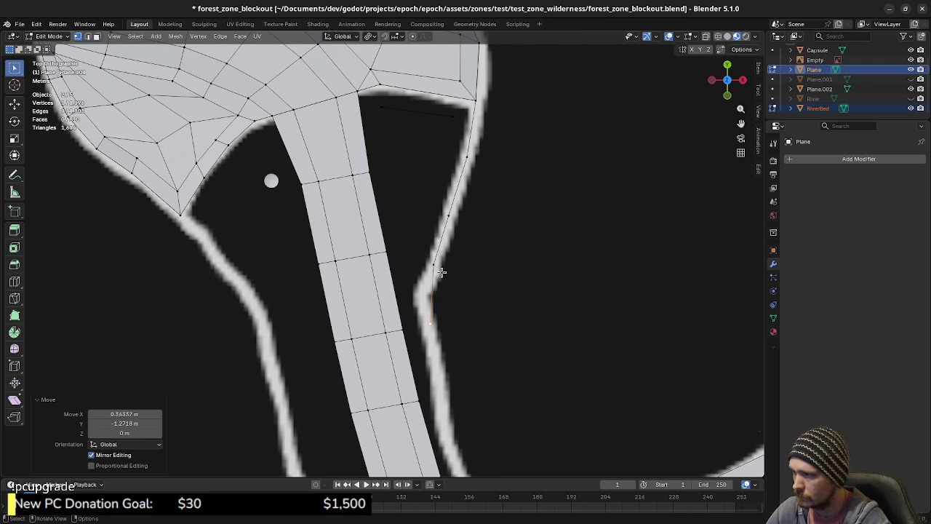
middle_click_drag(457, 372, 442, 276, "shift")
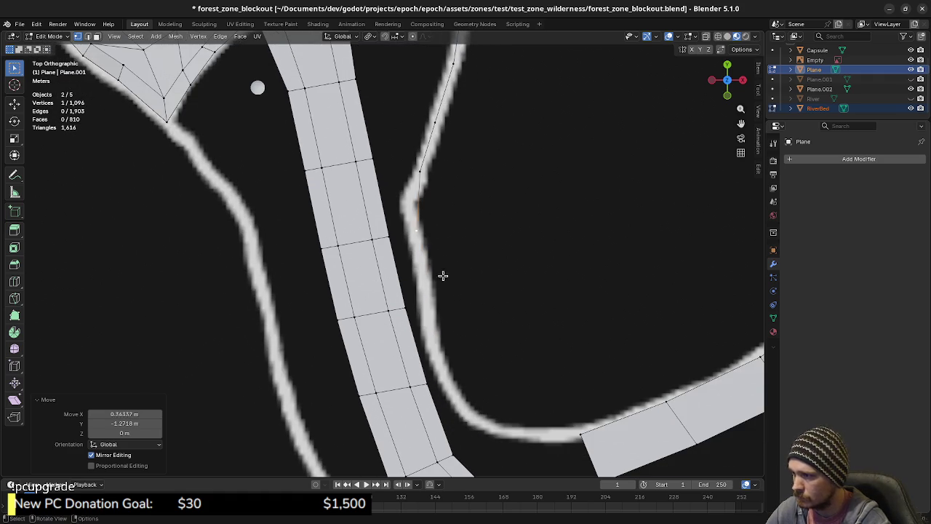
Step: Extrude four more points down the bank, joining the outline to the lower path's corner
key("e")
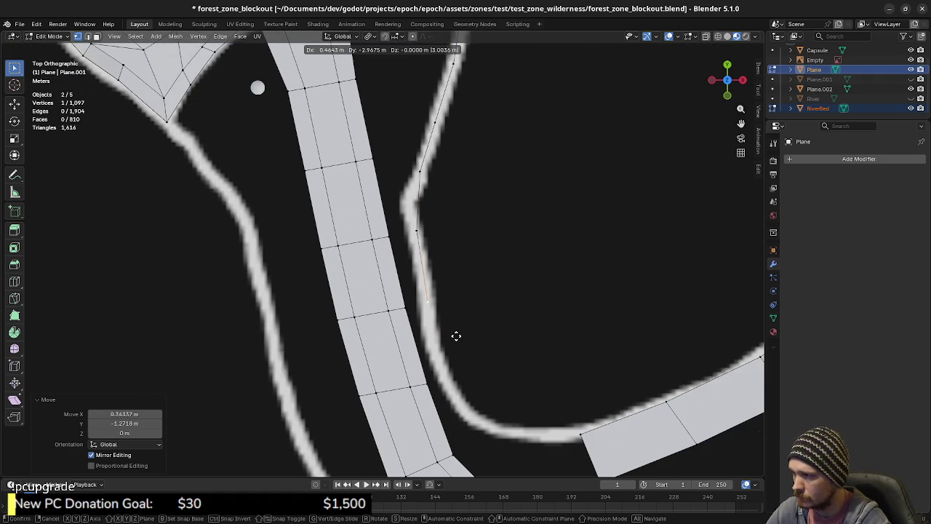
left_click(456, 335)
middle_click_drag(457, 336, 436, 276, "shift")
key("e")
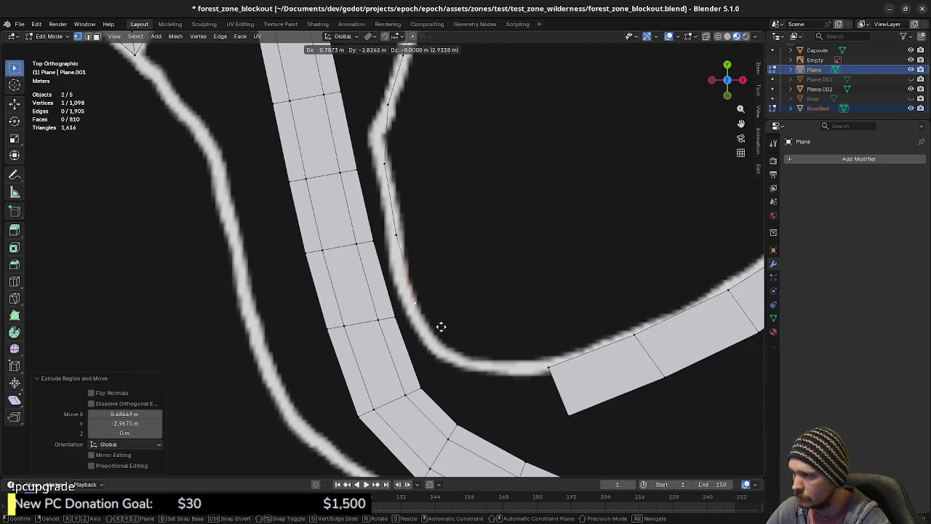
left_click(439, 334)
key("e")
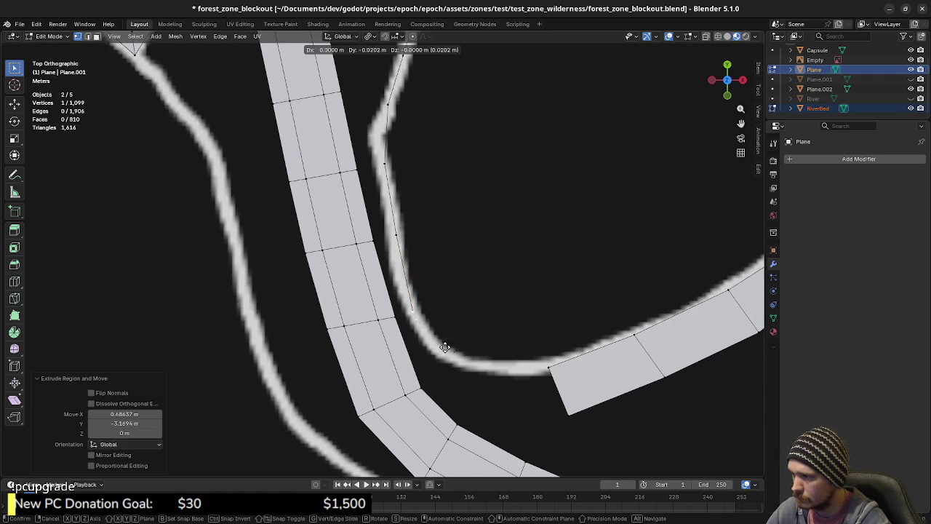
left_click(473, 378)
key("e")
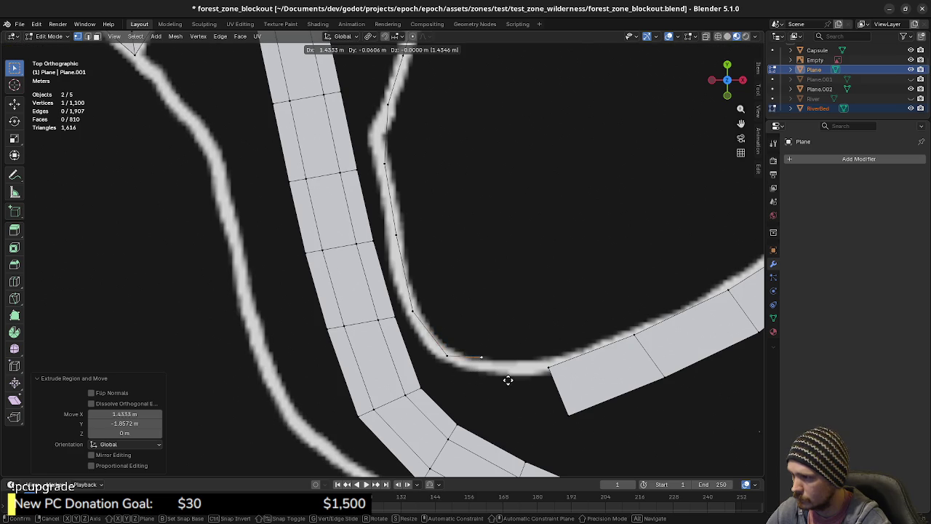
left_click(546, 371)
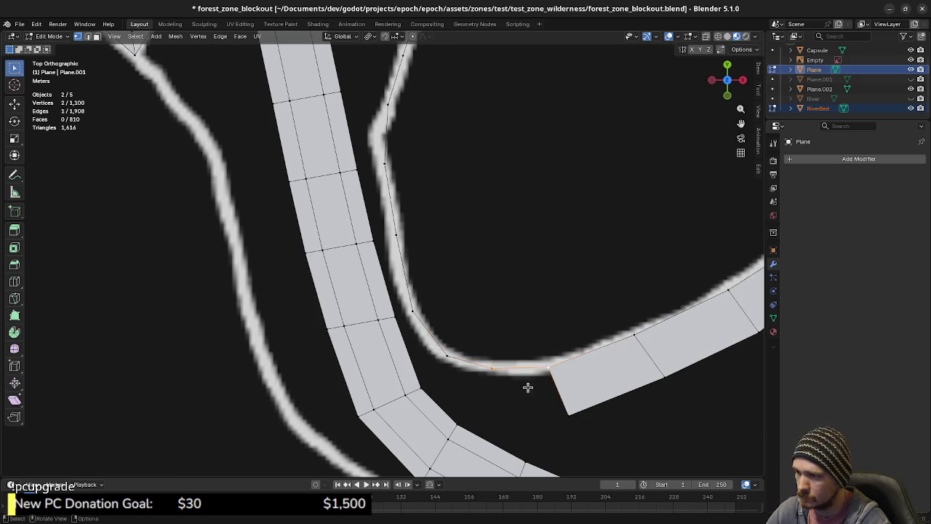
middle_click_drag(530, 384, 505, 357, "shift")
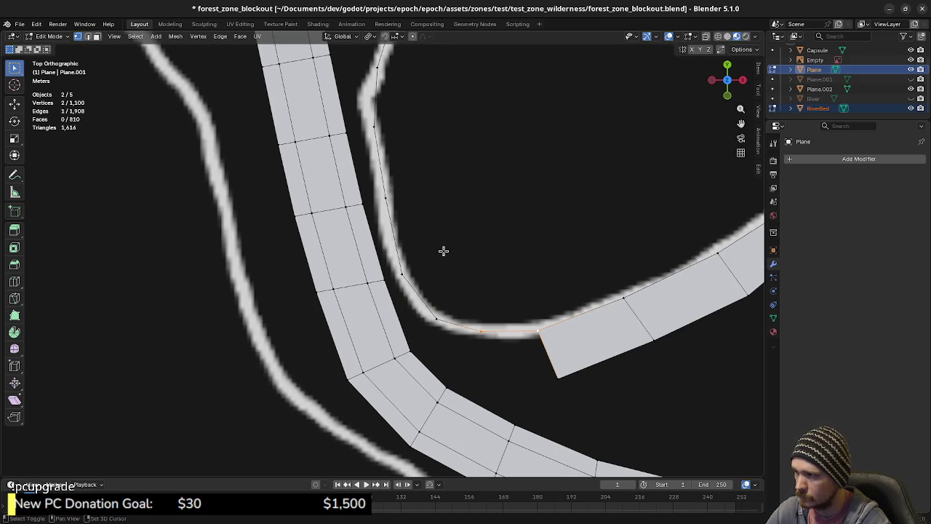
Step: Trace a triangular outline from the plateau's corner point down beside the path
middle_click_drag(443, 252, 461, 312, "shift")
mouse_move(441, 243)
middle_mouse_down("shift")
mouse_move(477, 338)
mouse_move(457, 263)
middle_mouse_up("shift")
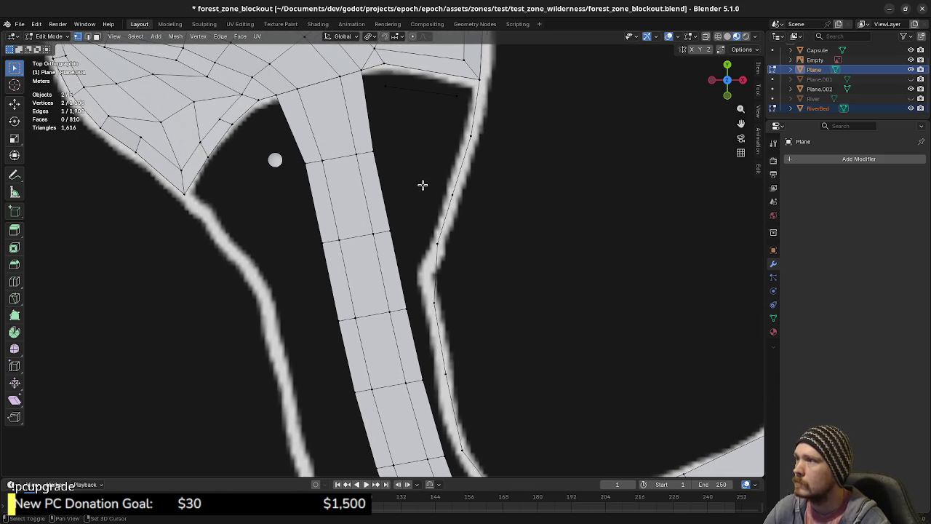
middle_click_drag(419, 181, 424, 238, "shift")
key("e")
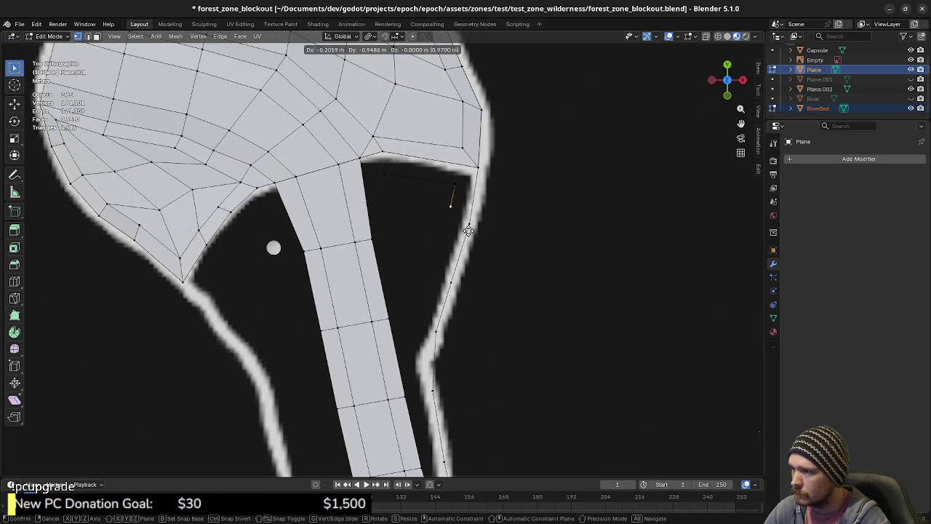
left_click(468, 246)
key("e")
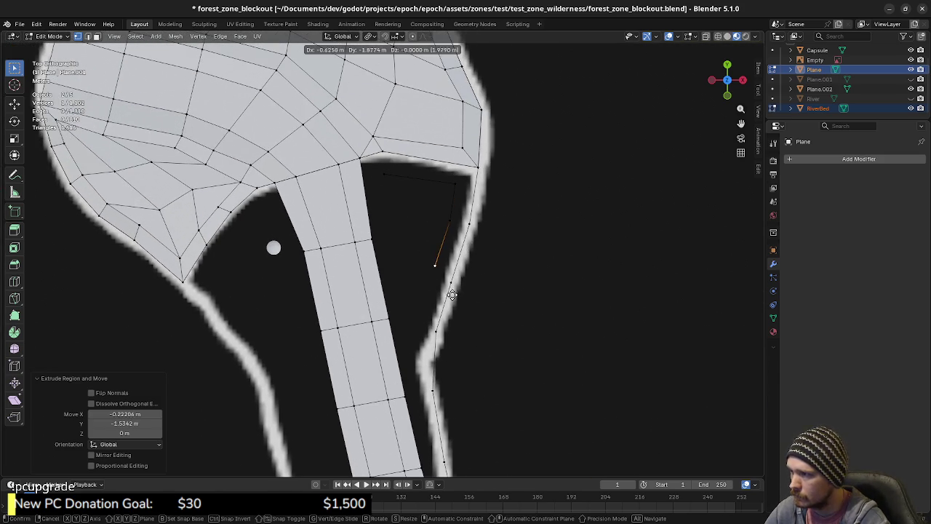
left_click(450, 300)
key("e")
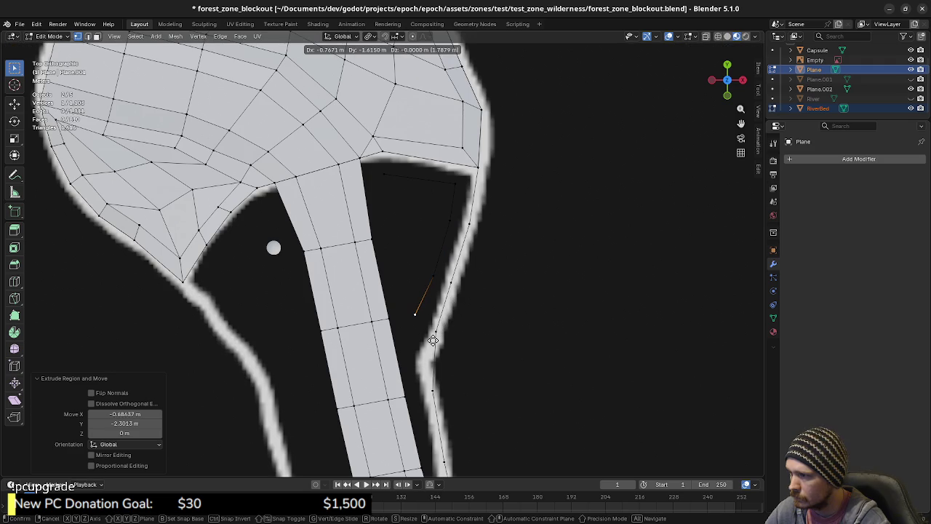
left_click(433, 340)
key("e")
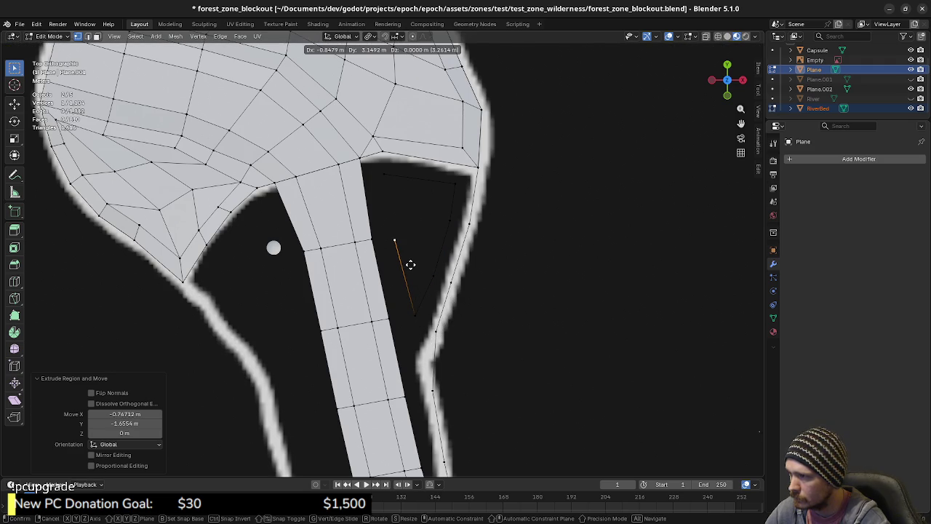
left_click(409, 263)
Step: Select the triangle's boundary and fill it with a face, then undo the fill
left_click(384, 175, "shift")
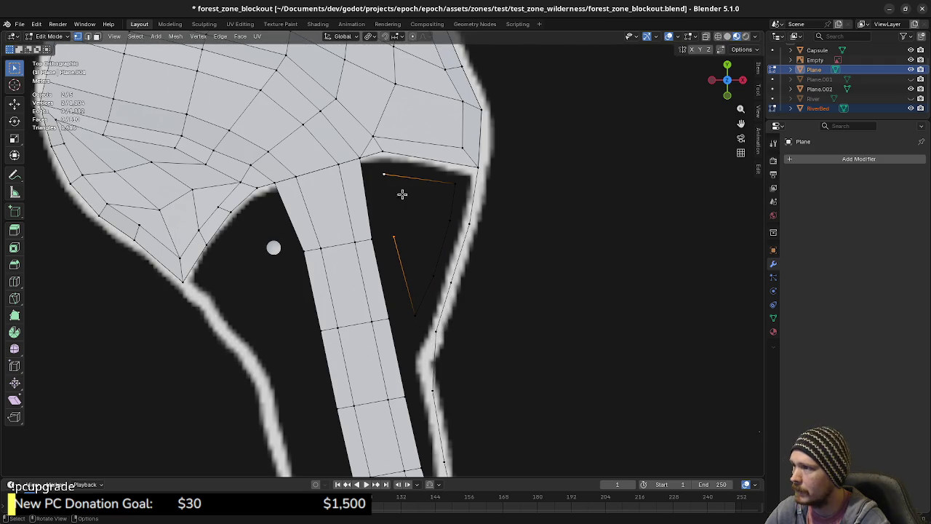
key("alt+a")
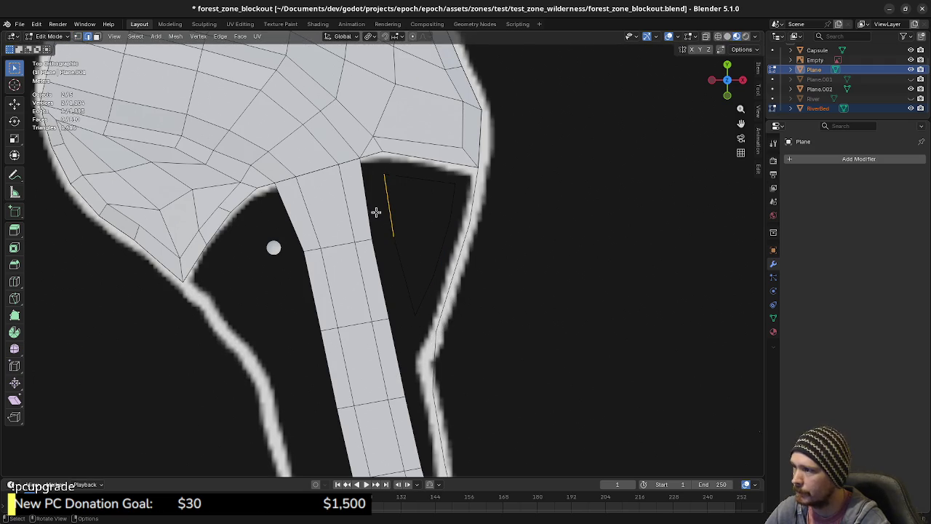
left_click(390, 208, "alt")
key("f")
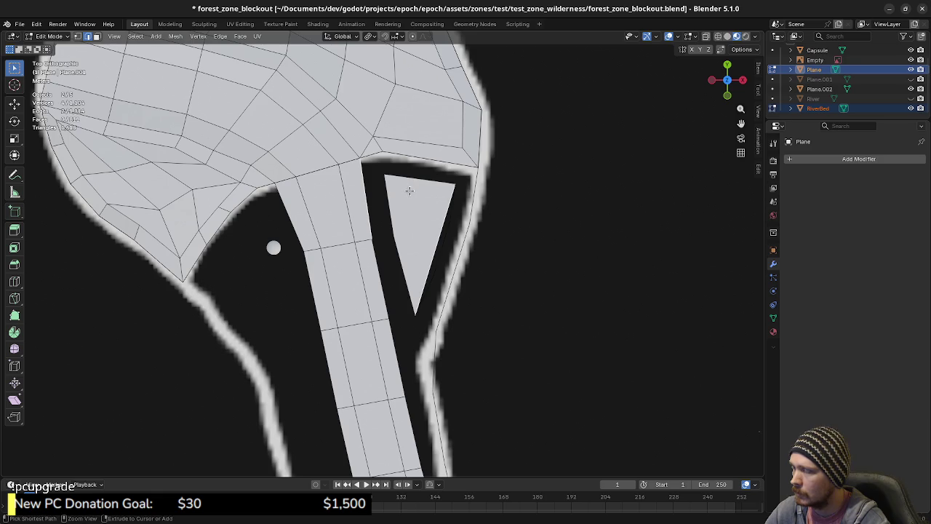
key("ctrl+z")
Step: Refill the triangle, inspect it in perspective, then undo the fill
key("alt+a")
left_click(387, 209, "alt")
key("f")
middle_click_drag(417, 271, 429, 244)
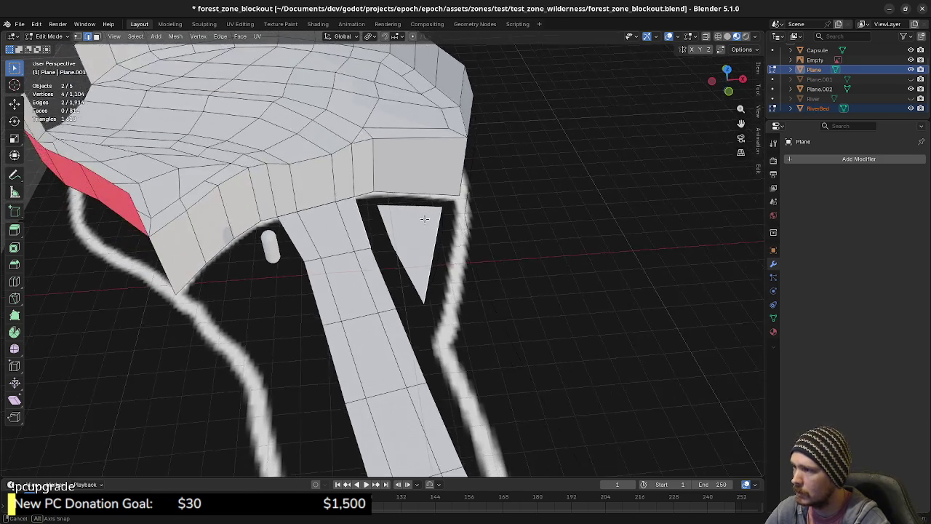
scroll(429, 244, "up", 2)
key("ctrl+z")
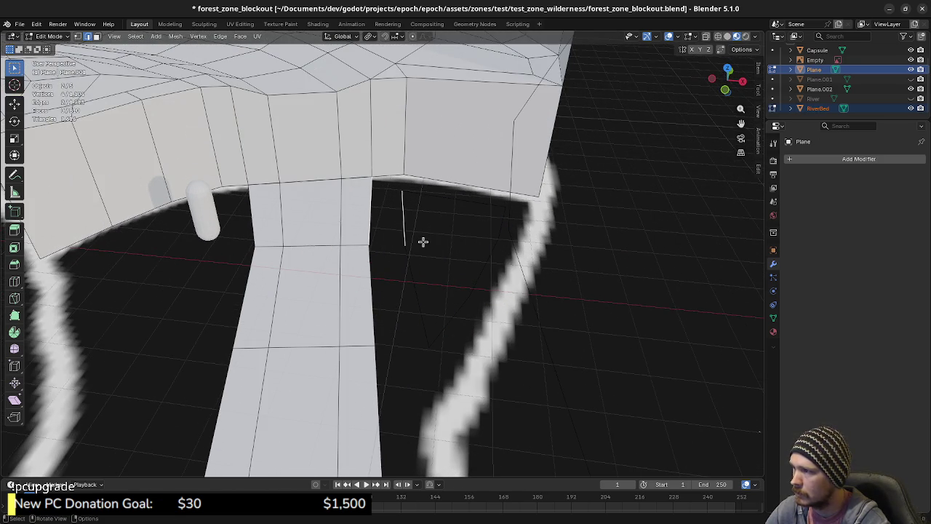
middle_click_drag(422, 240, 430, 281)
key("ctrl+z")
key("ctrl+z")
key("ctrl+z")
Step: Undo leftover triangle edits and join RiverBed into the Plane with the F3 Join command
left_click(464, 96)
key("Tab")
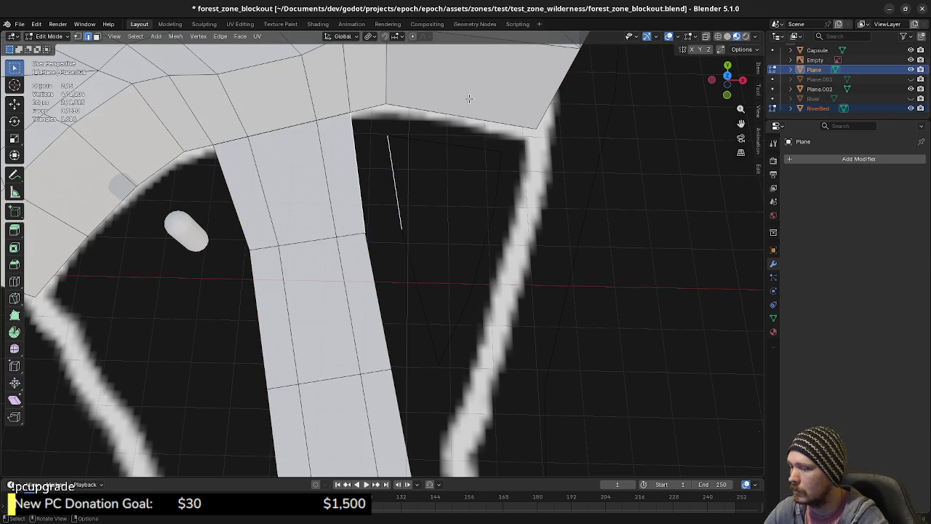
key("ctrl+z")
key("ctrl+z")
left_click(468, 90)
left_click(483, 99, "shift")
key("F3")
type("joi")
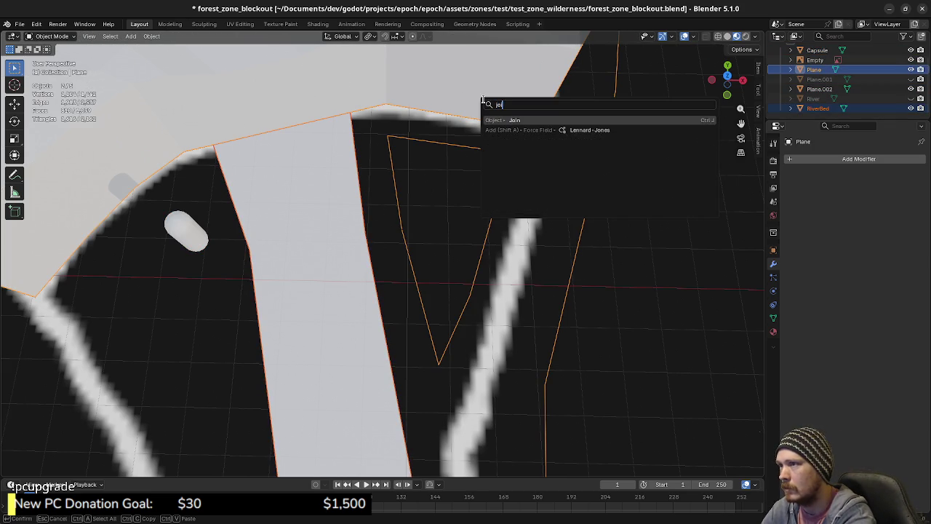
key("Return")
Step: In Edit Mode, fill the first gaps between path and plateau with faces from edge pairs
key("Tab")
left_click(436, 208)
key("f")
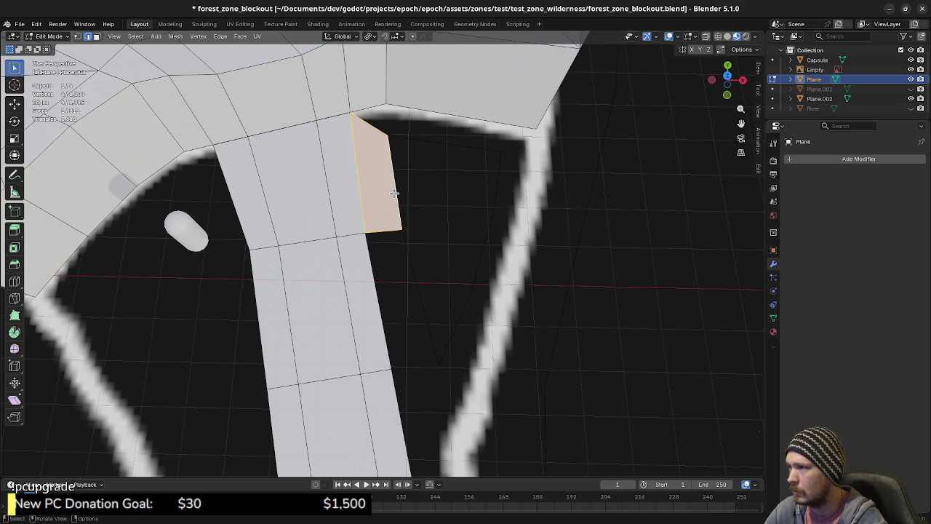
key("KP_7")
left_click(436, 122)
left_click(454, 92, "shift")
key("f")
Step: Fill four more gaps along the bank outline and beside the path with faces
left_click(506, 162)
left_click(537, 174, "shift")
key("f")
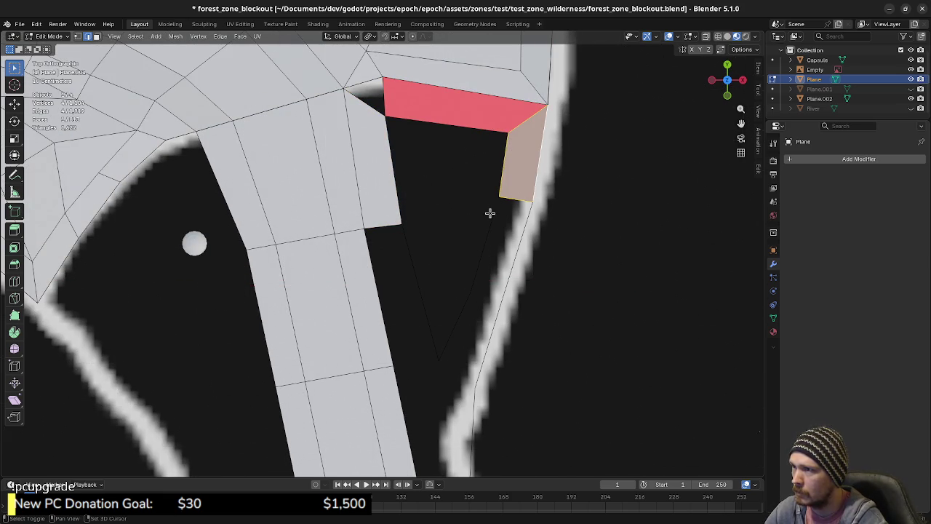
left_click(503, 236)
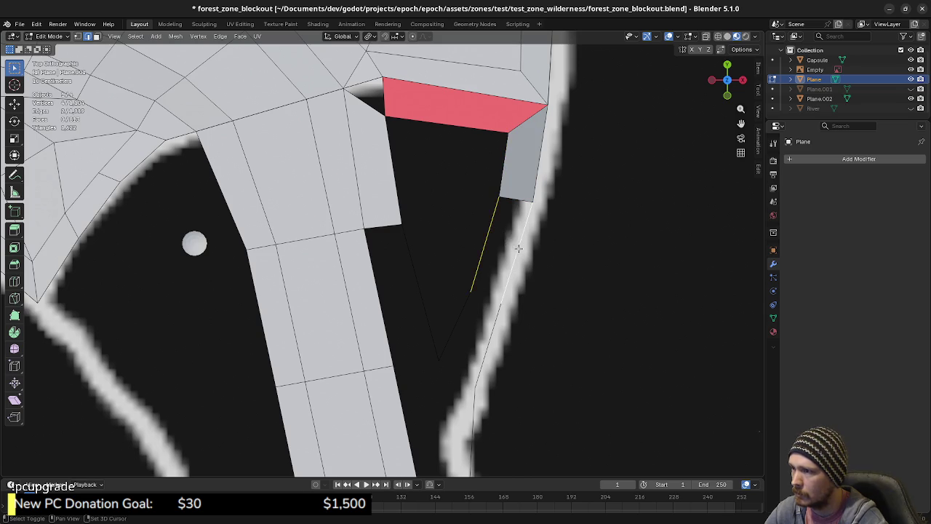
left_click(519, 248, "shift")
key("f")
left_click(469, 318)
left_click(451, 324, "shift")
key("f")
left_click(429, 320)
left_click(388, 318, "shift")
key("f")
Step: Fill the small triangular gap left of the red face and check the top quad face
middle_click_drag(420, 214, 427, 223, "shift")
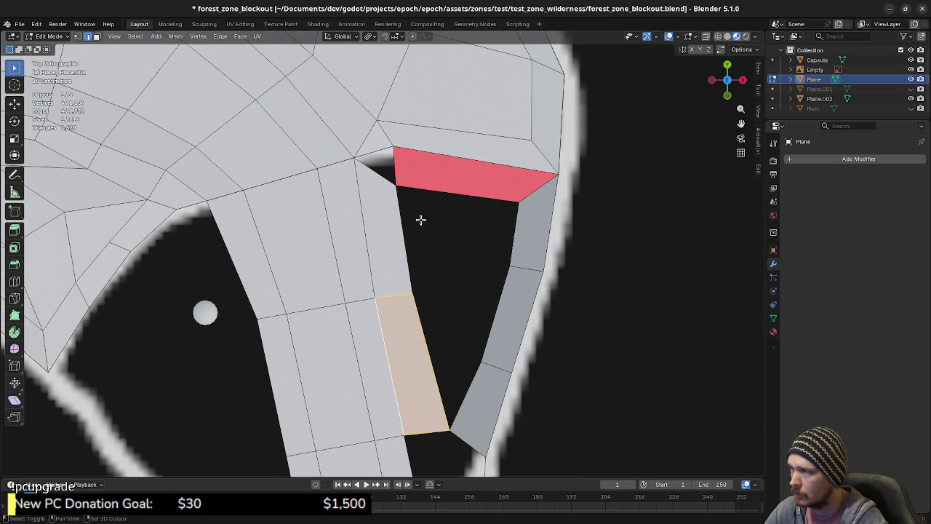
left_click(375, 171)
left_click(395, 167, "shift")
key("f")
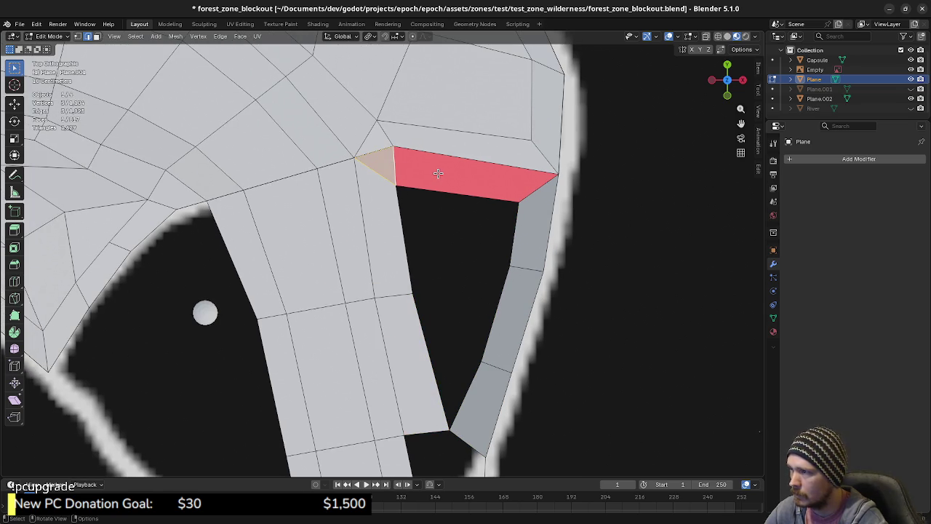
left_click(438, 172)
right_click(437, 172)
left_click(438, 172)
Step: Reset the selection and pick the top quad face in face mode, then return to edge mode
middle_click_drag(478, 274, 454, 196, "shift")
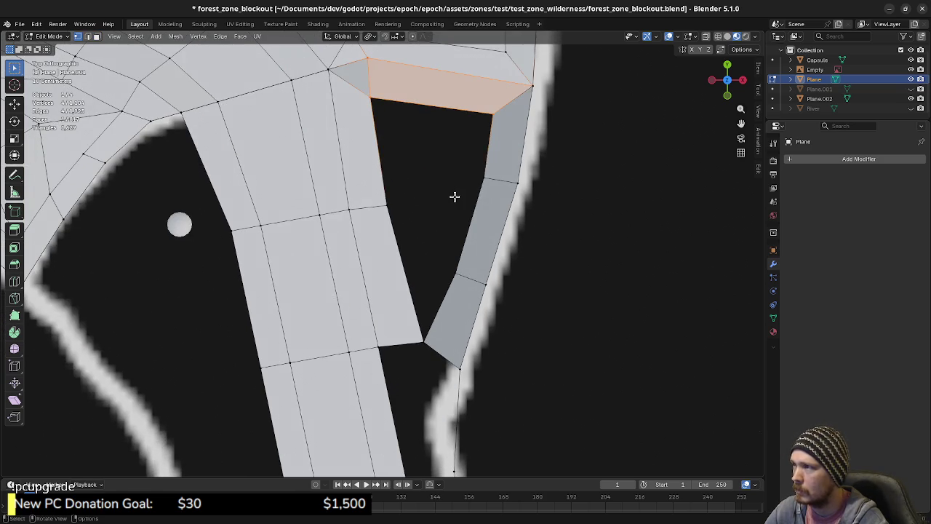
key("a")
key("alt+a")
mouse_move(436, 284)
middle_mouse_down()
mouse_move(470, 228)
mouse_move(468, 201)
middle_mouse_up()
key("a")
key("alt+a")
key("3")
left_click(469, 191)
key("2")
Step: Undo back to remove the top quad face, then refill it from the top edge
key("ctrl+z")
key("ctrl+z")
key("ctrl+z")
key("ctrl+z")
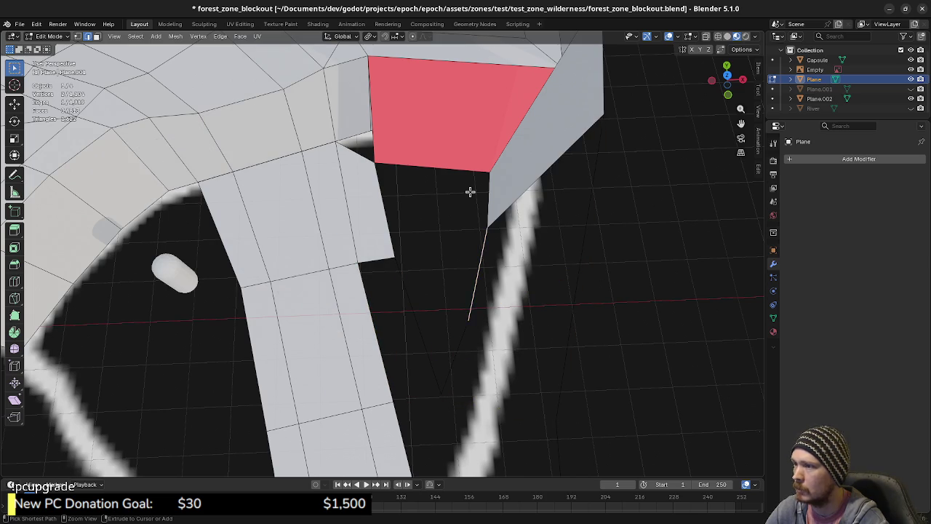
key("ctrl+z")
key("ctrl+z")
key("ctrl+z")
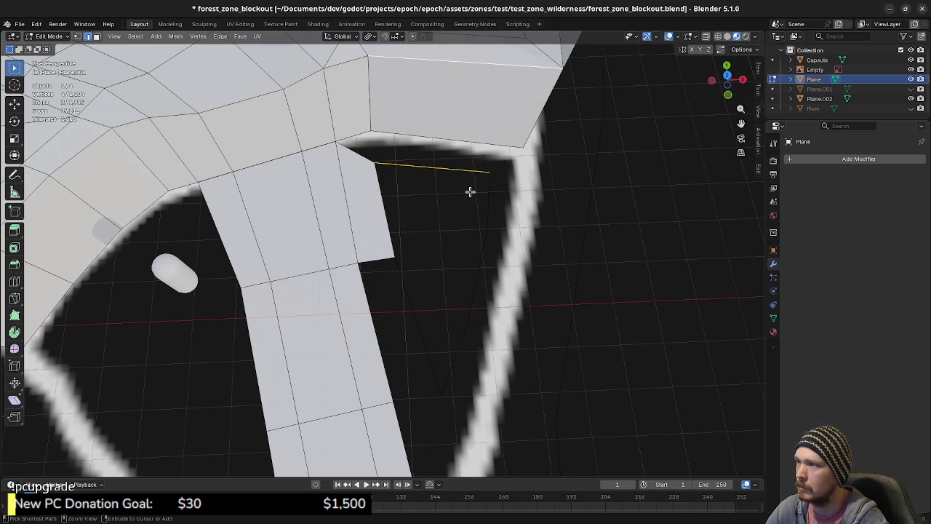
key("ctrl+shift+z")
key("ctrl+z")
left_click(429, 140, "shift")
key("f")
Step: Extrude a new edge from the face's right corner to join the right-bank outline
left_click(489, 173)
key("e")
left_click(517, 204)
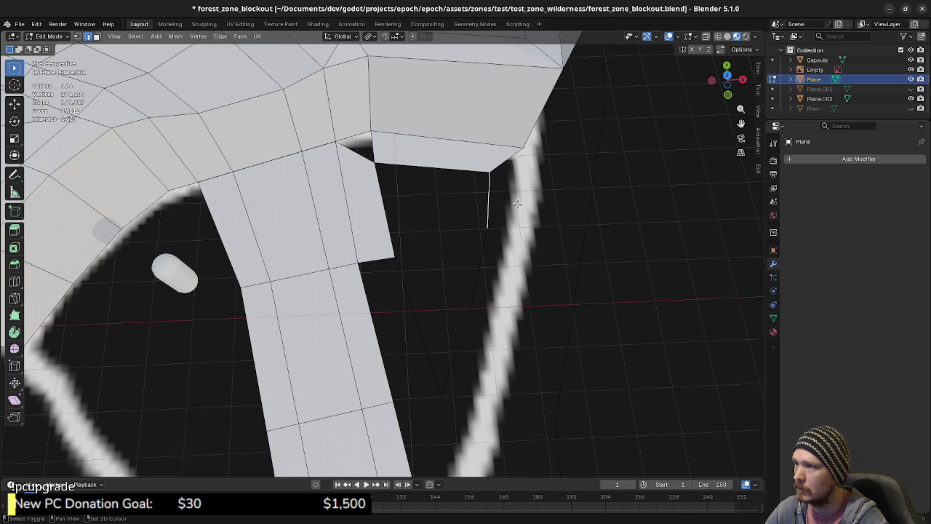
left_click(523, 151, "shift")
key("1")
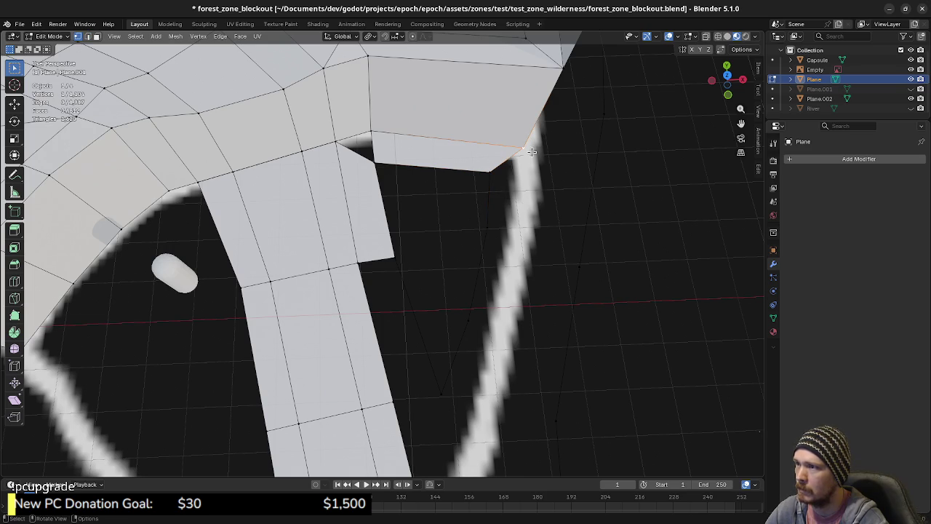
scroll(551, 170, "down", 3)
scroll(549, 212, "up", 3)
mouse_move(550, 213)
middle_mouse_down()
mouse_move(553, 176)
mouse_move(567, 167)
mouse_move(511, 225)
mouse_move(536, 221)
mouse_move(572, 170)
mouse_move(557, 181)
mouse_move(537, 166)
mouse_move(465, 186)
mouse_move(563, 220)
middle_mouse_up()
Step: Delete the stray vertical edge in edge select mode
key("2")
left_click(674, 194)
key("x")
left_click(677, 194)
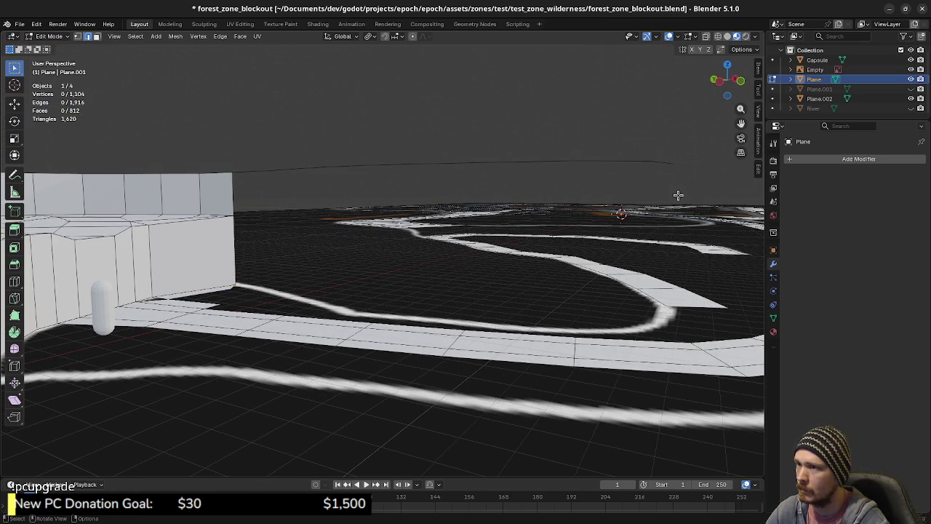
Step: Delete a second unwanted edge found along the traced outline
key("1")
left_click_drag(559, 128, 691, 172)
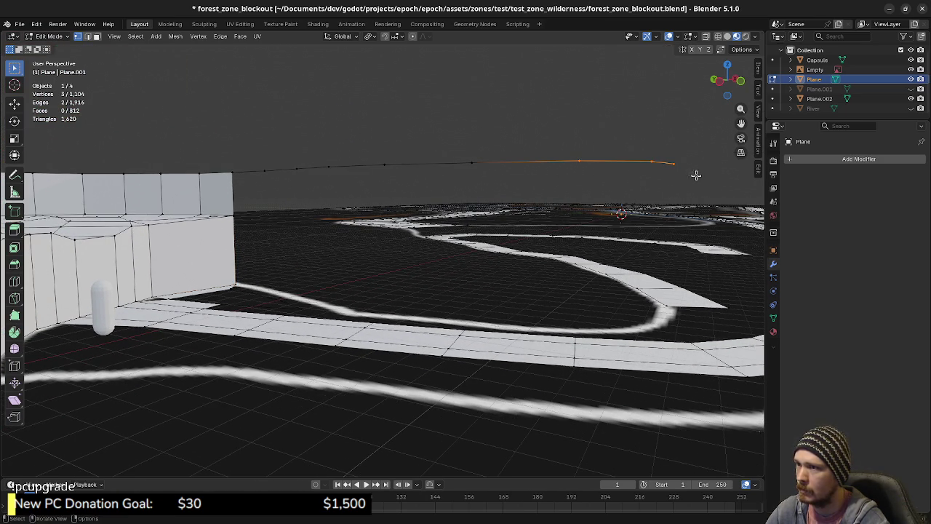
left_click_drag(261, 152, 505, 184, "shift")
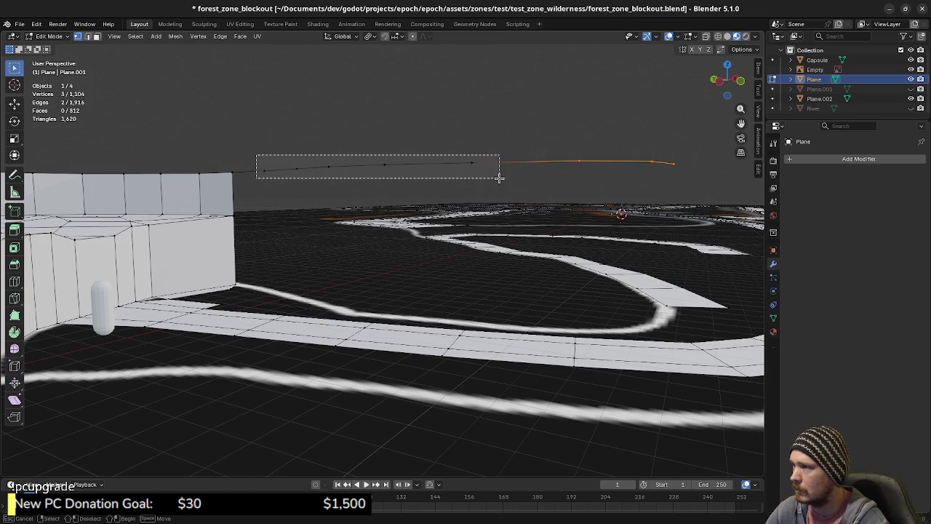
middle_click_drag(502, 184, 490, 211)
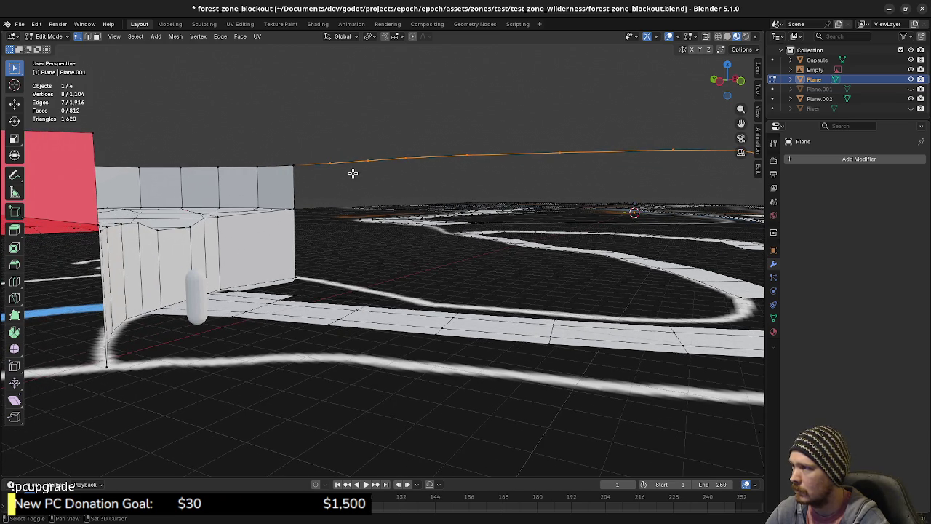
left_click(320, 165)
key("x")
left_click(312, 162)
middle_click_drag(371, 170, 403, 180)
Step: Select all eight floating outline vertices and set their Median Z to 0 m
key("1")
left_click_drag(332, 157, 702, 191)
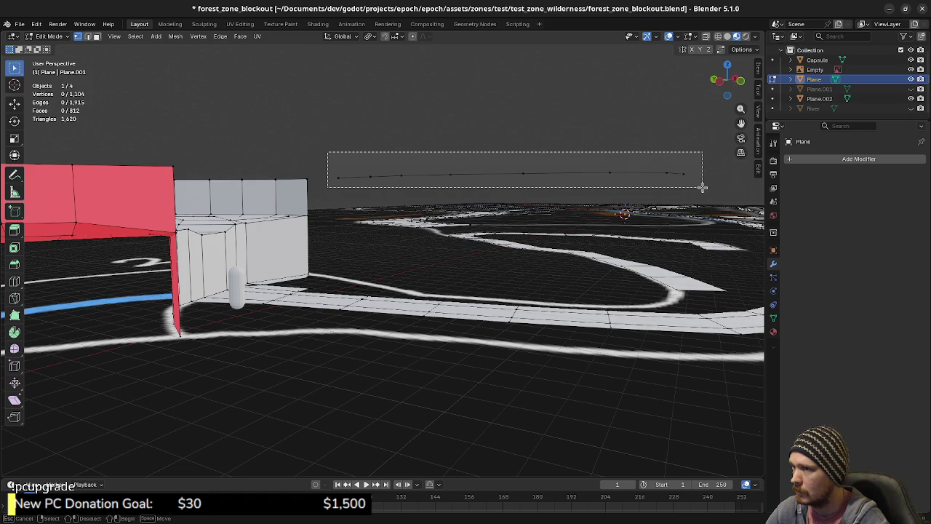
key("KP_7")
key("KP_1")
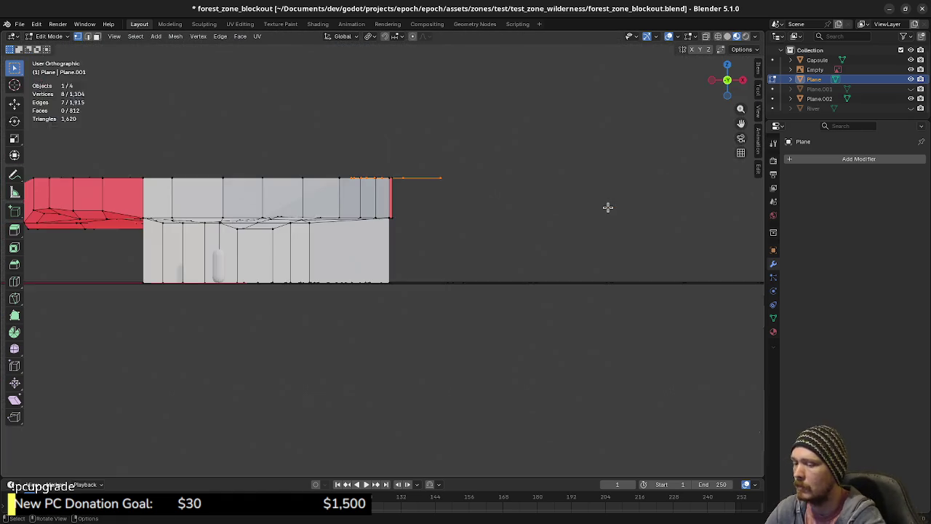
key("g")
key("z")
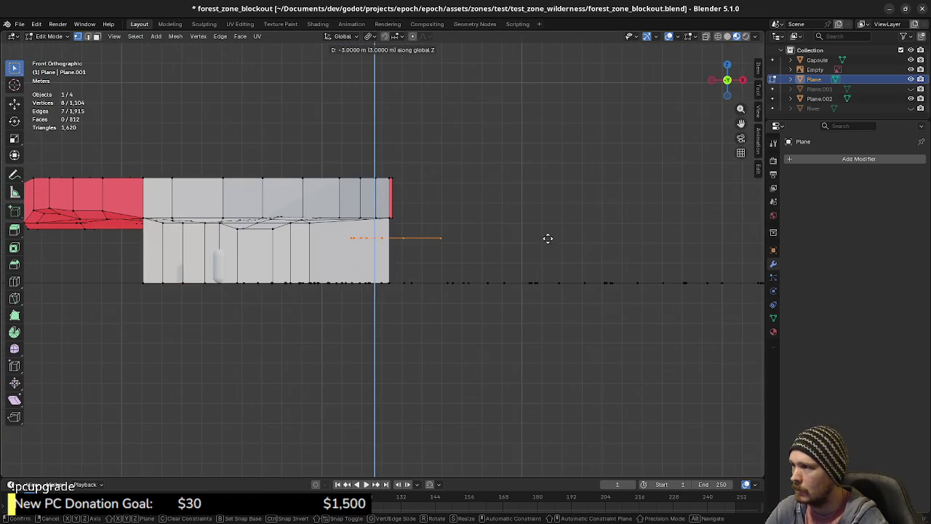
key("Escape")
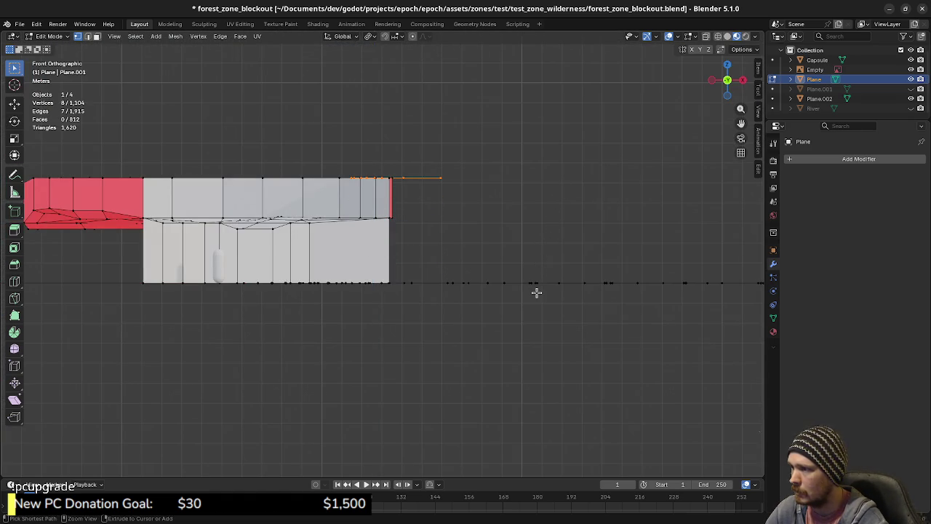
key("n")
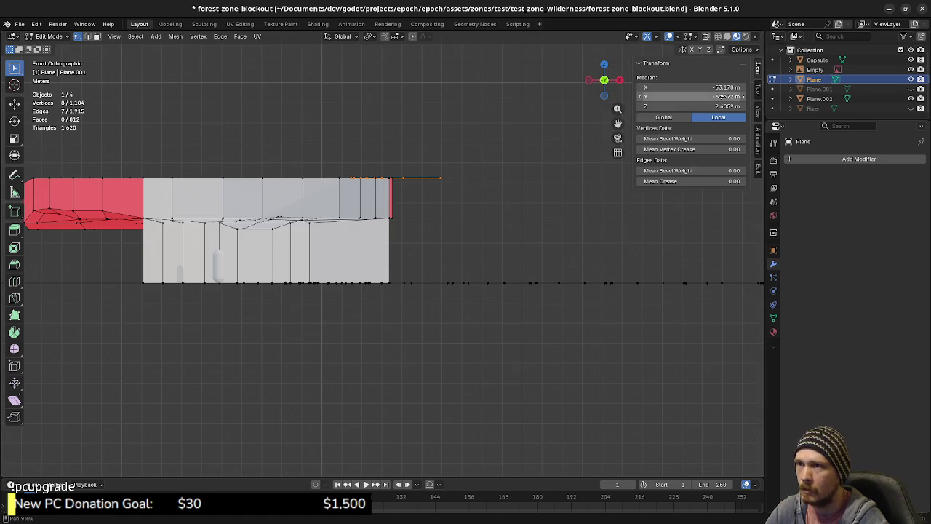
left_click(711, 106)
type("0")
key("Return")
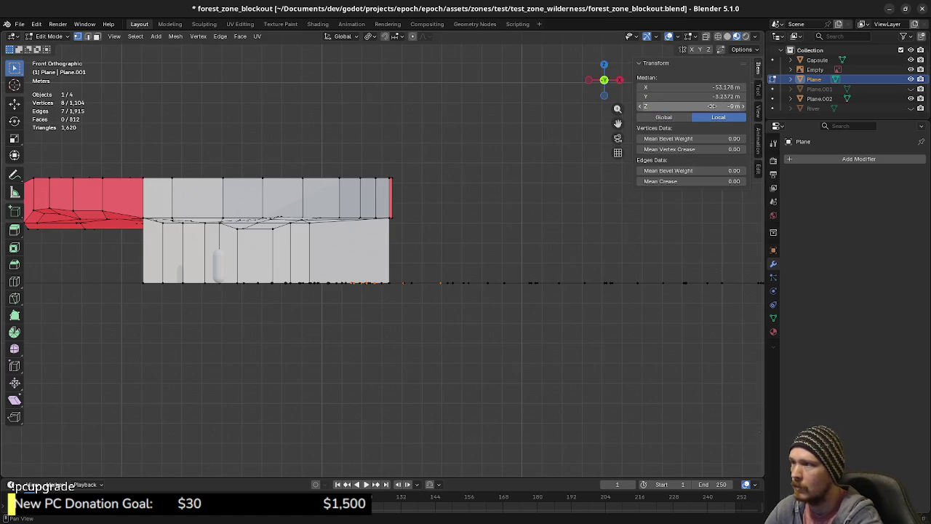
middle_click_drag(447, 253, 406, 237)
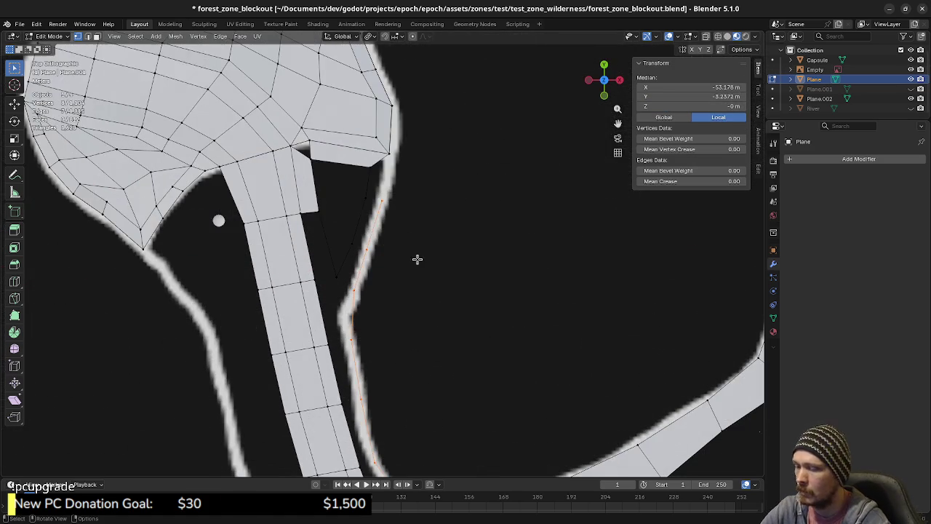
Step: Join the outline's end to the wall corner and to a path point with new edges
scroll(411, 240, "down", 2)
scroll(420, 283, "down", 2)
middle_click_drag(422, 327, 409, 295)
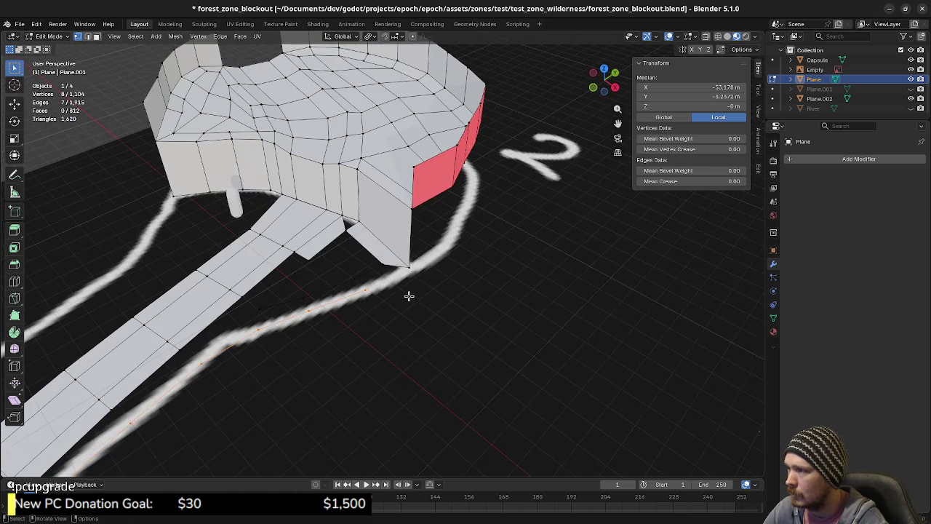
left_click(410, 268)
left_click(368, 291, "shift")
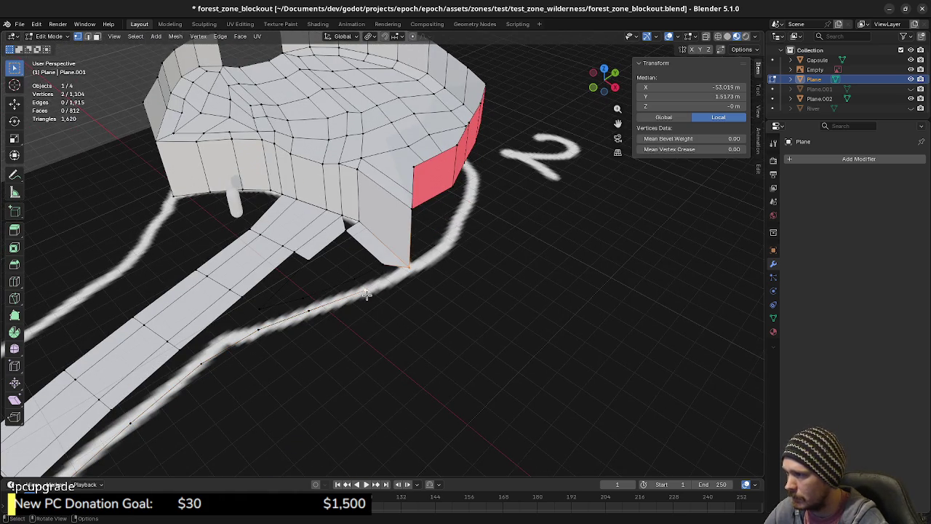
key("f")
middle_click_drag(372, 306, 487, 258)
scroll(437, 267, "up", 3)
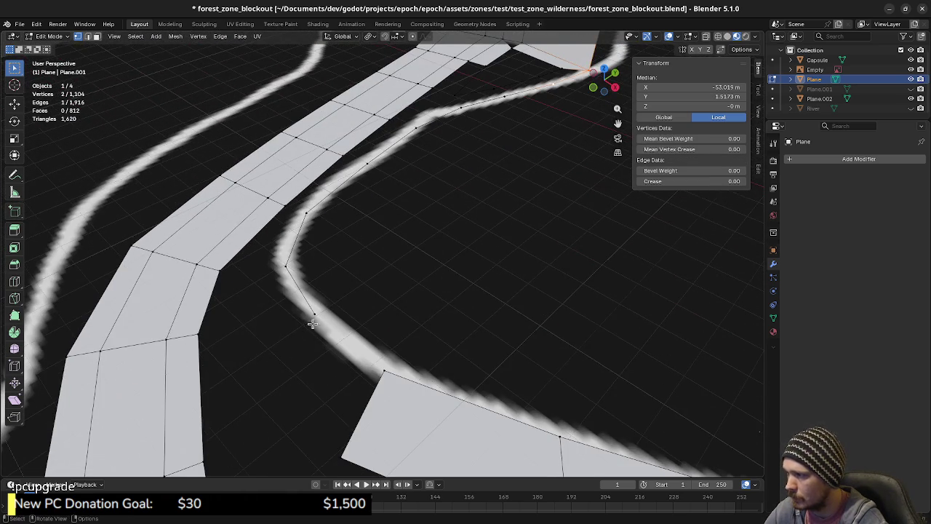
left_click(314, 314)
left_click(384, 370, "shift")
key("f")
Step: Fill five quad faces across the gap between the outline and the path strip
middle_click_drag(392, 364, 414, 312)
scroll(485, 310, "down", 2)
left_click(499, 249, "shift")
key("f")
left_click(468, 276, "shift")
key("f")
left_click(399, 288, "shift")
key("f")
left_click(382, 258, "shift")
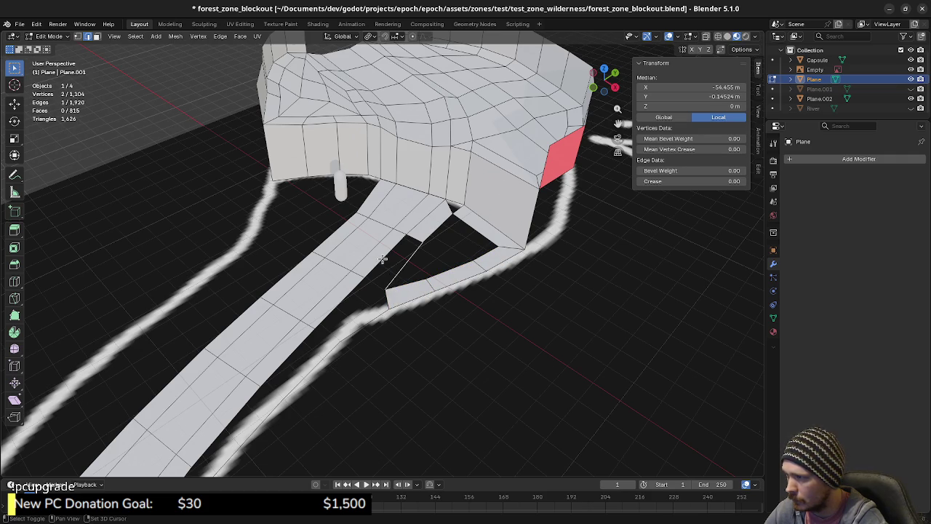
key("f")
left_click(451, 208)
left_click(458, 209, "shift")
key("f")
Step: In top view, fill four more faces along the lower stretch of the path gap
middle_click_drag(459, 208, 432, 307)
key("KP_7")
scroll(429, 318, "up", 3)
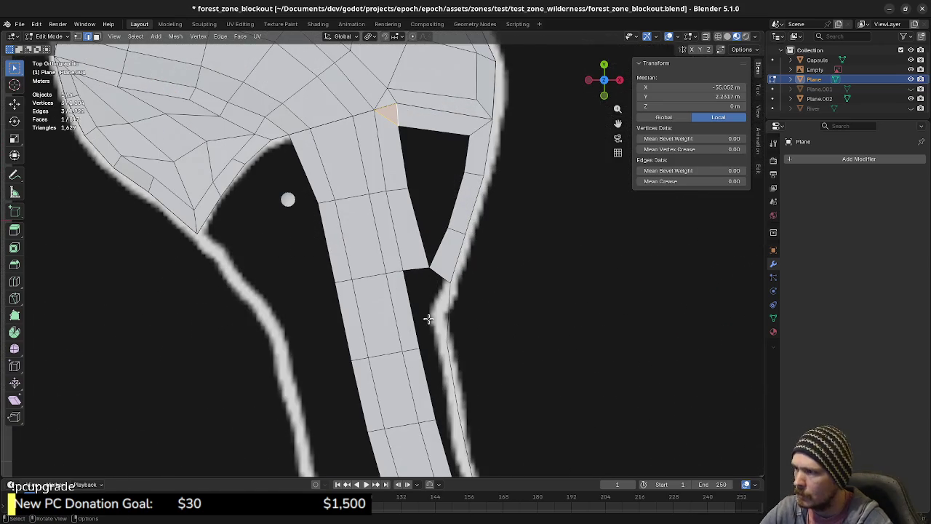
left_click(436, 309)
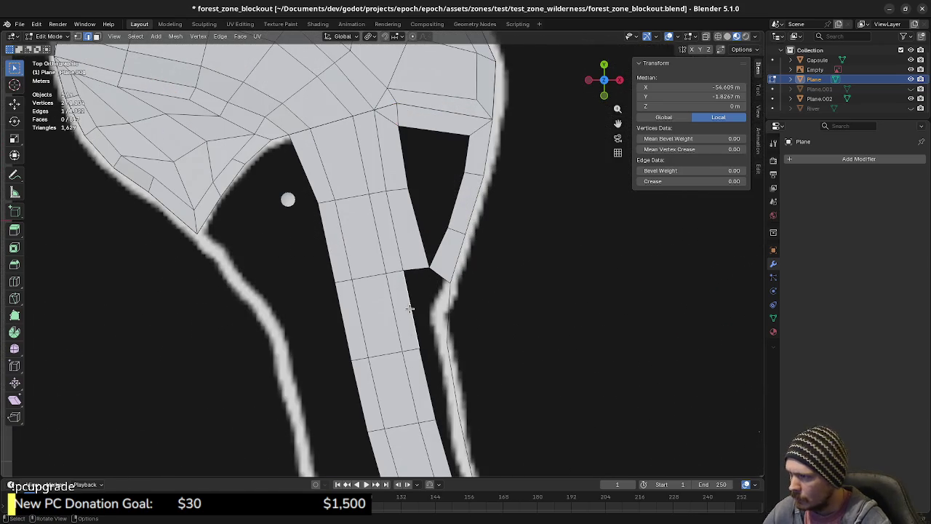
left_click(448, 311, "shift")
key("f")
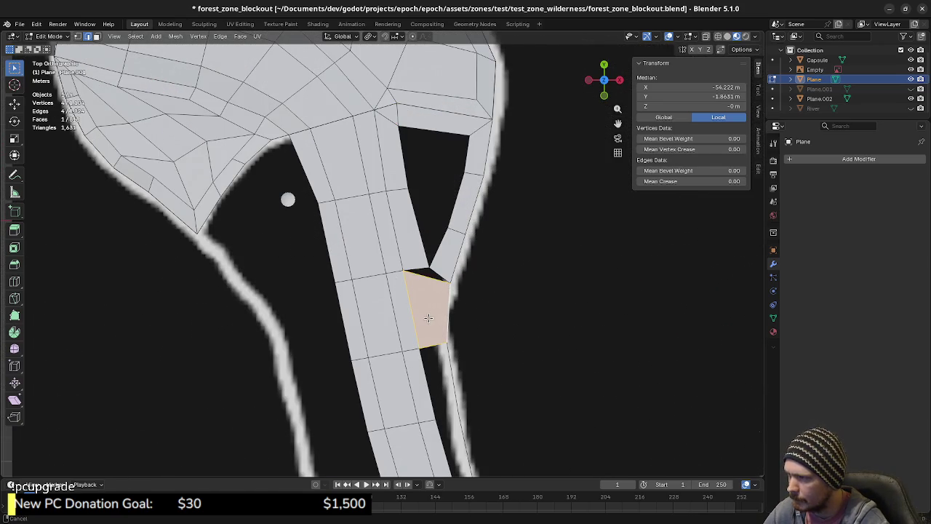
middle_click_drag(449, 285, 436, 235, "shift")
left_click(440, 334)
key("f")
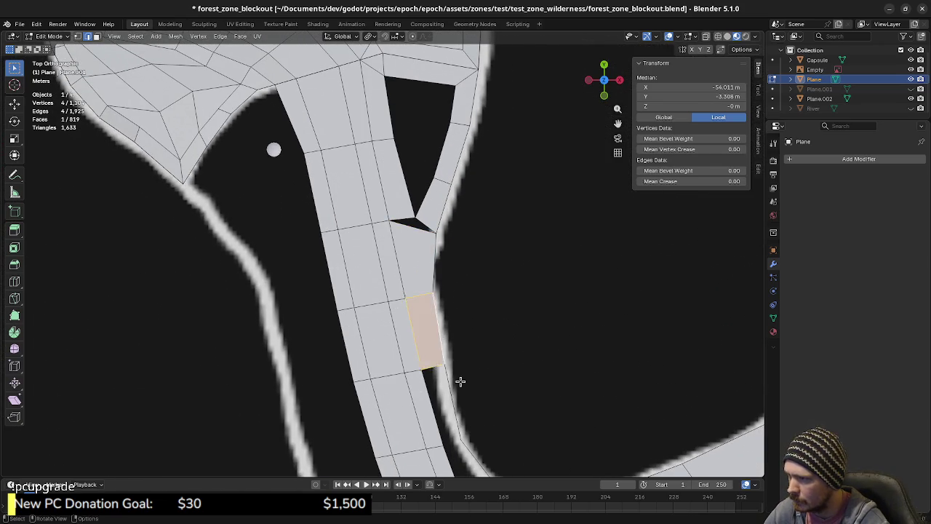
middle_click_drag(459, 380, 442, 293, "shift")
left_click(437, 315)
key("f")
left_click(435, 375)
key("f")
Step: At the path's bend, extrude a new corner point and fill the two remaining faces
middle_click_drag(469, 443, 399, 371, "shift")
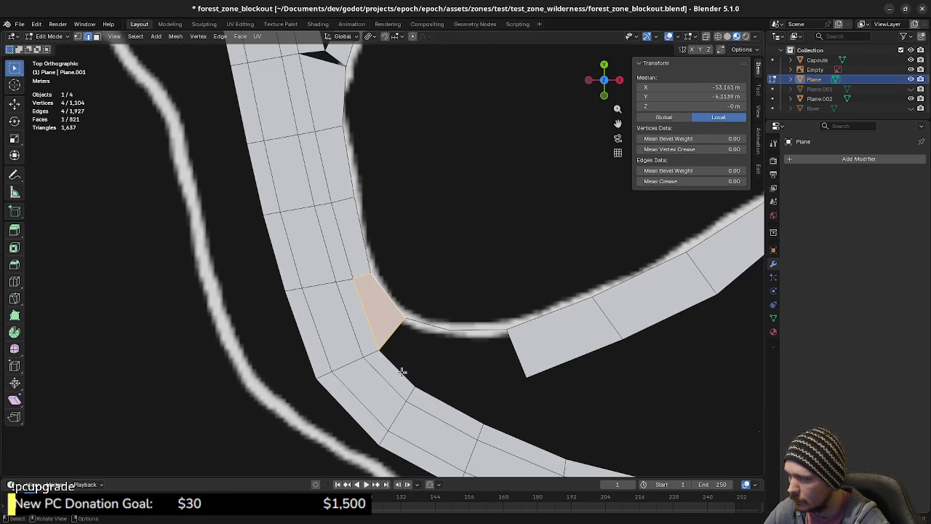
middle_click_drag(414, 368, 427, 327, "shift")
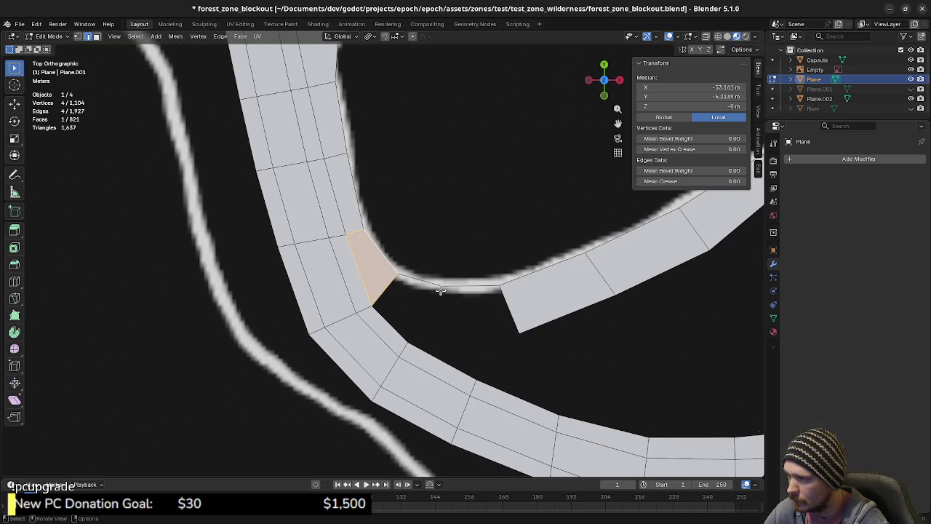
key("1")
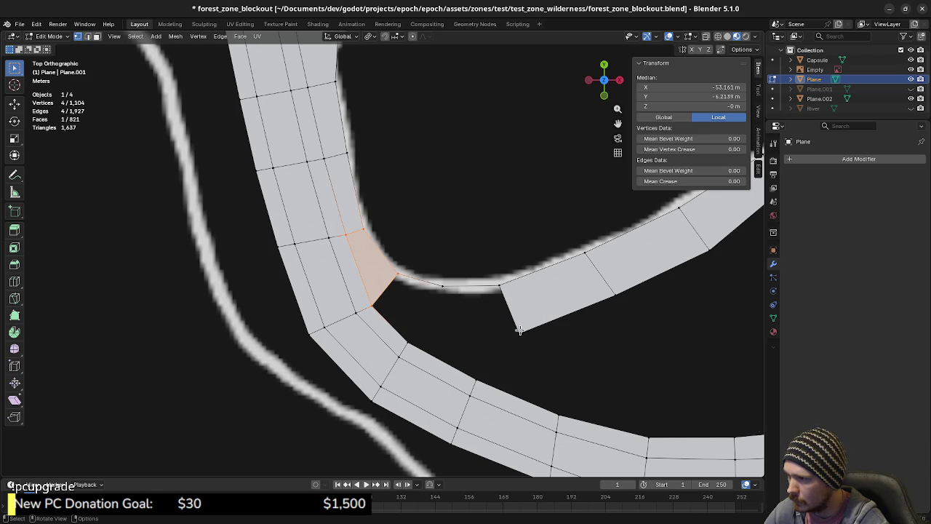
left_click(530, 350)
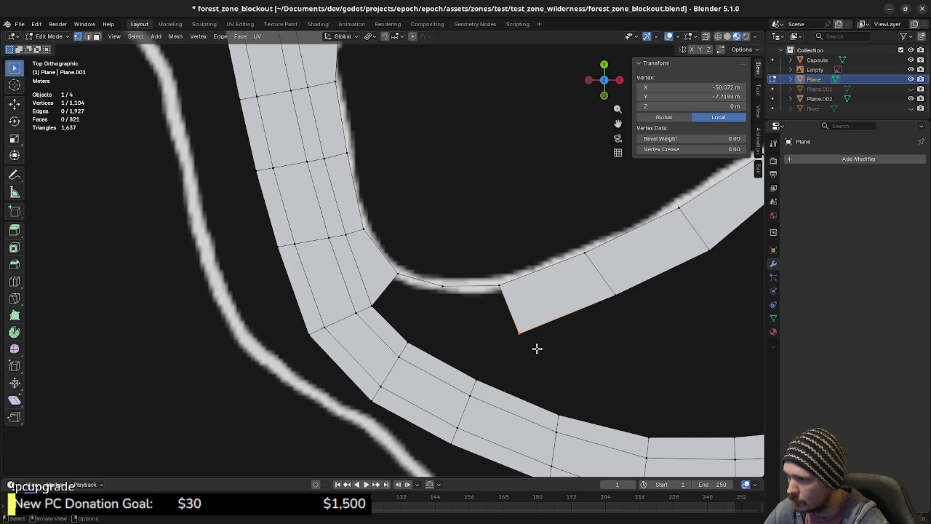
key("e")
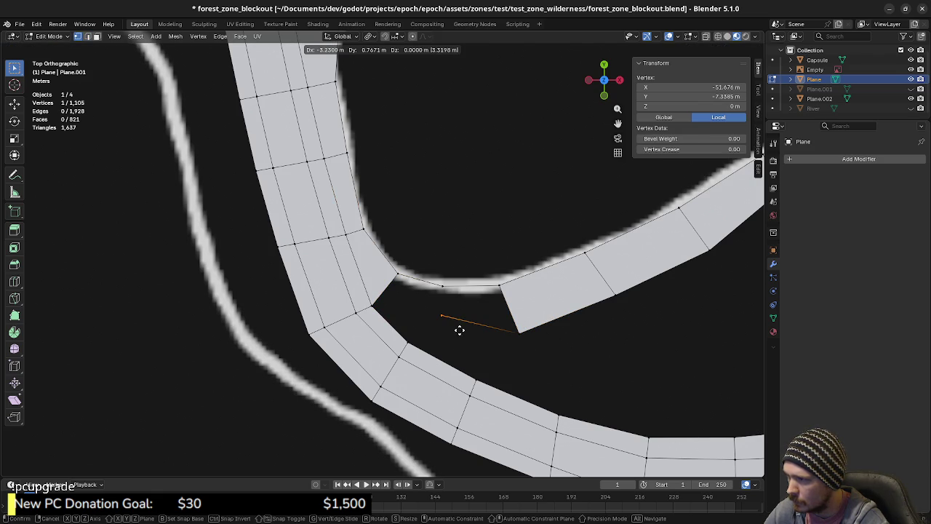
left_click(455, 332)
key("2")
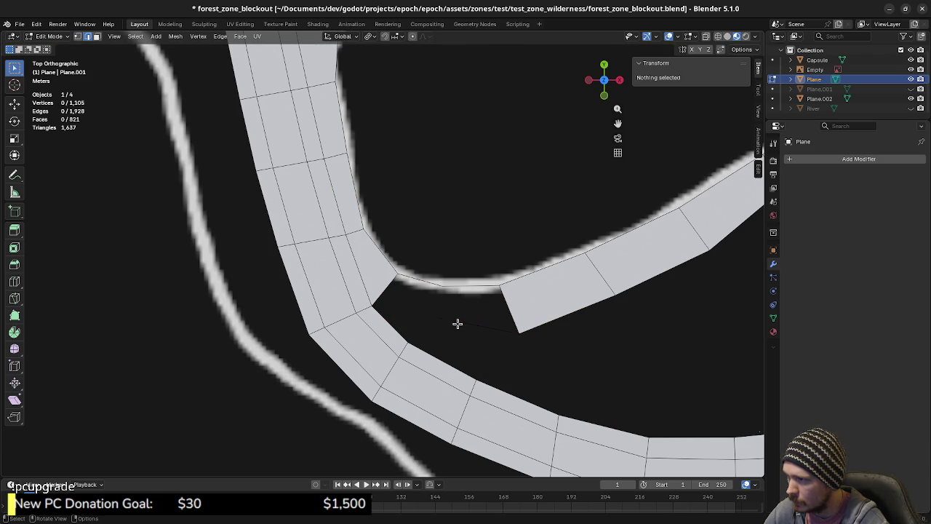
left_click(457, 322)
left_click(469, 288, "shift")
key("f")
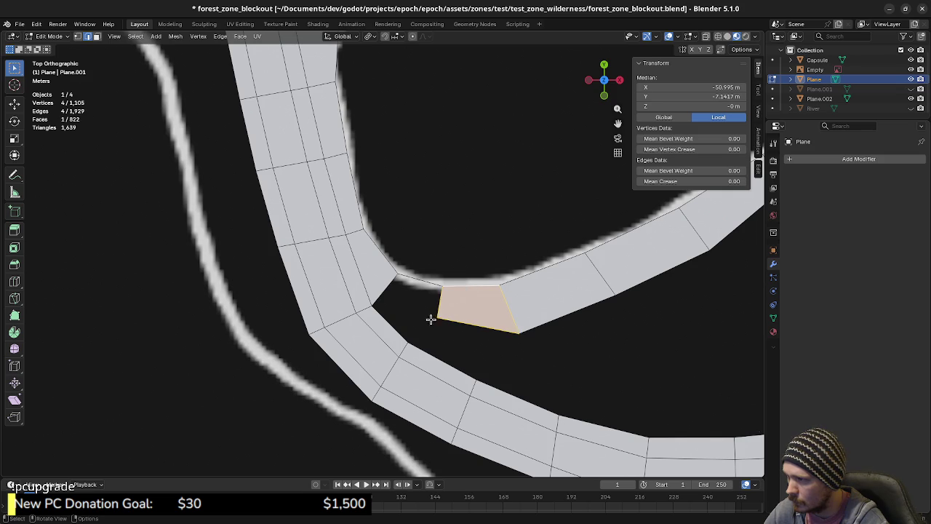
left_click(421, 351)
left_click(469, 328, "shift")
key("f")
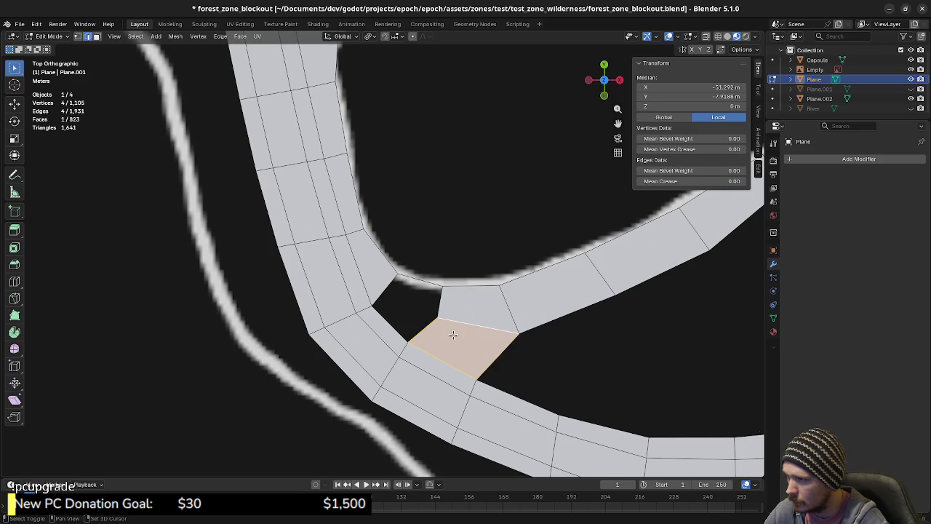
Step: Zoom out to review the filled bend, then select the new face's corner vertex
scroll(581, 342, "down", 3)
mouse_move(497, 326)
middle_mouse_down("shift")
mouse_move(452, 311)
mouse_move(557, 326)
middle_mouse_up("shift")
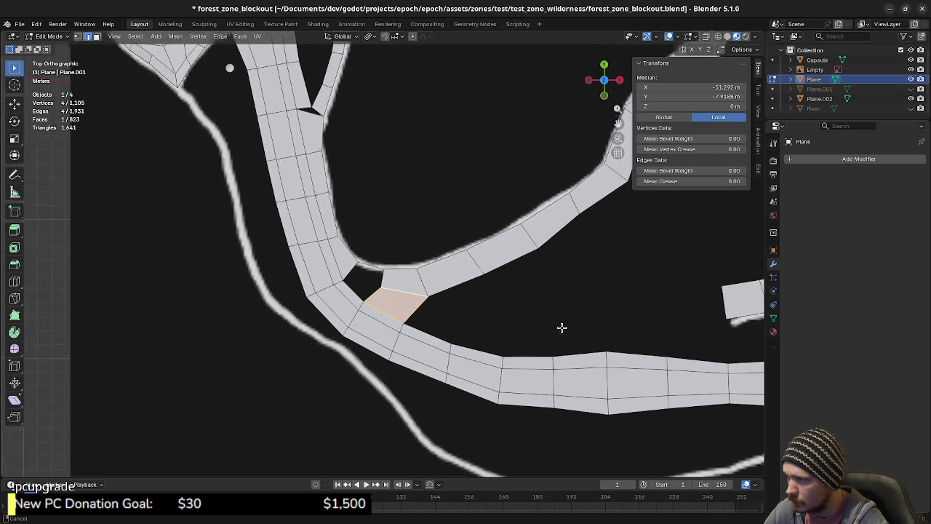
mouse_move(428, 323)
middle_mouse_down("shift")
mouse_move(433, 336)
mouse_move(434, 260)
mouse_move(412, 216)
mouse_move(382, 211)
middle_mouse_up("shift")
middle_click_drag(458, 309, 407, 297, "shift")
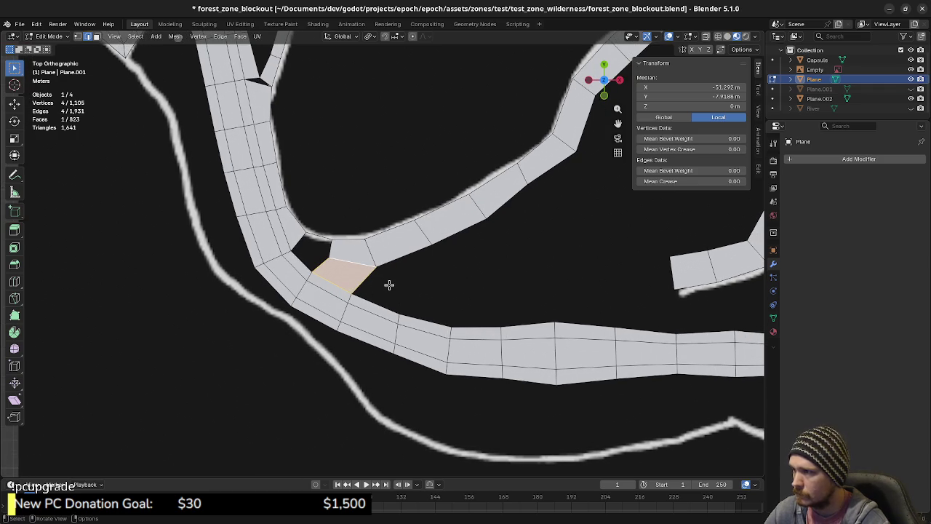
scroll(399, 294, "up", 1)
scroll(370, 297, "up", 1)
key("1")
left_click(305, 290)
Step: Duplicate the corner vertex and place the copy where the new outline begins
key("shift+d")
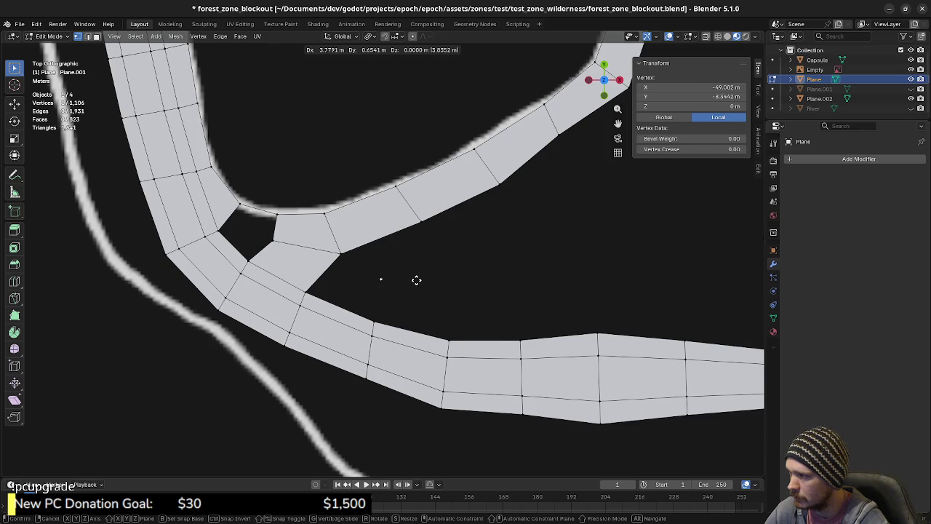
left_click(416, 280)
mouse_move(471, 276)
middle_mouse_down("shift")
mouse_move(420, 275)
mouse_move(385, 260)
mouse_move(334, 271)
middle_mouse_up("shift")
key("g")
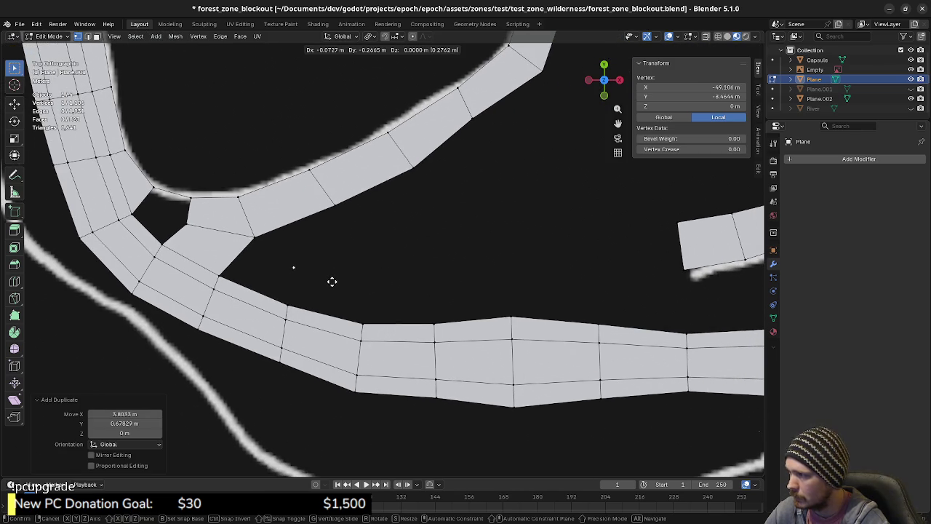
left_click(334, 294)
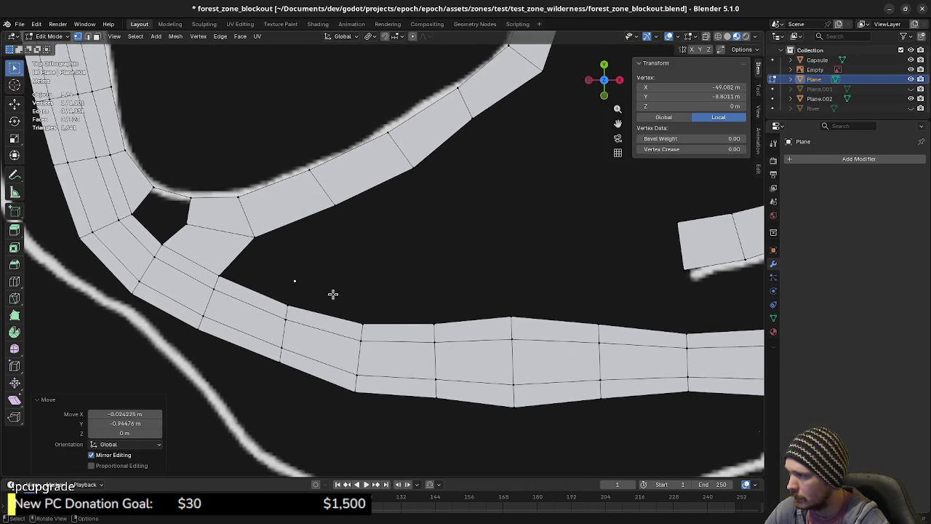
Step: Extrude the first five outline points beside the upper side of the path
key("e")
left_click(404, 313)
key("e")
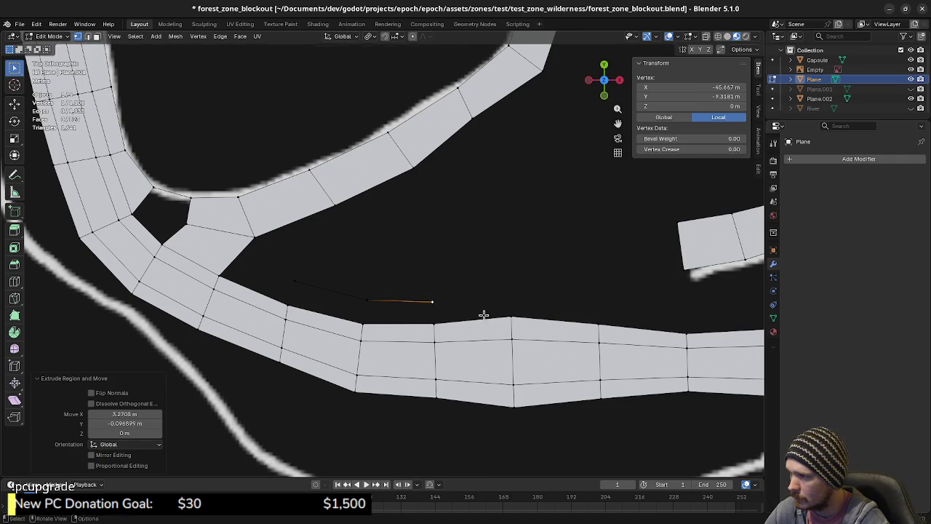
left_click(484, 314)
middle_click_drag(484, 314, 368, 301, "shift")
key("e")
left_click(472, 296)
key("e")
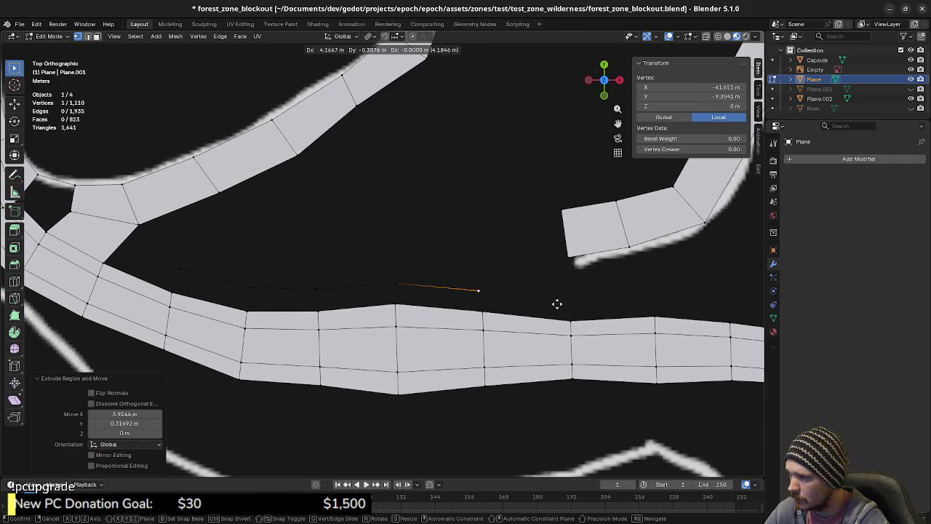
left_click(560, 308)
middle_click_drag(570, 312, 395, 286, "shift")
key("e")
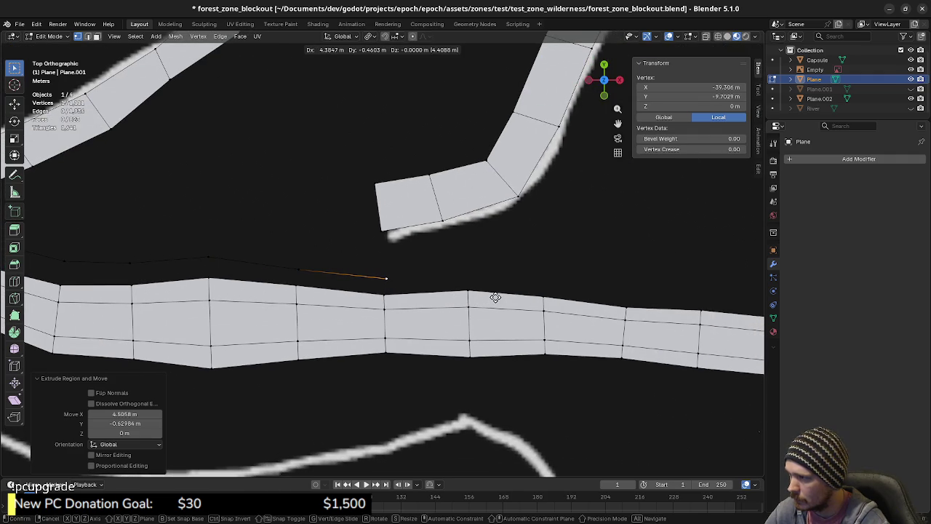
left_click(498, 296)
Step: Extrude six more outline points, following the path to the right
key("e")
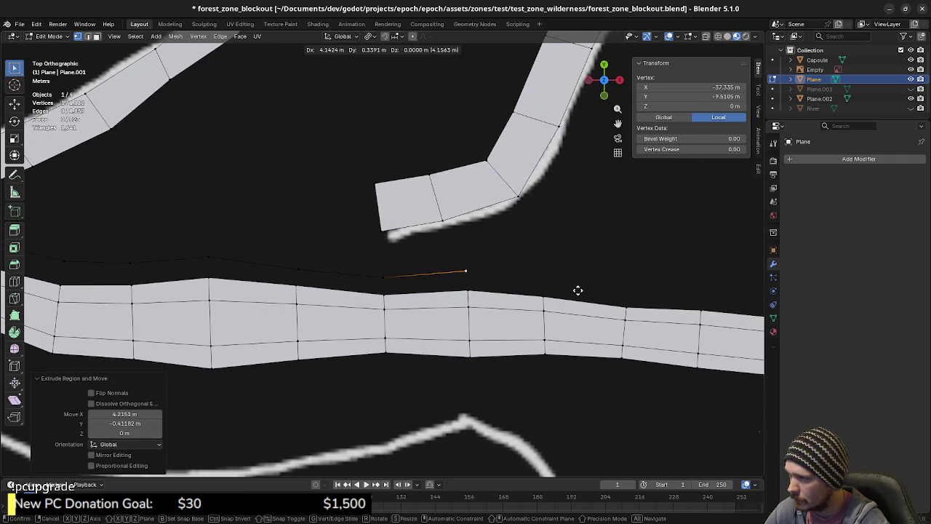
middle_click_drag(580, 291, 424, 277, "shift")
left_click(424, 277)
key("e")
left_click(499, 288)
key("e")
left_click(582, 301)
middle_click_drag(582, 301, 407, 293, "shift")
key("e")
left_click(518, 296)
middle_click_drag(532, 302, 417, 296, "shift")
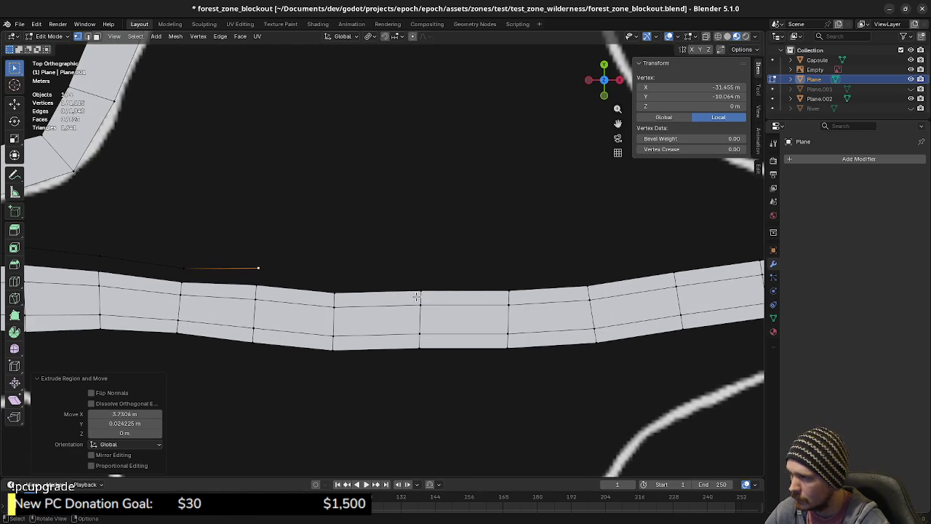
key("e")
left_click(494, 303)
key("e")
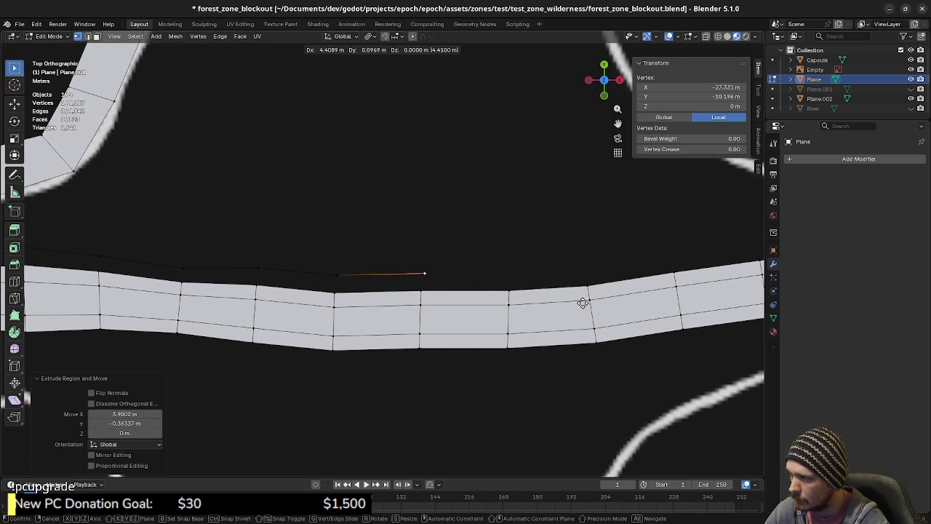
left_click(582, 303)
Step: Nudge the outline's end point along X, then extrude four more points along the path
key("g")
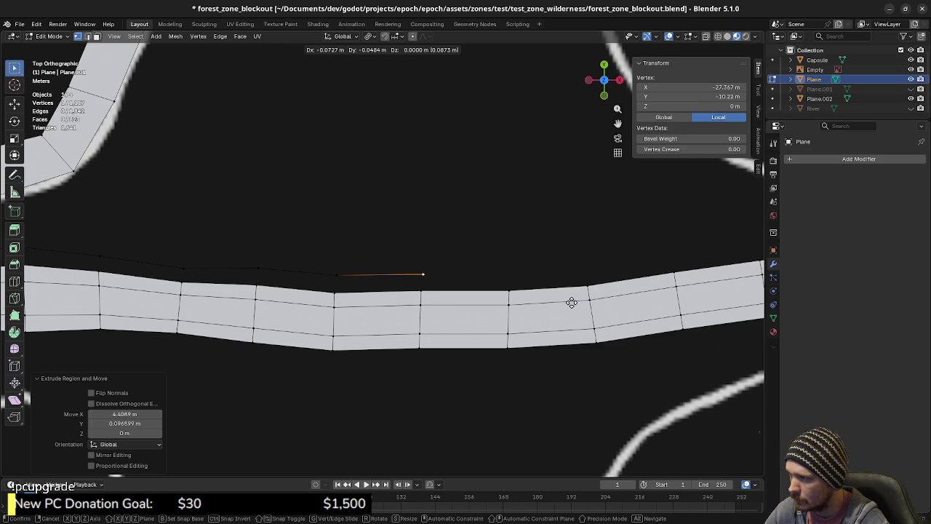
key("x")
left_click(572, 300)
middle_click_drag(490, 297, 390, 307, "shift")
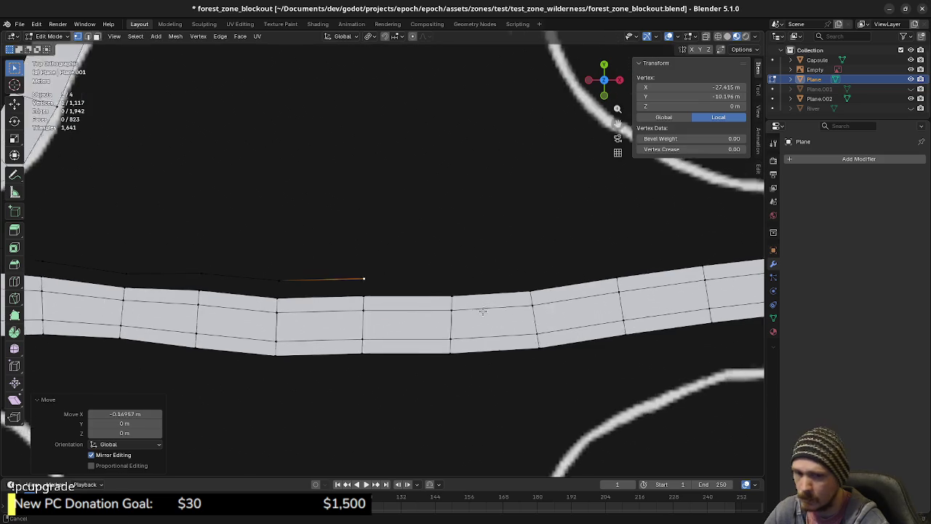
key("e")
left_click(477, 306)
key("e")
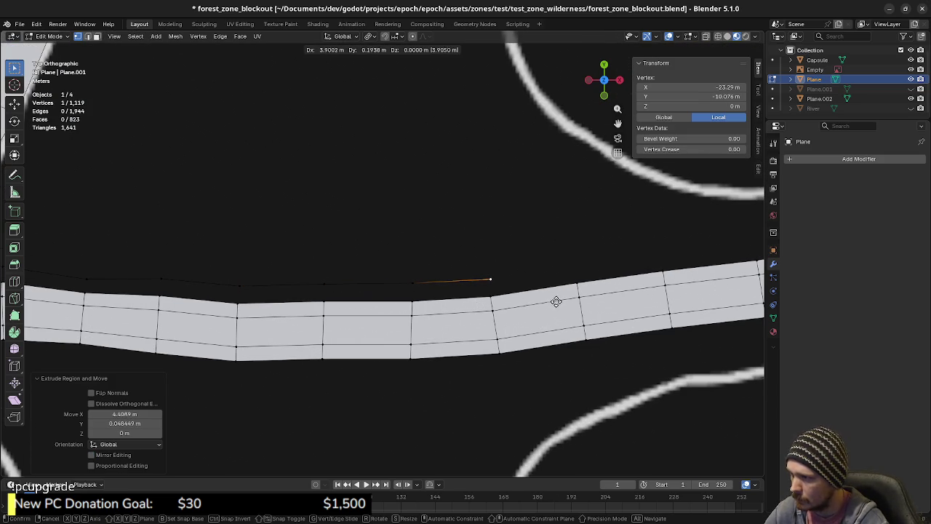
left_click(555, 301)
middle_click_drag(591, 297, 422, 311, "shift")
key("e")
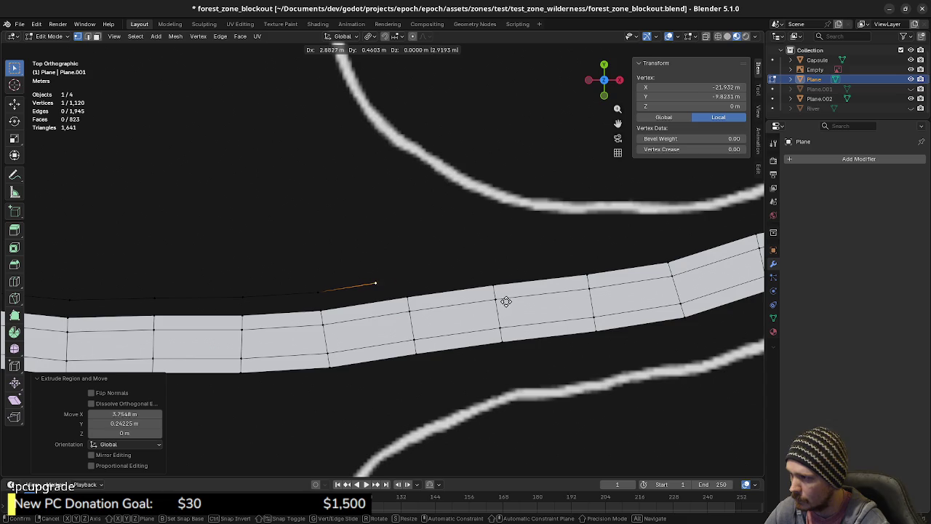
left_click(514, 300)
key("e")
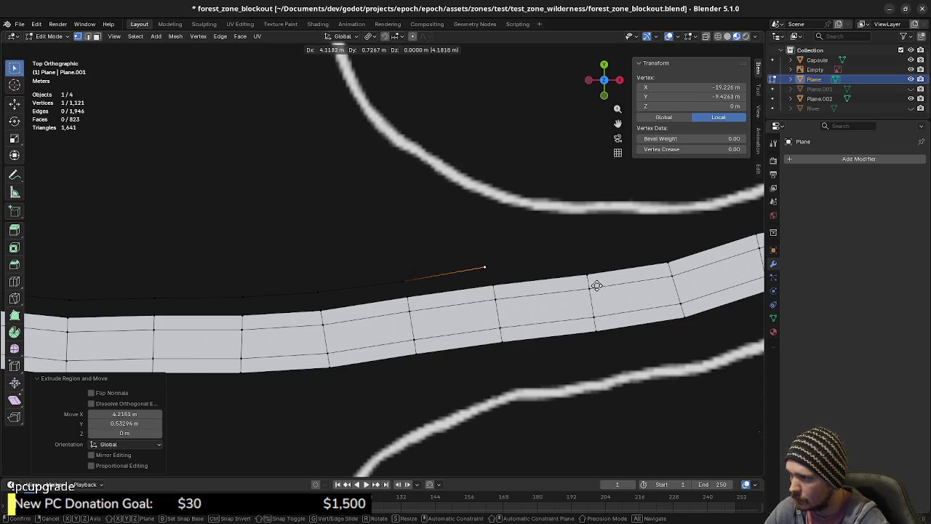
left_click(598, 285)
Step: Extrude three final outline points, rising above the path toward the right
middle_click_drag(625, 287, 467, 301, "shift")
key("e")
key("e")
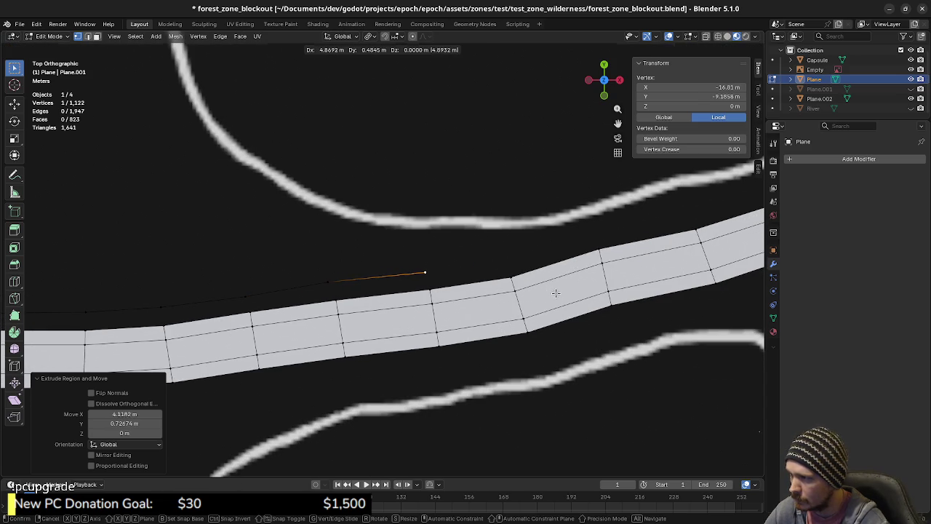
left_click(554, 292)
middle_click_drag(554, 292, 409, 311, "shift")
key("e")
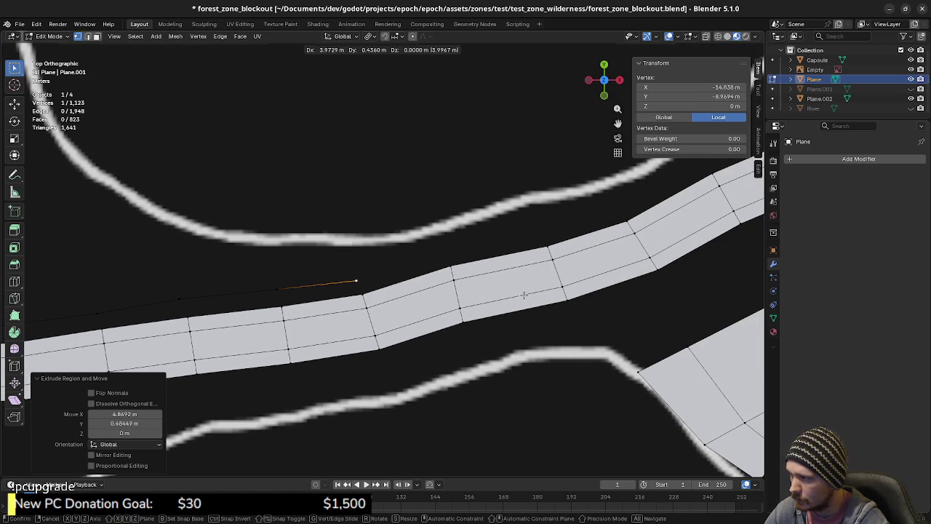
left_click(613, 265)
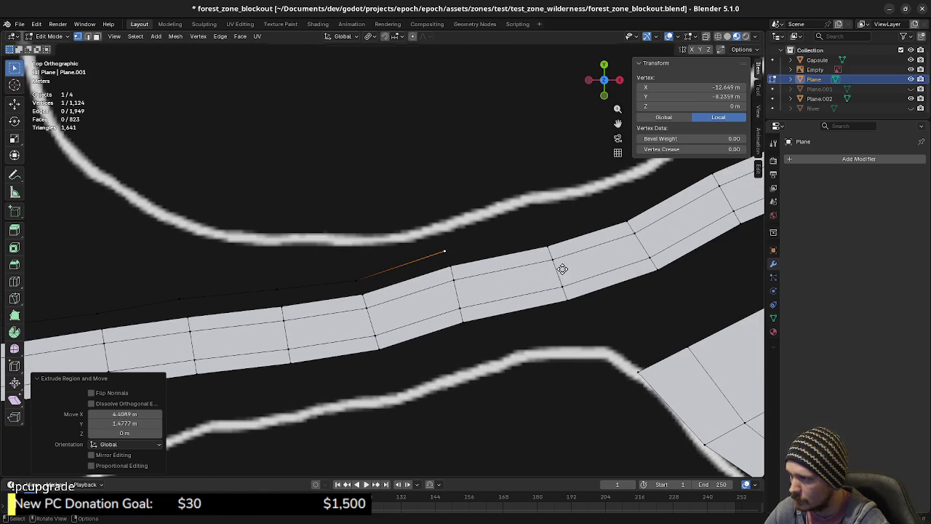
key("e")
left_click(647, 254)
middle_click_drag(647, 253, 478, 306, "shift")
Step: Extrude the outline's end vertex point by point around the first bend beside the path
key("e")
left_click(541, 282)
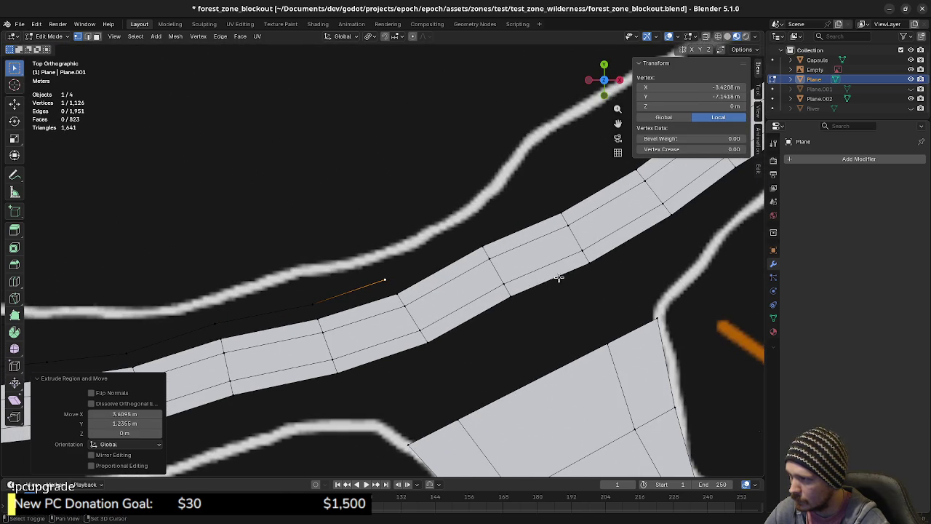
middle_click_drag(541, 283, 458, 328, "shift")
key("e")
left_click(528, 284)
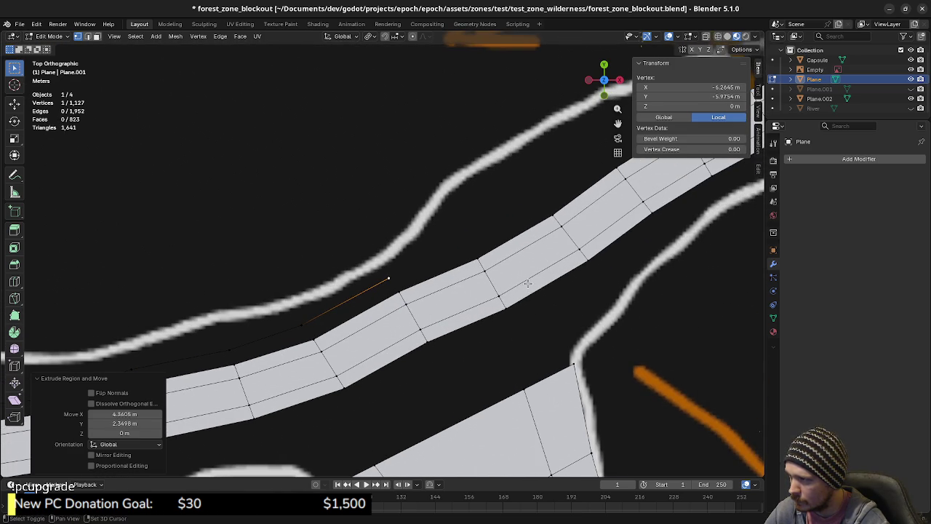
middle_click_drag(528, 284, 529, 291, "shift")
key("e")
left_click(532, 291)
key("e")
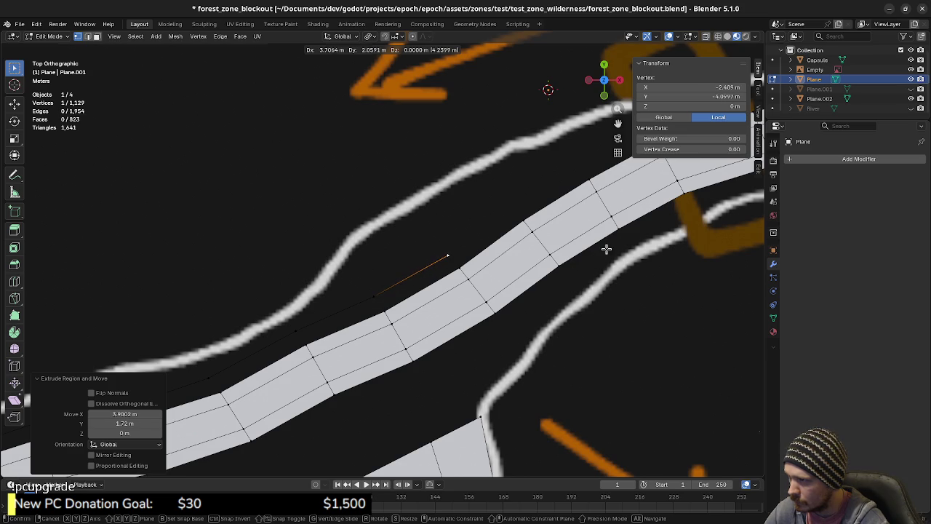
left_click(606, 248)
middle_click_drag(606, 249, 449, 329, "shift")
key("e")
left_click(476, 283)
Step: Continue extruding outline points along the path edge up to the next bend
key("e")
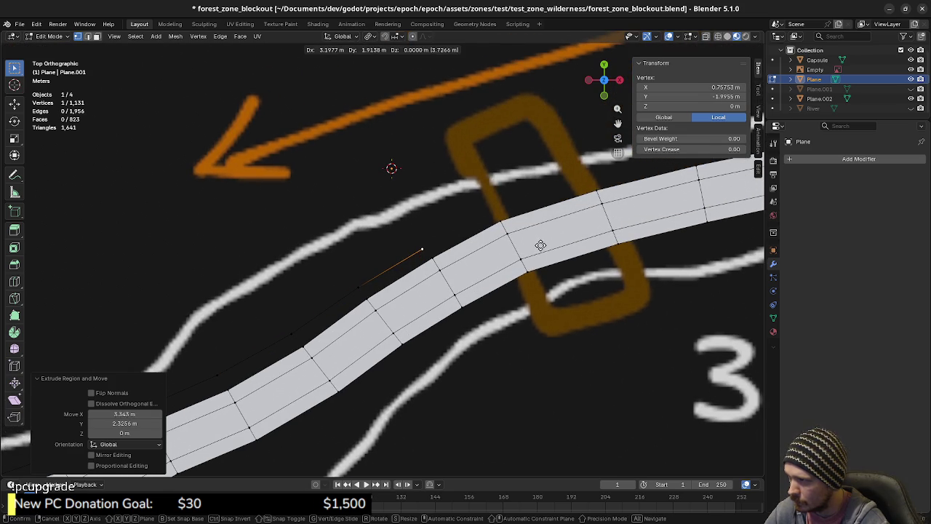
left_click(541, 246)
middle_click_drag(541, 245, 461, 308, "shift")
key("e")
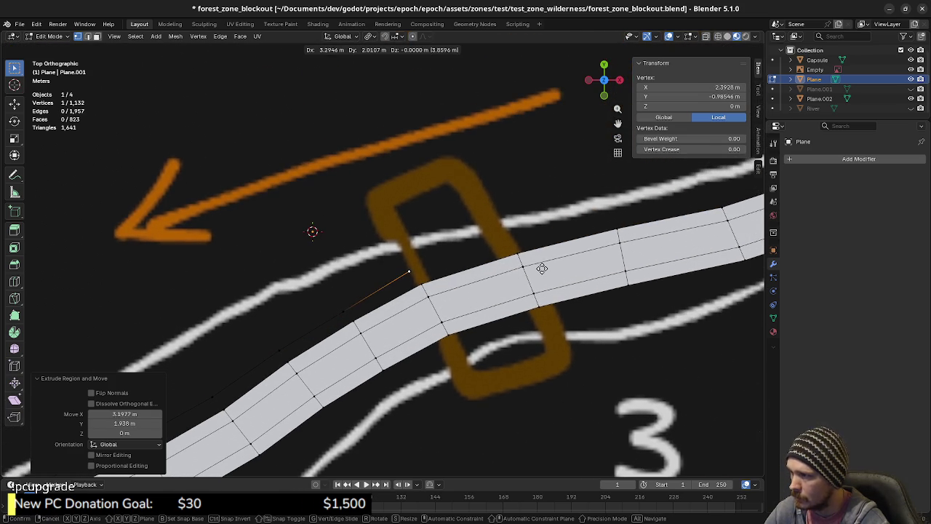
left_click(551, 271)
key("e")
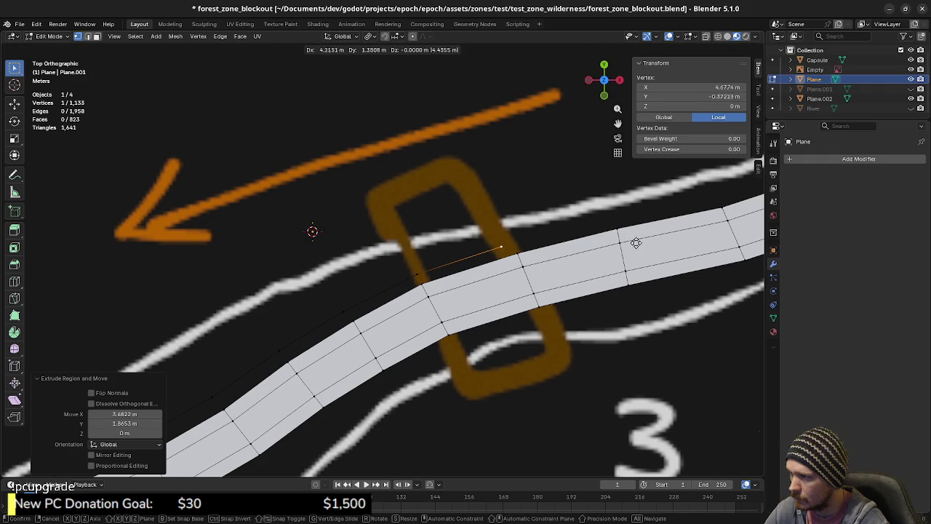
left_click(640, 241)
middle_click_drag(640, 242, 473, 291, "shift")
key("e")
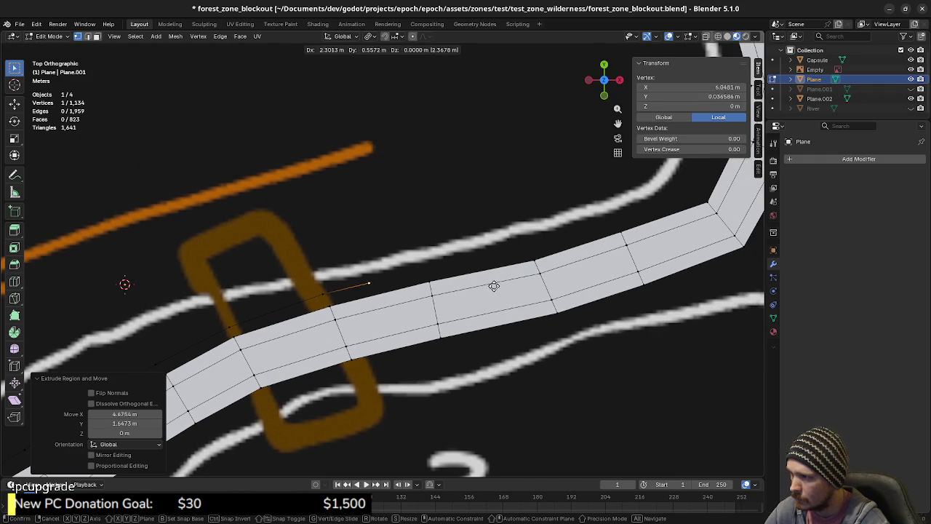
left_click(539, 276)
middle_click_drag(538, 277, 447, 295, "shift")
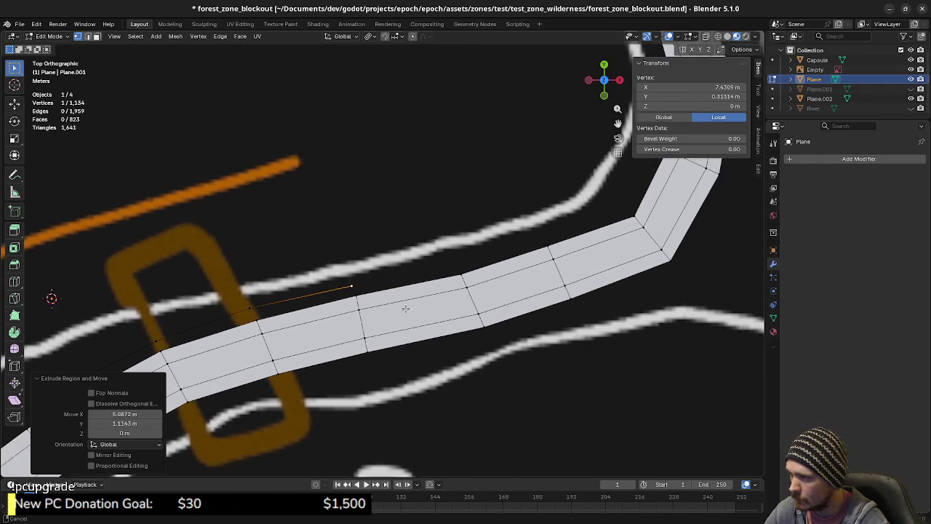
key("e")
left_click(525, 280)
middle_click_drag(525, 280, 405, 322, "shift")
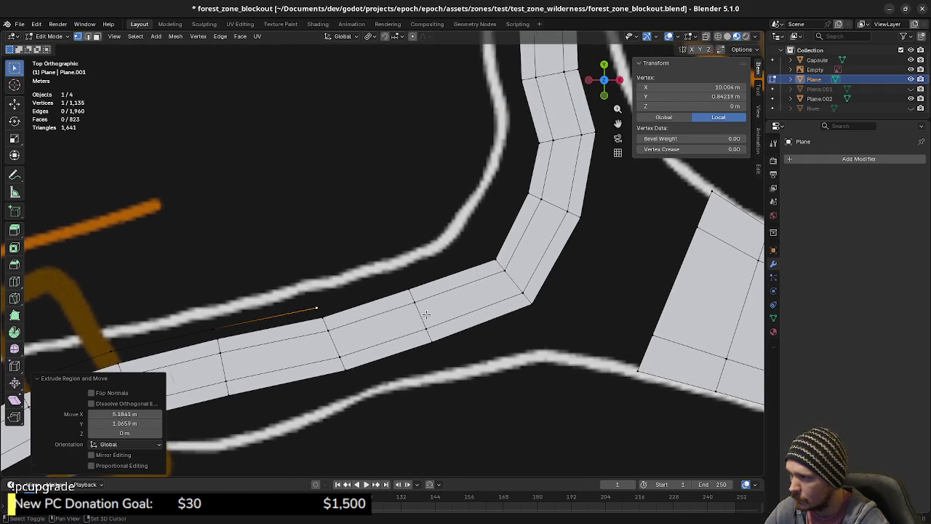
key("e")
left_click(525, 280)
key("e")
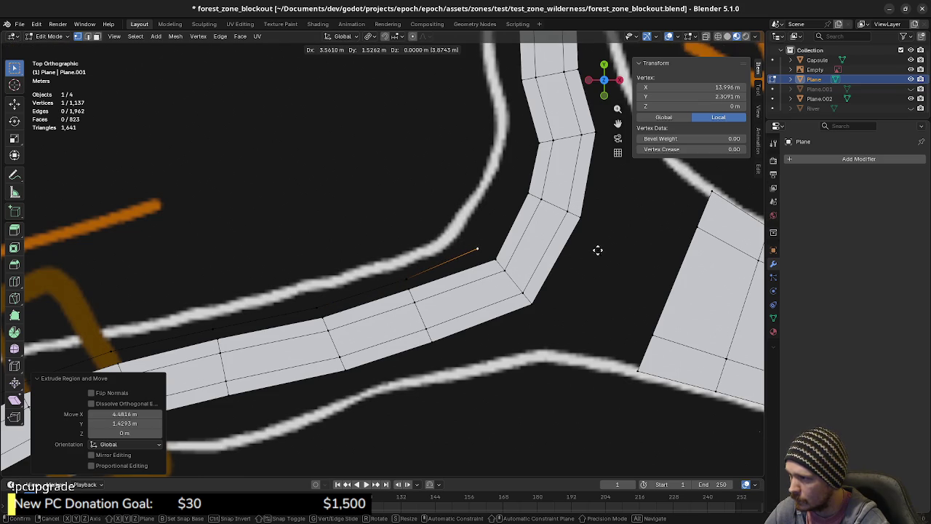
left_click(601, 250)
Step: Trace the outline upward as the path turns, adding vertices along its edge
middle_click_drag(601, 250, 483, 337, "shift")
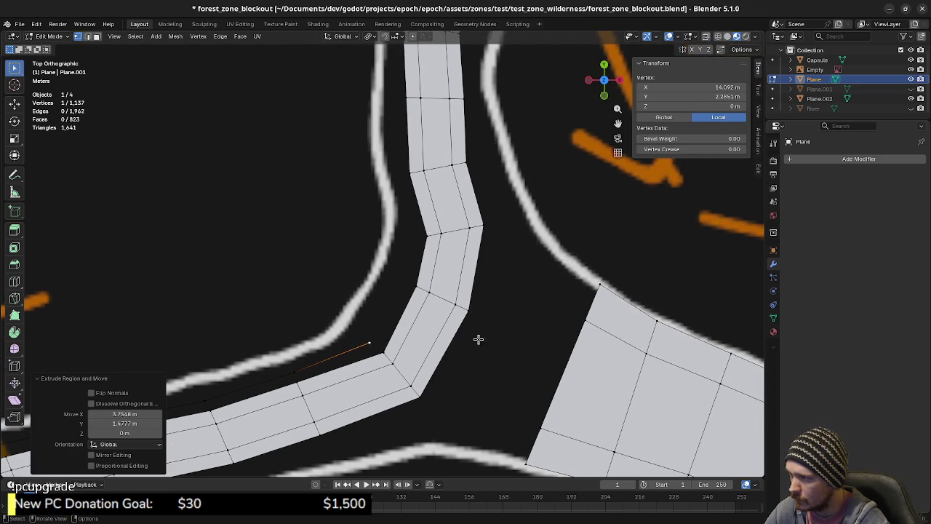
key("e")
left_click(487, 275)
middle_click_drag(485, 271, 447, 316, "shift")
key("e")
left_click(449, 287)
key("e")
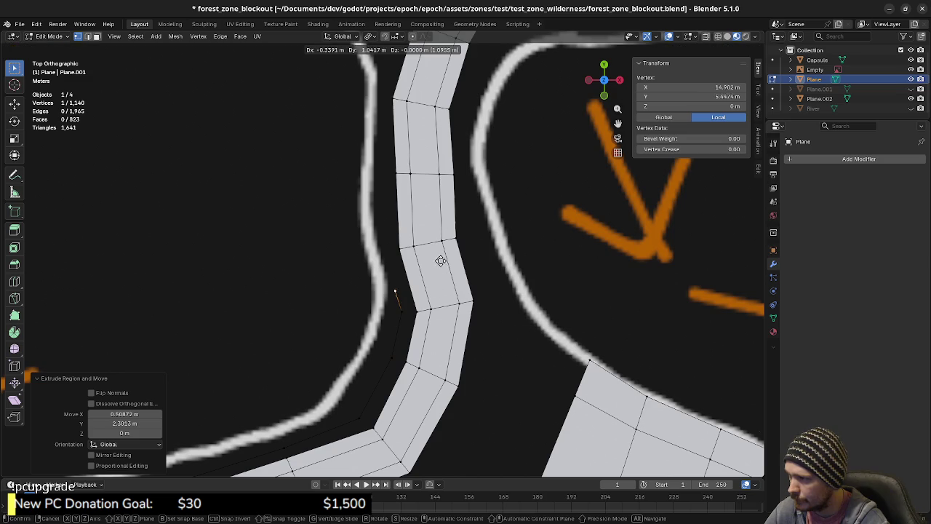
left_click(435, 228)
mouse_move(436, 229)
middle_mouse_down("shift")
mouse_move(422, 272)
mouse_move(425, 332)
middle_mouse_up("shift")
key("e")
left_click(427, 254)
Step: Extend the edge chain with final points reaching the junction with the upper bank strip
key("e")
left_click(423, 270)
key("e")
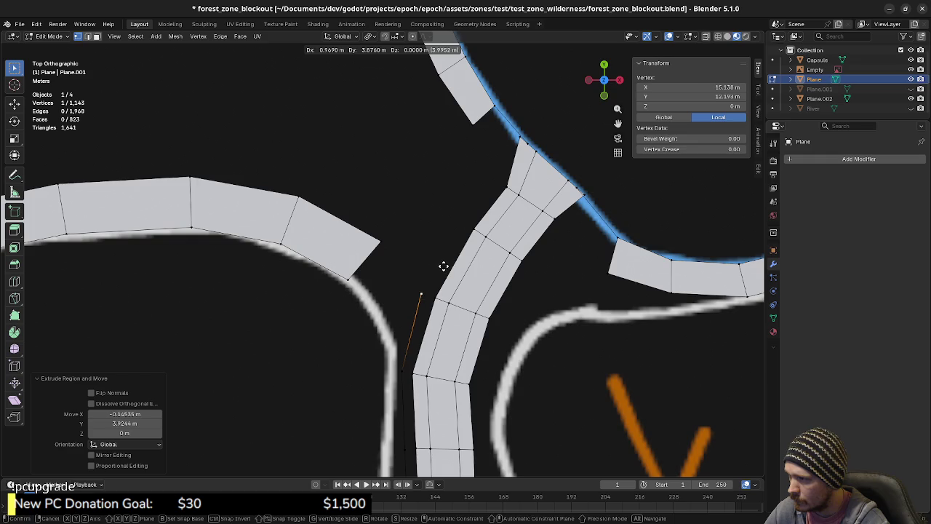
left_click(444, 267)
middle_click_drag(444, 266, 430, 340, "shift")
key("e")
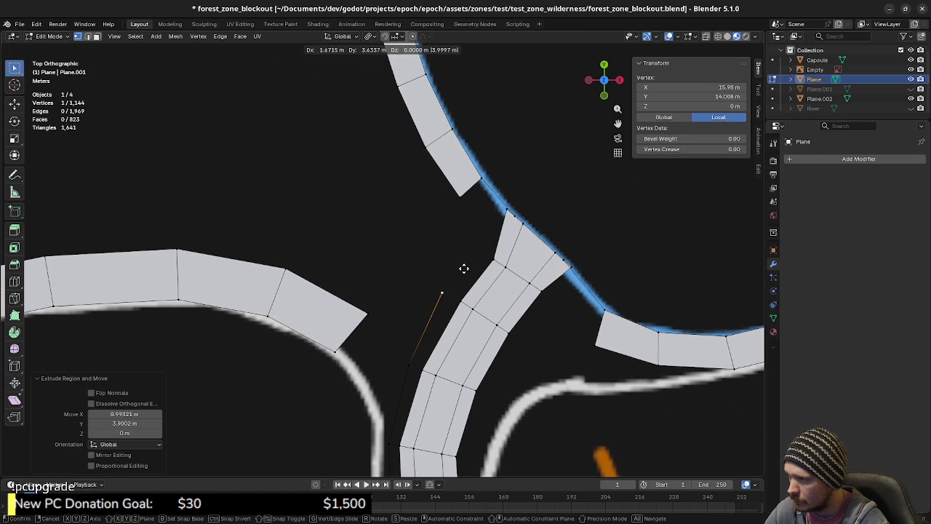
left_click(470, 271)
key("e")
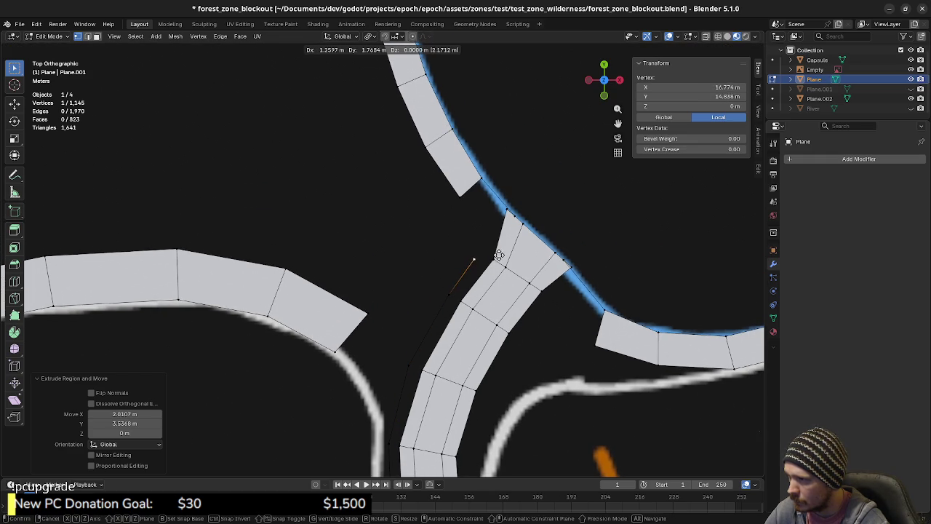
left_click(503, 250)
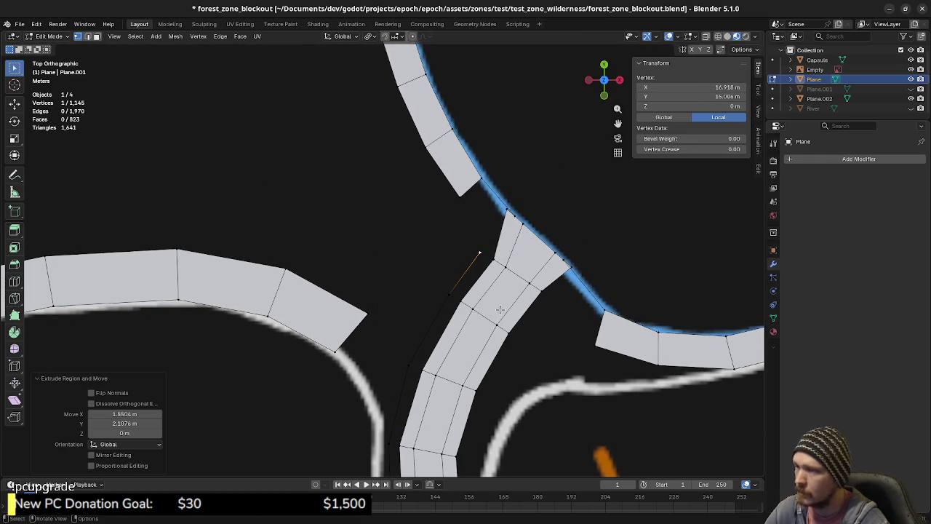
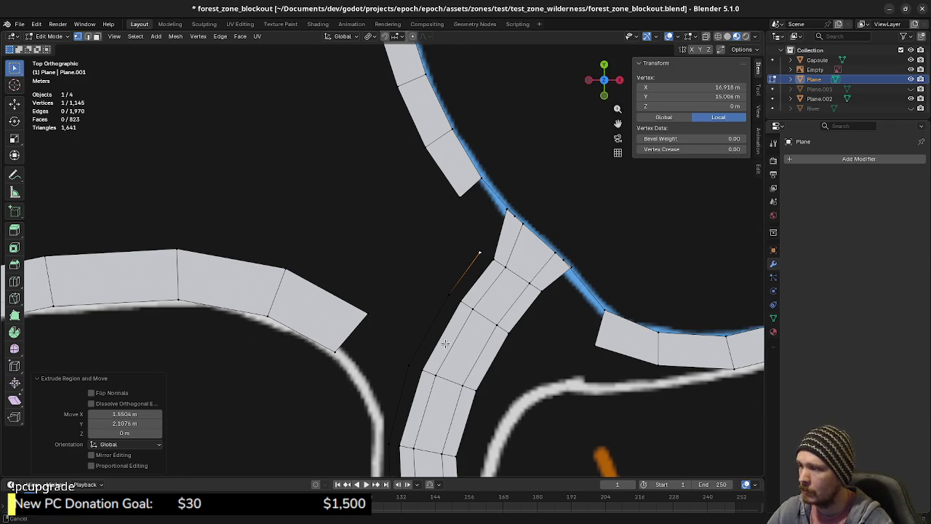
Step: Select the whole trail mesh and trace the stray edge line running beside the trail
middle_click_drag(434, 352, 477, 277, "shift")
left_click(467, 269)
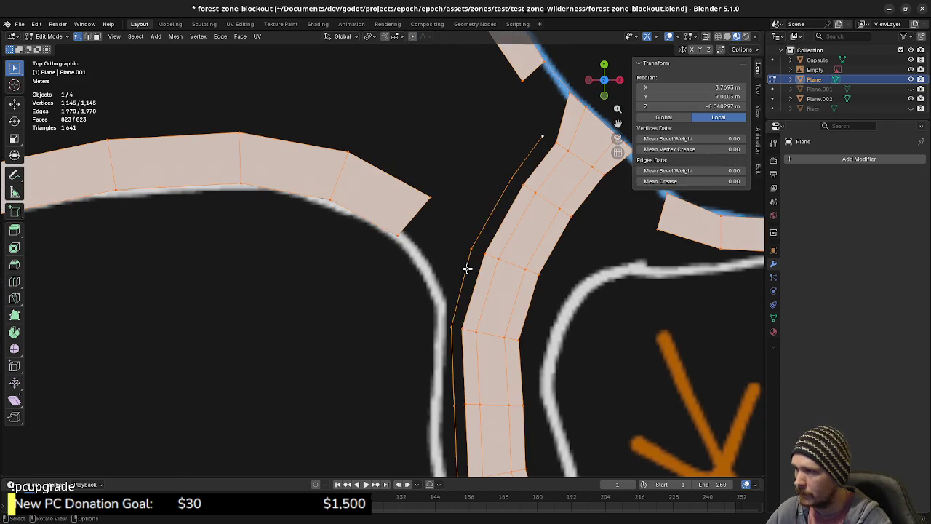
key("a")
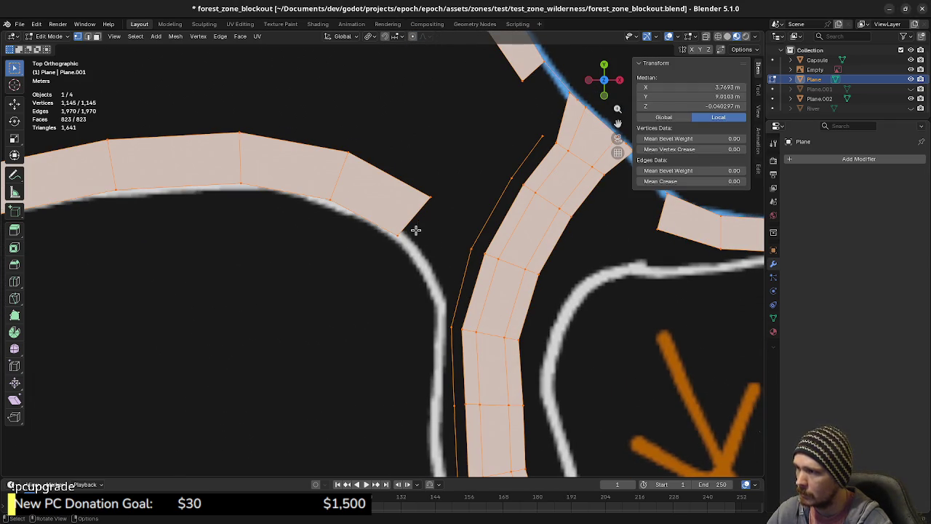
middle_click_drag(466, 220, 473, 305, "shift")
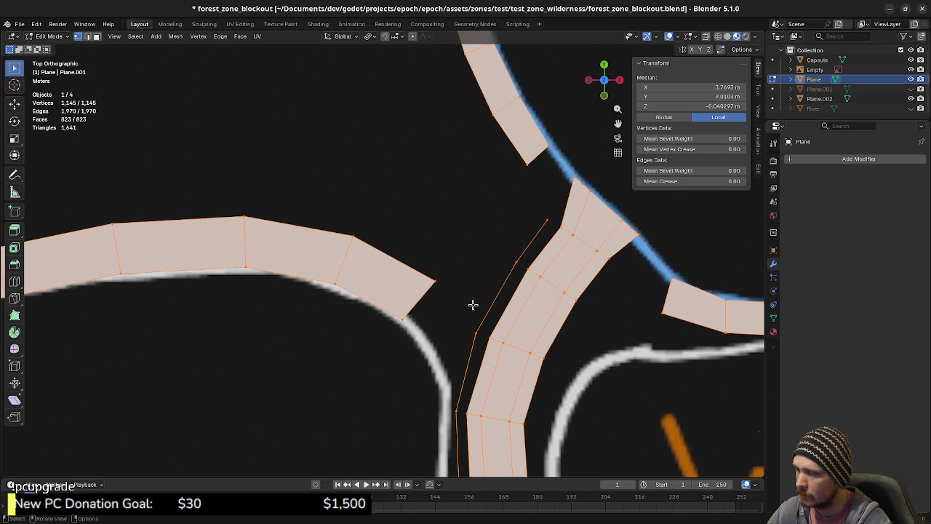
scroll(509, 313, "down", 5, "shift")
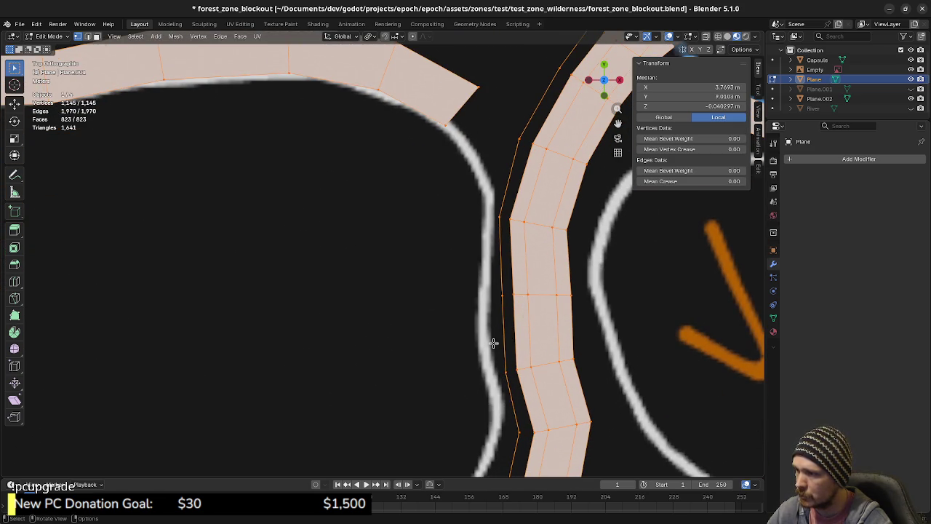
mouse_move(560, 318)
middle_mouse_down("shift")
mouse_move(470, 366)
mouse_move(431, 322)
mouse_move(515, 289)
middle_mouse_up("shift")
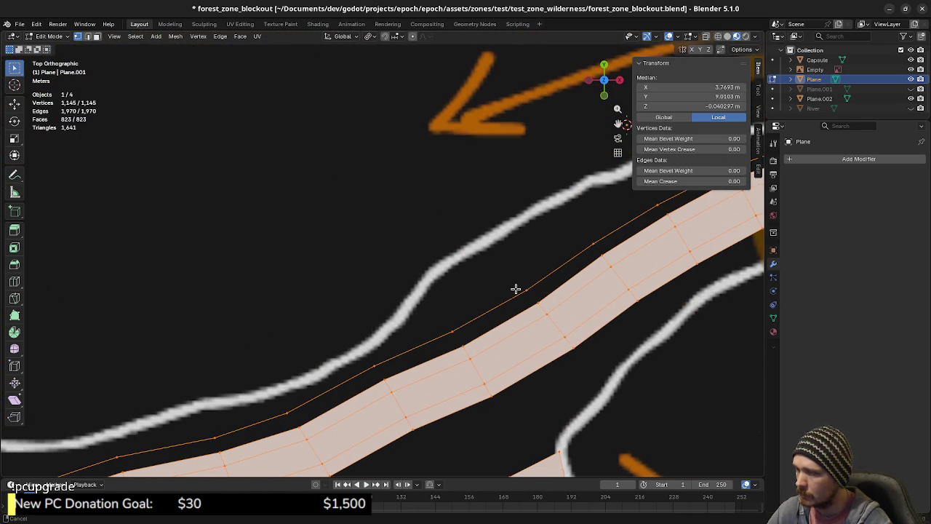
mouse_move(515, 289)
middle_mouse_down("shift")
mouse_move(661, 249)
mouse_move(520, 308)
mouse_move(639, 292)
mouse_move(453, 308)
mouse_move(638, 258)
mouse_move(399, 320)
mouse_move(410, 312)
mouse_move(395, 324)
mouse_move(574, 316)
mouse_move(353, 307)
mouse_move(335, 241)
mouse_move(507, 304)
mouse_move(473, 253)
mouse_move(375, 288)
middle_mouse_up("shift")
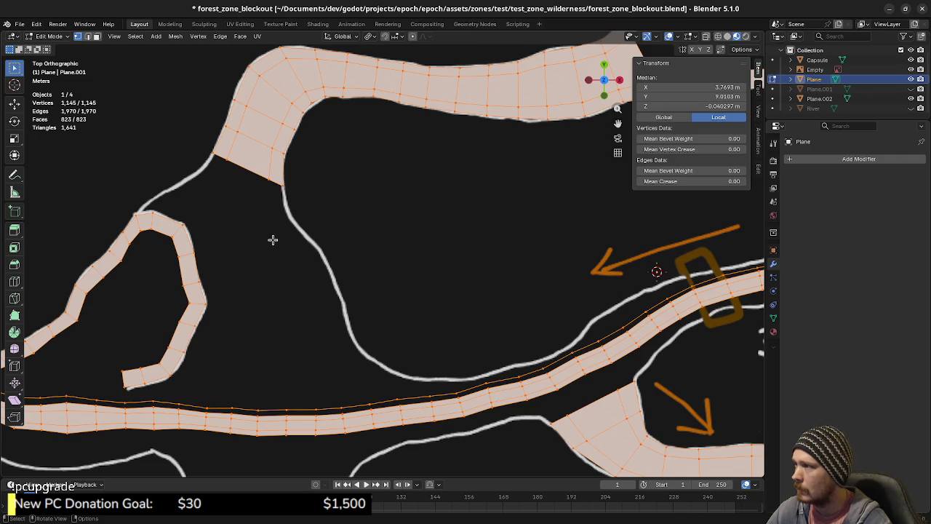
left_click(258, 173)
Step: Frame the lake's lower side and the lower trail strip with the full mesh selected
mouse_move(393, 370)
middle_mouse_down("shift")
mouse_move(368, 307)
mouse_move(244, 146)
middle_mouse_up("shift")
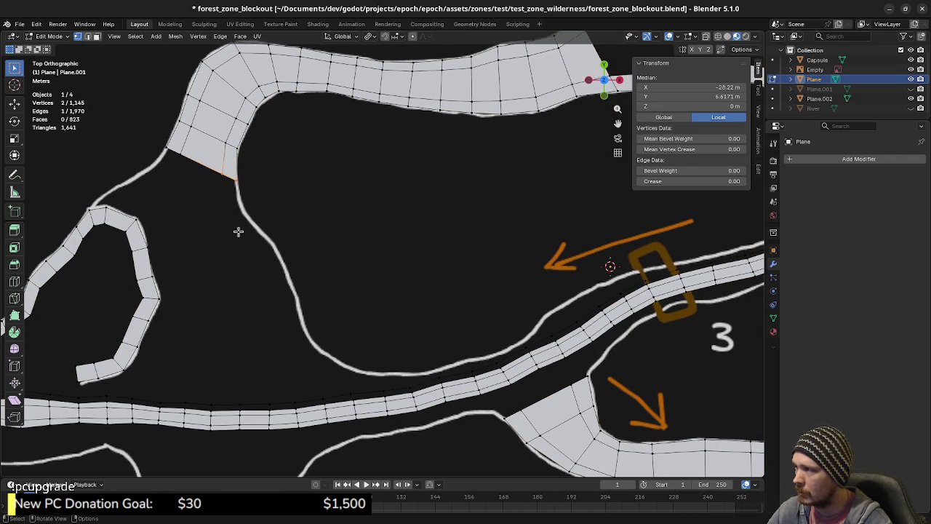
middle_click_drag(425, 367, 211, 433, "shift")
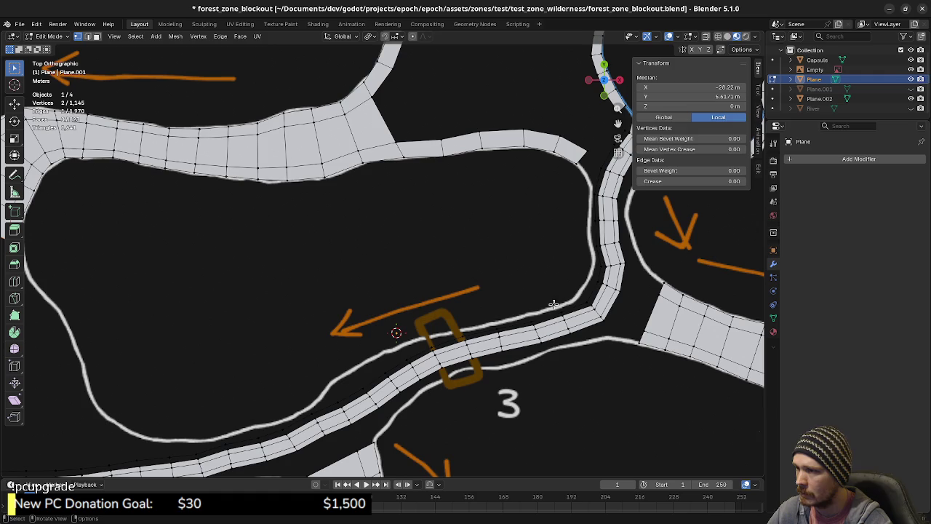
scroll(501, 320, "left", 5)
scroll(502, 320, "down", 2)
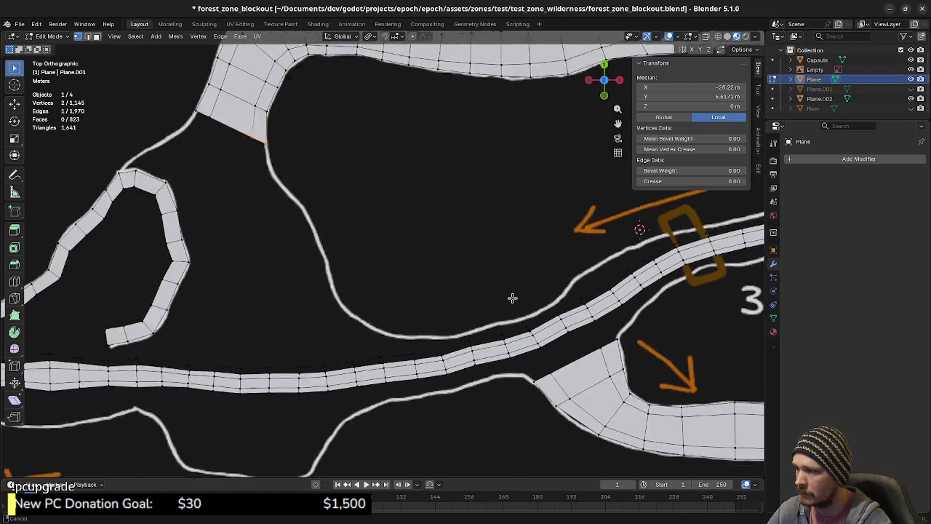
scroll(453, 322, "down", 3)
scroll(473, 323, "up", 4)
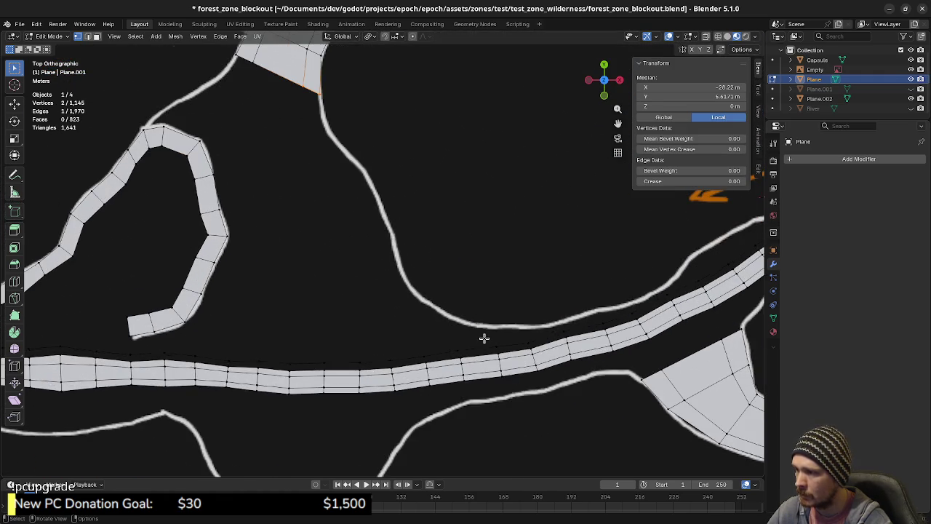
scroll(488, 343, "up", 1)
left_click(510, 362)
mouse_move(510, 361)
middle_mouse_down("shift")
mouse_move(491, 336)
mouse_move(281, 363)
middle_mouse_up("shift")
key("a")
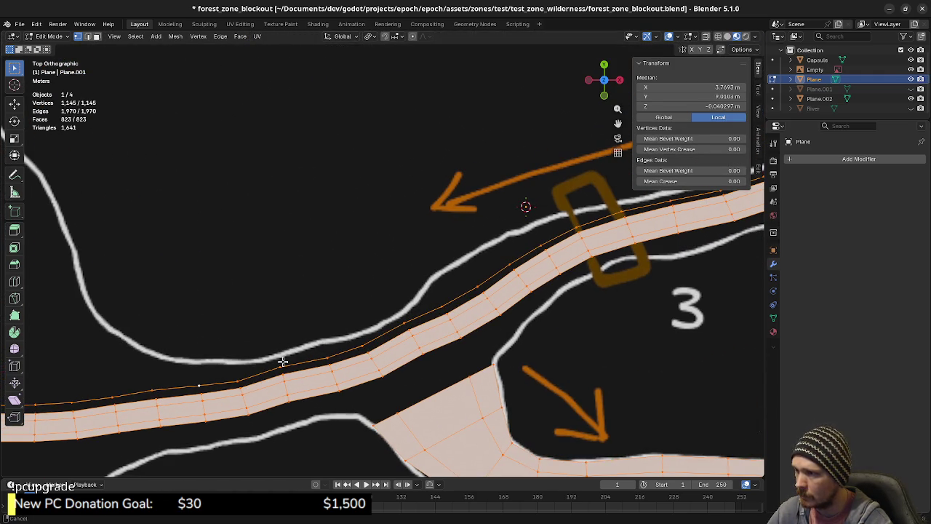
middle_click_drag(362, 313, 299, 353)
Step: Select the stray loose-edge chain vertex by vertex along the lower trail strip
left_click(280, 362)
left_click(327, 358, "shift")
left_click(363, 354, "shift")
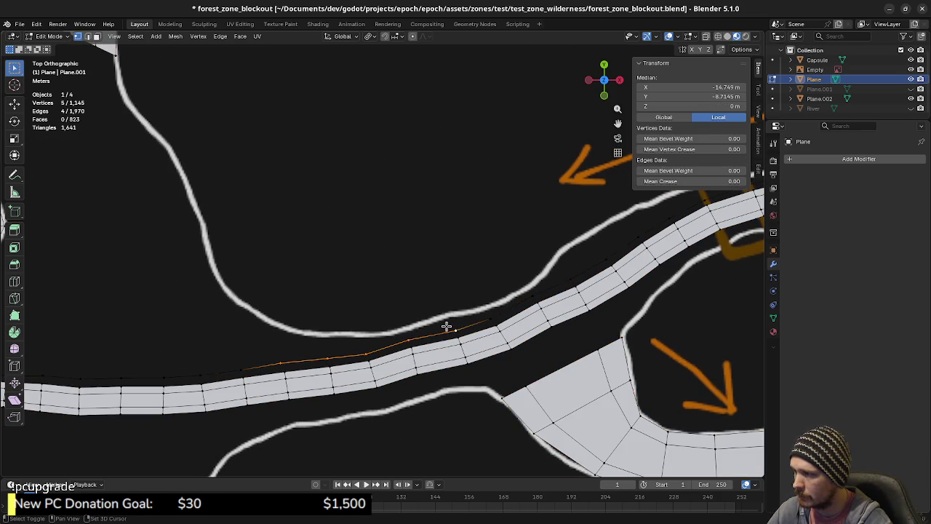
middle_click_drag(512, 312, 366, 353, "shift")
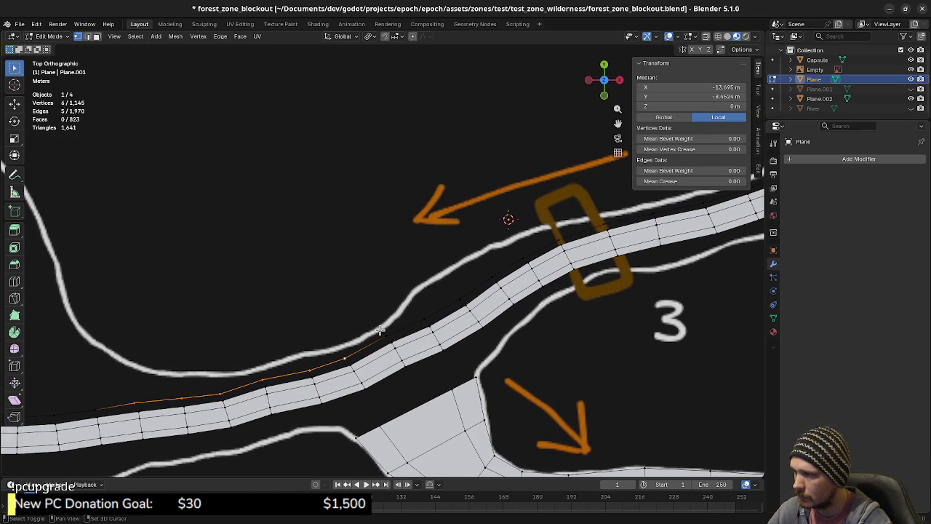
left_click(509, 269, "shift")
left_click(540, 253, "shift")
middle_click_drag(540, 253, 375, 313, "shift")
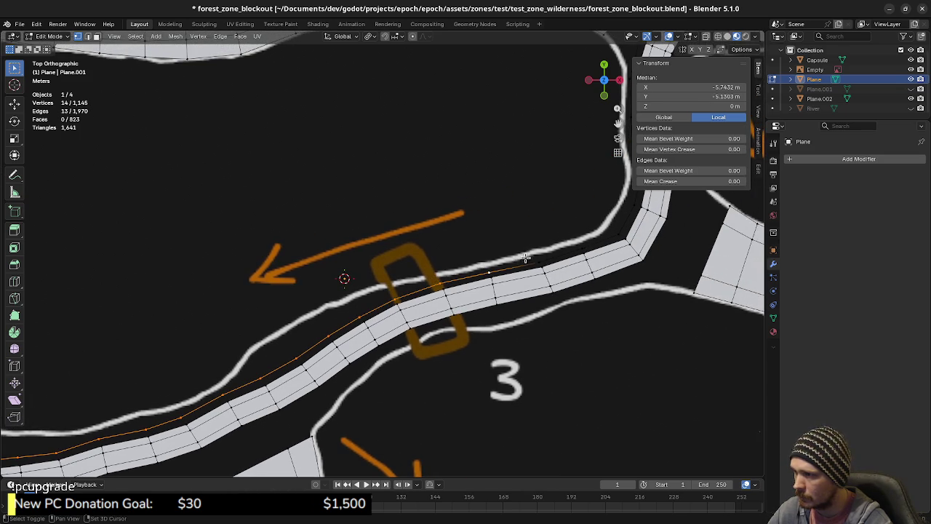
left_click(574, 242, "shift")
mouse_move(575, 242)
middle_mouse_down("shift")
mouse_move(504, 272)
mouse_move(440, 320)
middle_mouse_up("shift")
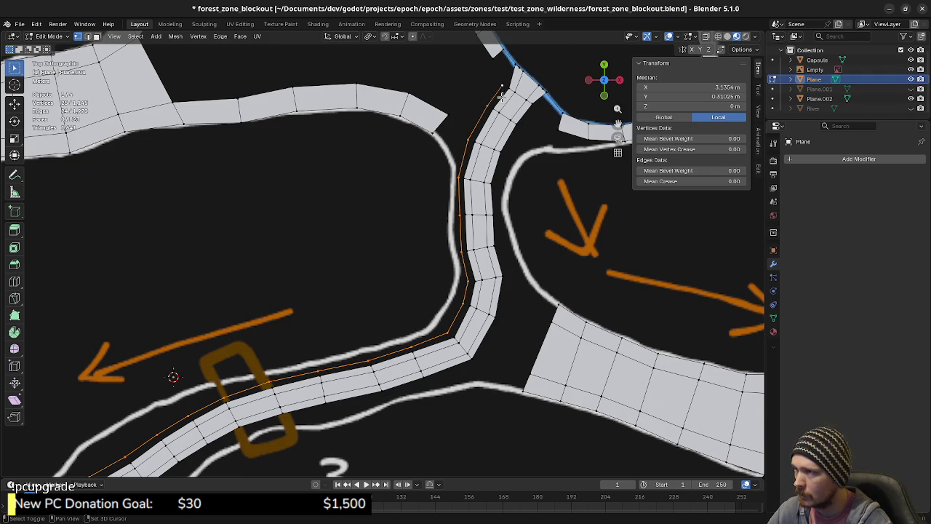
middle_click_drag(503, 88, 458, 229, "shift")
scroll(458, 229, "up", 1)
scroll(457, 228, "up", 1)
Step: Delete the selected chain's vertices, then reselect the entire trail mesh
key("x")
left_click(451, 230)
key("a")
mouse_move(448, 262)
middle_mouse_down("shift")
mouse_move(364, 344)
mouse_move(322, 349)
mouse_move(291, 323)
mouse_move(279, 218)
mouse_move(333, 286)
middle_mouse_up("shift")
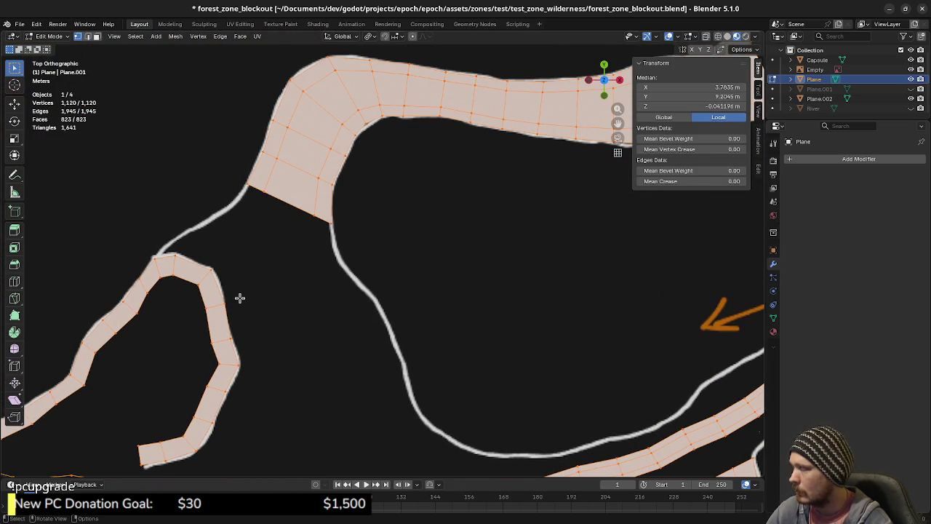
scroll(233, 266, "up", 2)
Step: Extrude the trail end's bottom edge into a new section, then angle and position it
left_click(343, 228)
key("e")
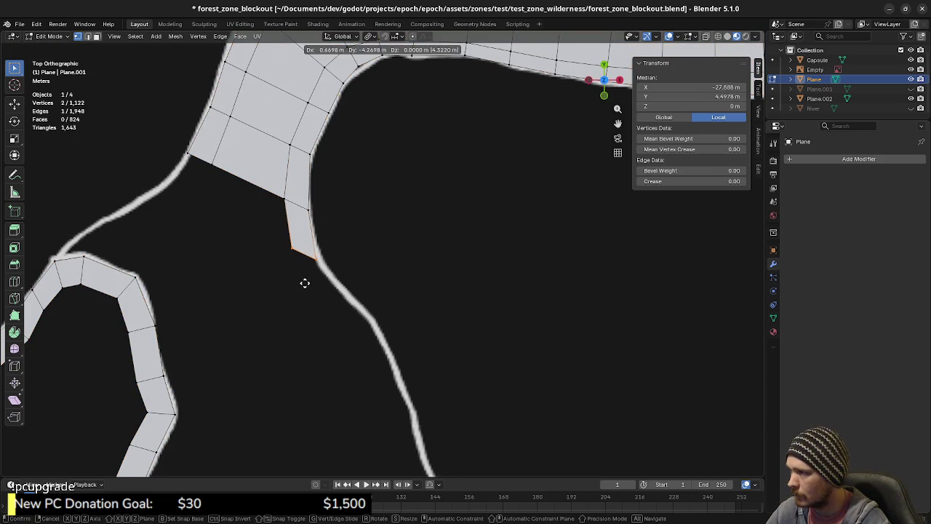
left_click(305, 285)
key("r")
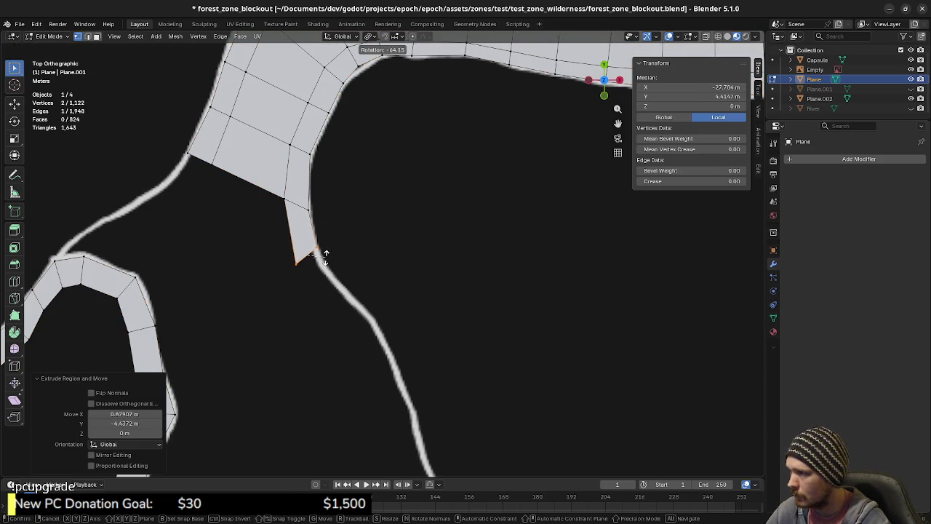
left_click(326, 254)
key("g")
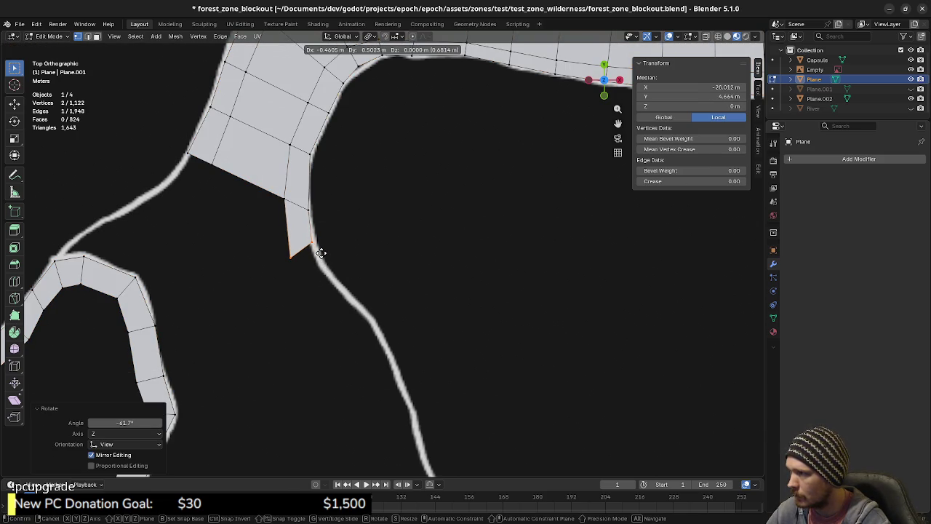
left_click(321, 253)
Step: Extrude three more sections along the lake rim, turning the last to follow the curve
key("e")
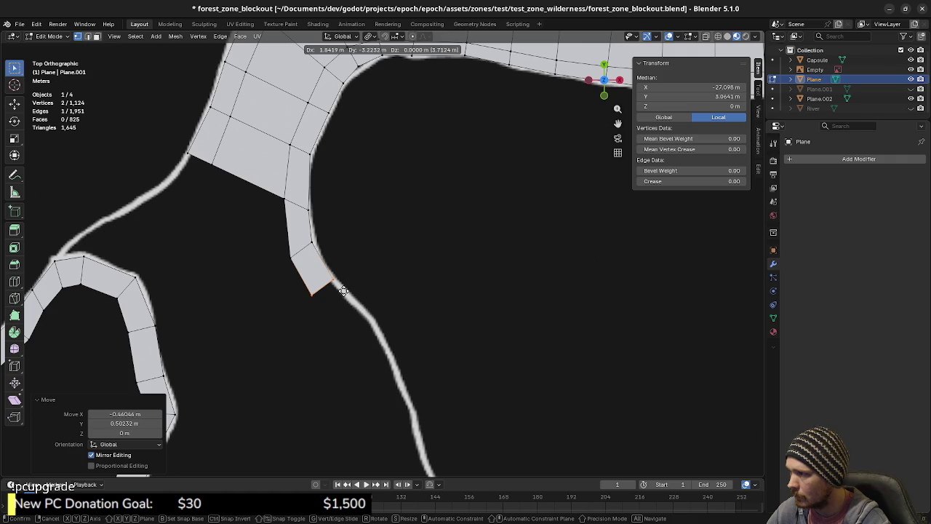
left_click(345, 292)
middle_click_drag(345, 292, 312, 213, "shift")
key("e")
left_click(371, 285)
key("e")
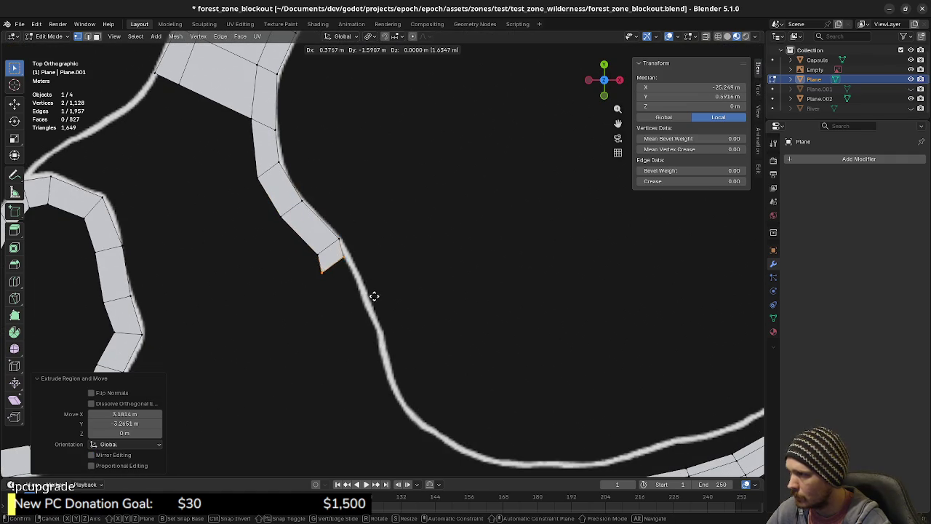
left_click(390, 317)
key("r")
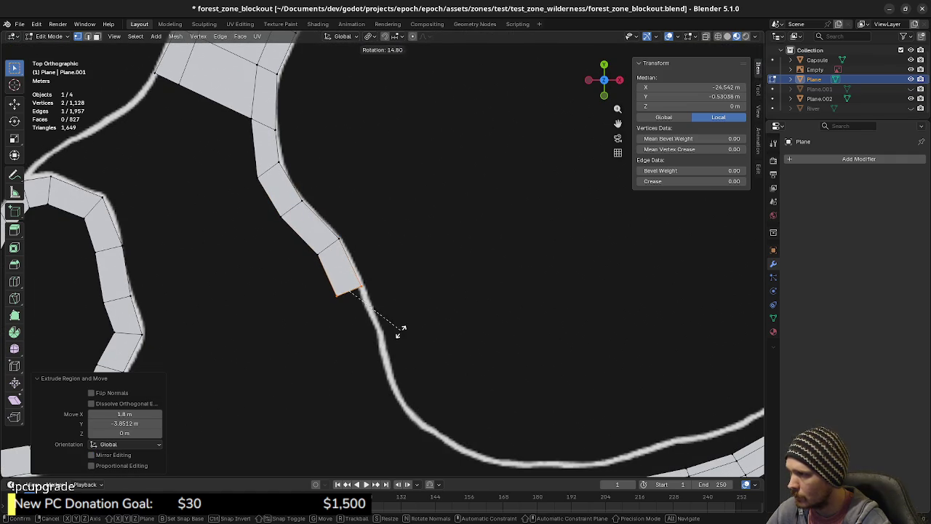
left_click(403, 336)
Step: Extrude two further rim sections, rotating each end edge to follow the curve
key("e")
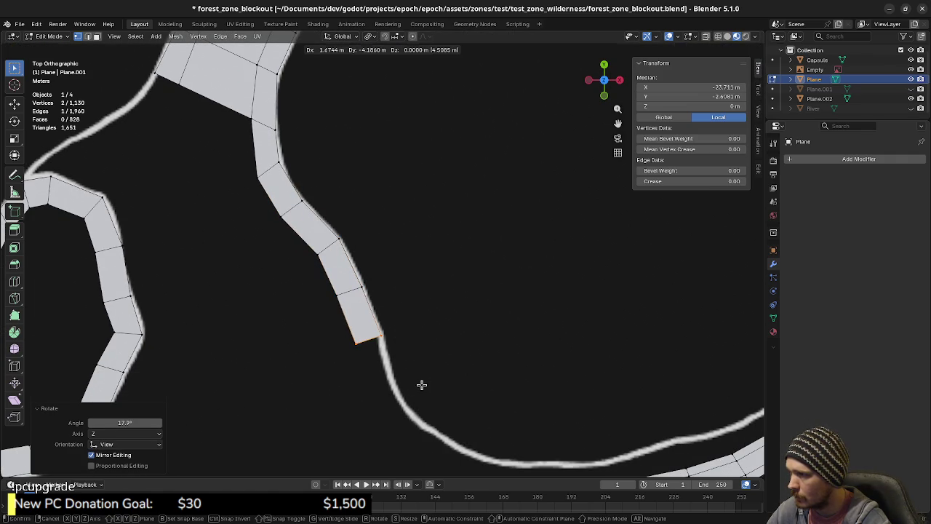
left_click(421, 385)
key("r")
left_click(417, 409)
key("e")
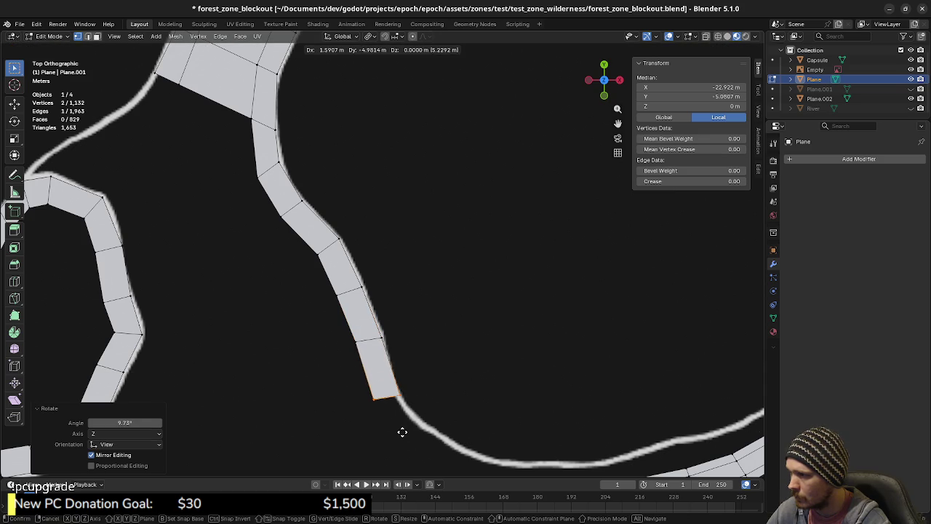
left_click(397, 428)
key("r")
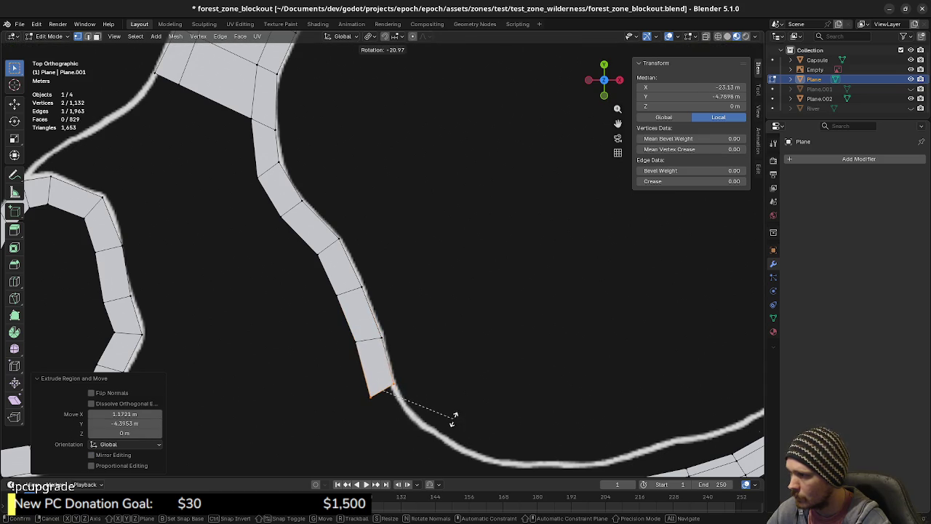
left_click(453, 419)
Step: Extrude three sections curving toward the lower trail, rotating each end edge
middle_click_drag(453, 420, 383, 262, "shift")
key("e")
left_click(392, 317)
key("r")
left_click(416, 306)
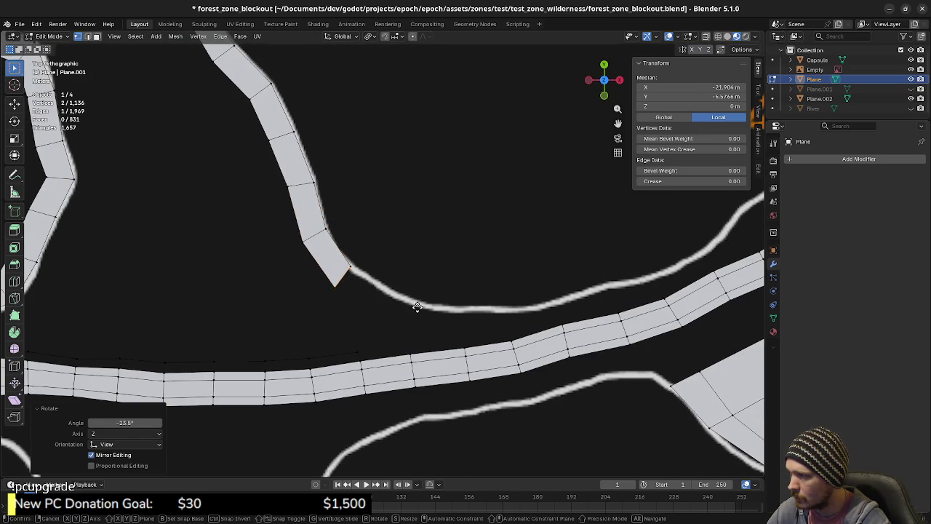
key("e")
left_click(460, 333)
key("r")
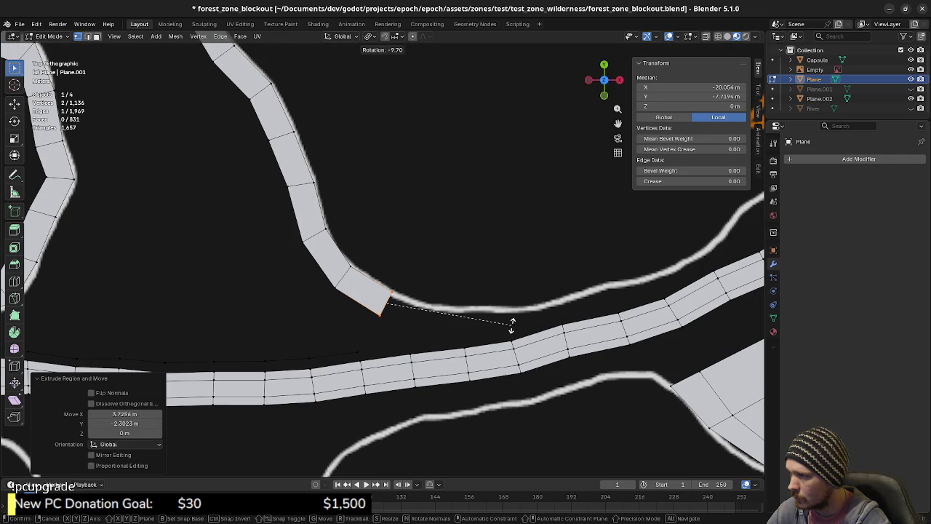
left_click(512, 325)
key("e")
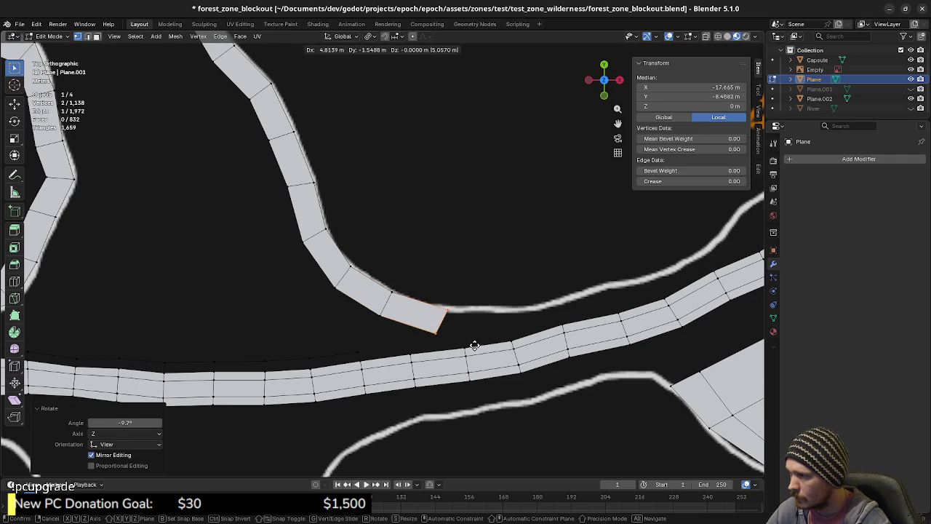
left_click(474, 345)
key("r")
left_click(524, 309)
Step: Narrow the end edge, extrude one final face along the painted line, and nudge it right
key("s")
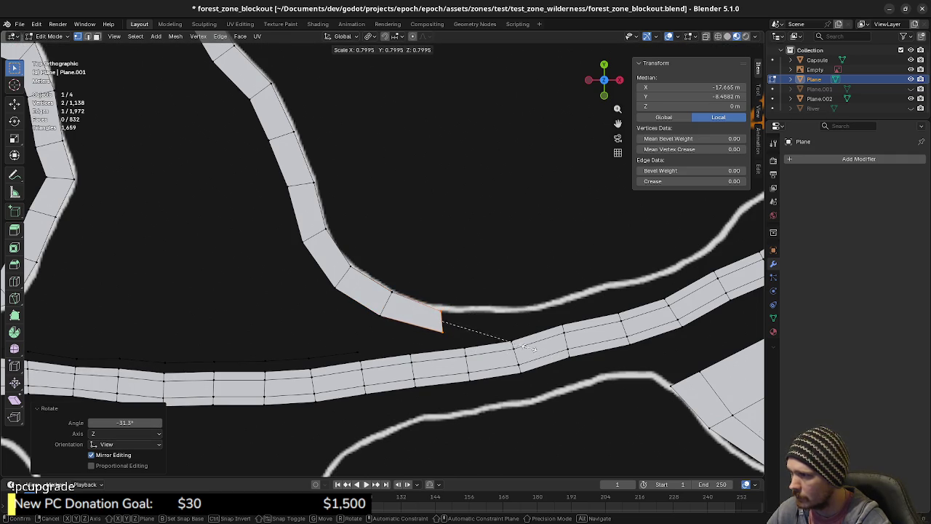
left_click(515, 345)
key("g")
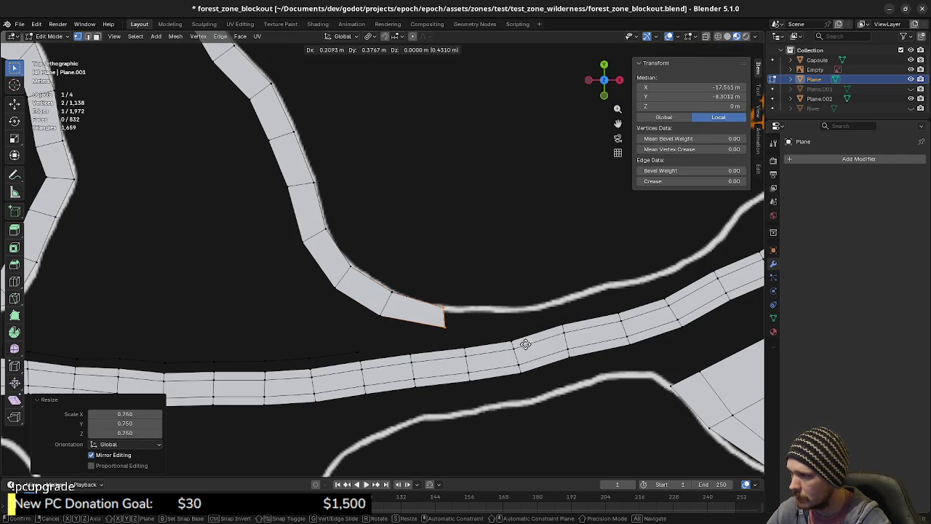
left_click(524, 345)
middle_click_drag(523, 344, 481, 331, "shift")
key("e")
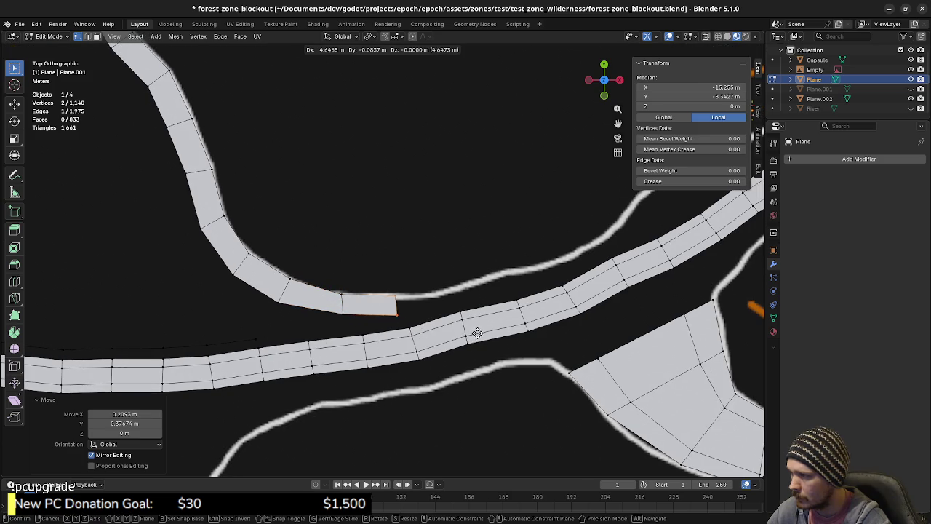
left_click(482, 335)
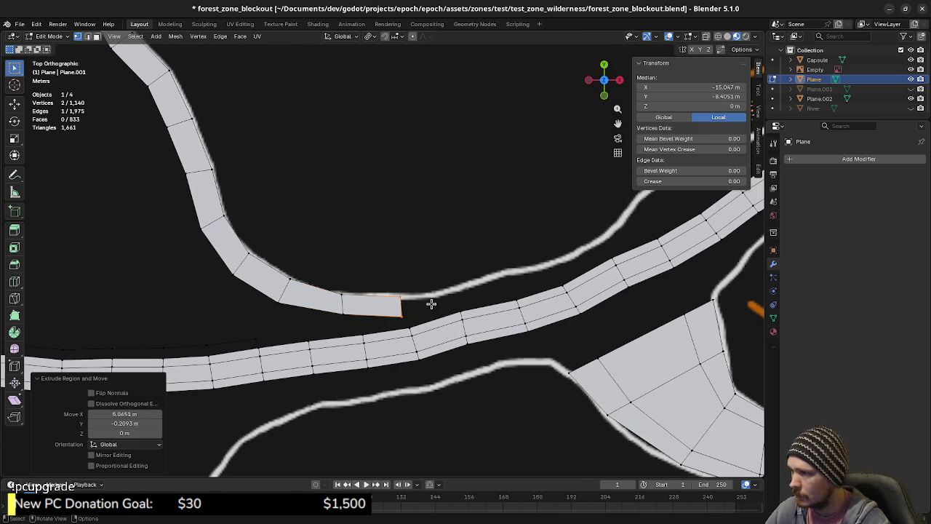
middle_click_drag(465, 323, 398, 363, "shift")
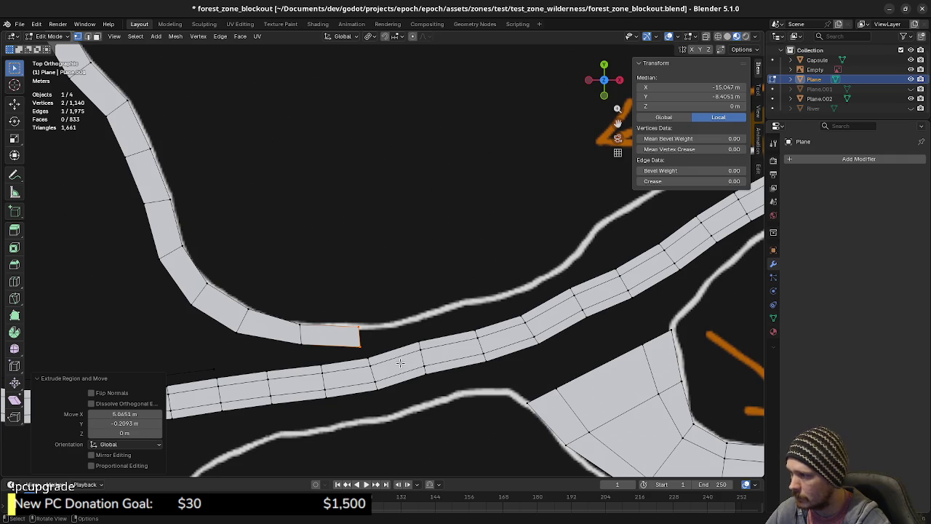
key("g")
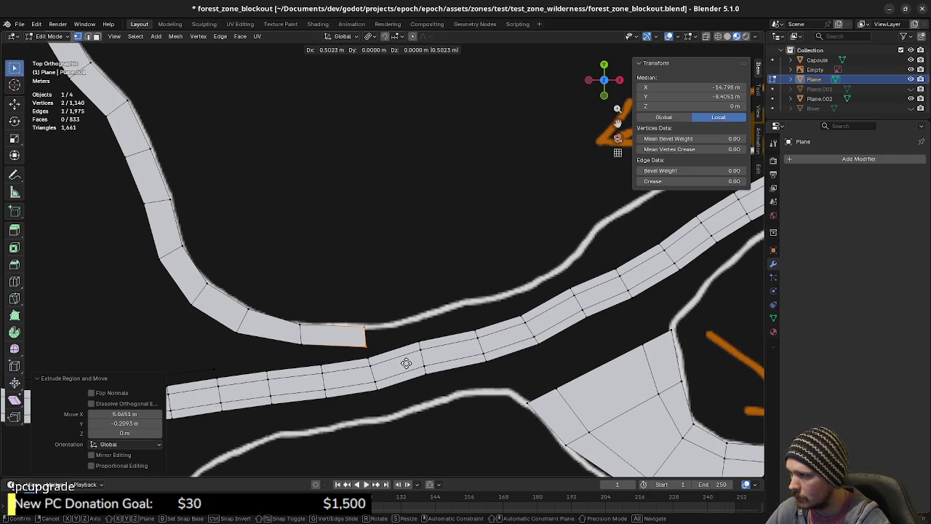
left_click(406, 363)
Step: Switch the active selection tool to box select, leaving the end edge unmoved
right_click(406, 309)
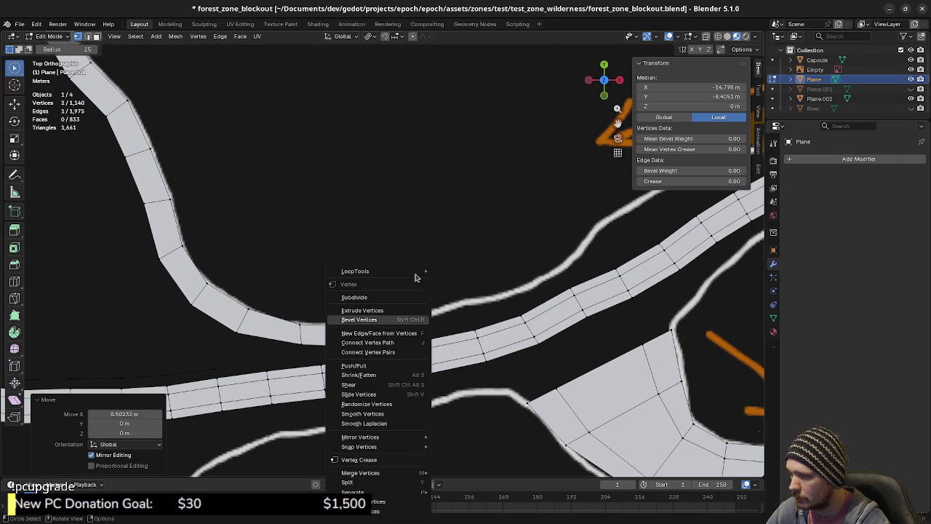
key("Escape")
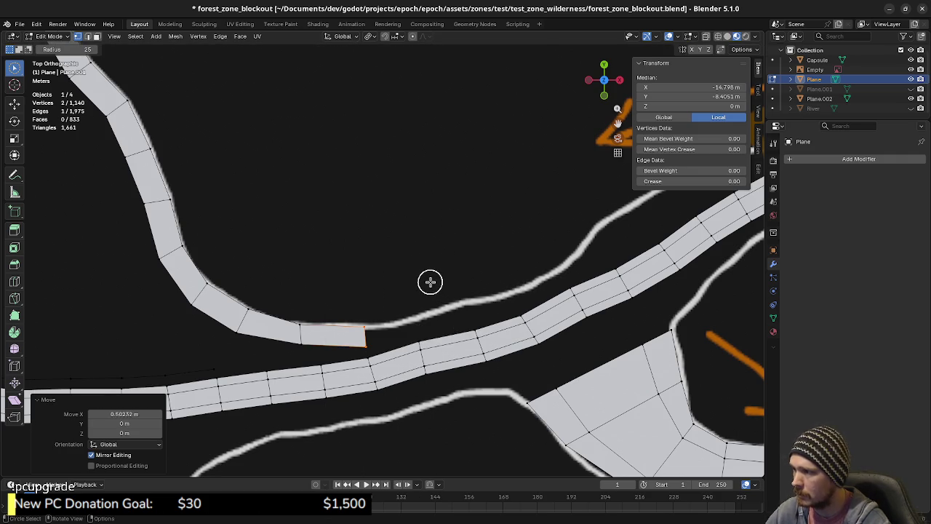
right_click(410, 269)
key("Escape")
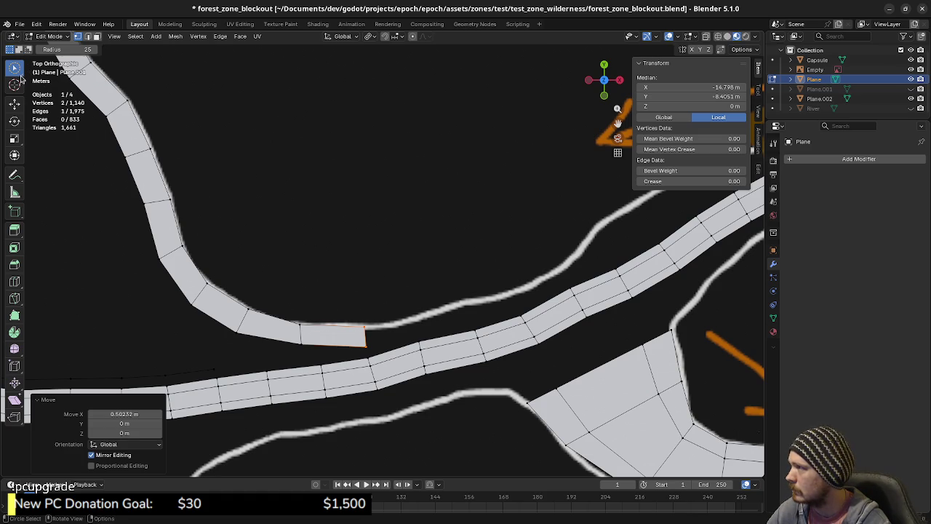
left_click(14, 71)
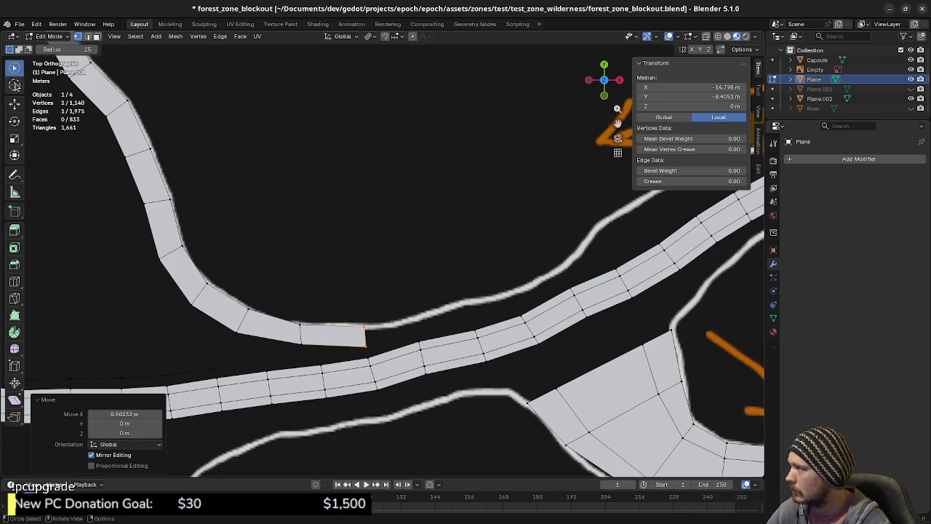
left_click(16, 68)
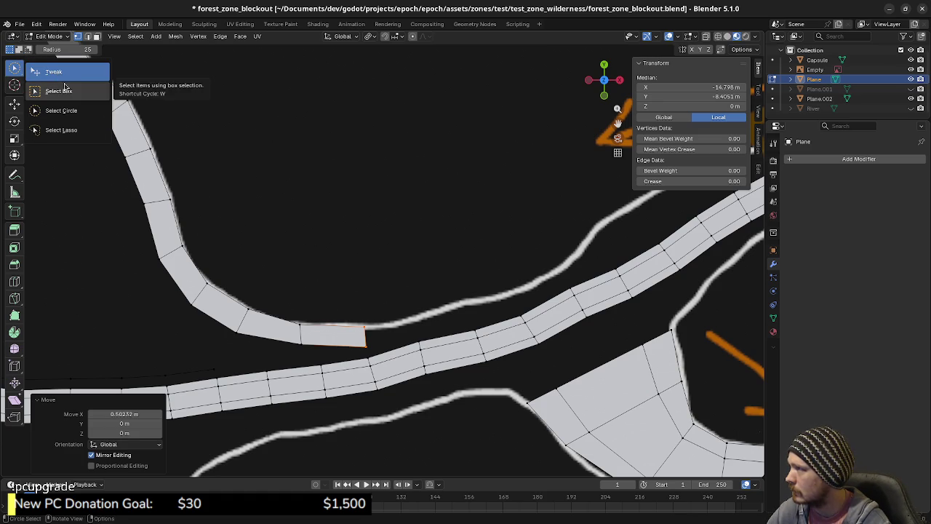
left_click(40, 71)
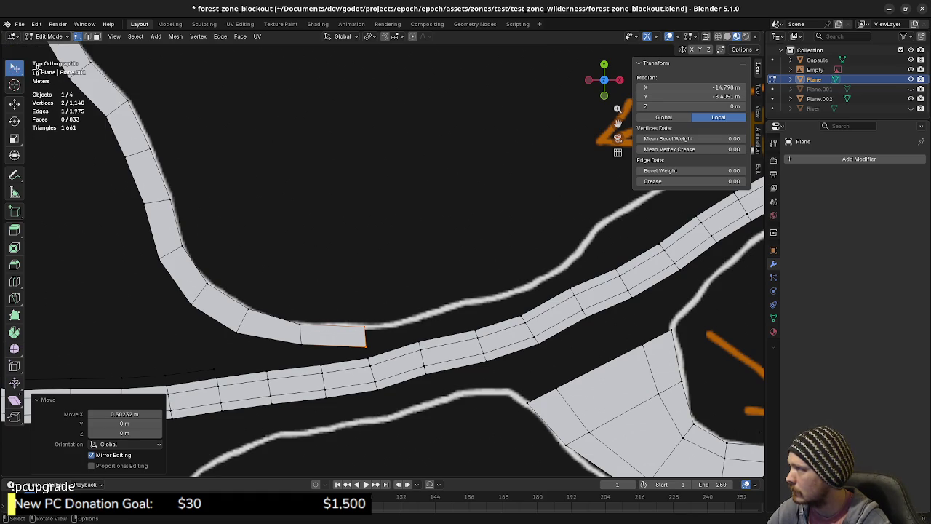
key("g")
right_click(370, 339)
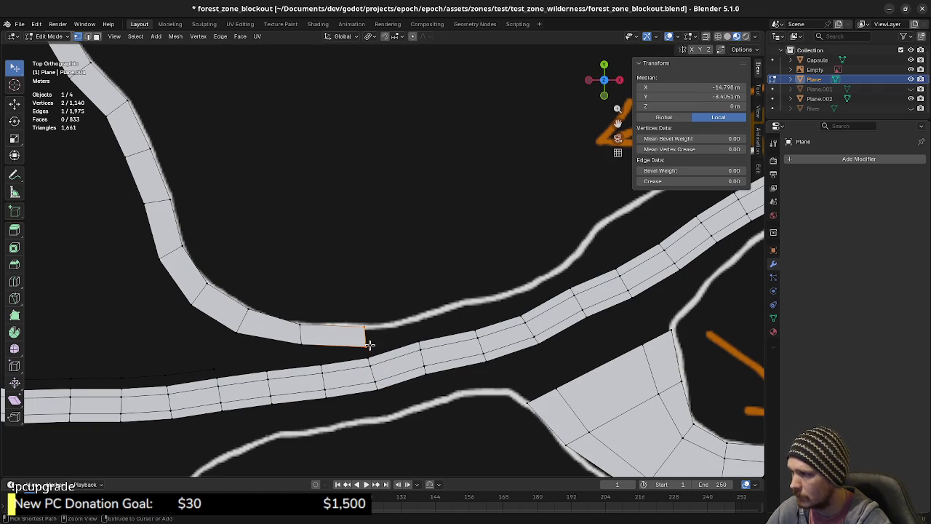
left_click(15, 69)
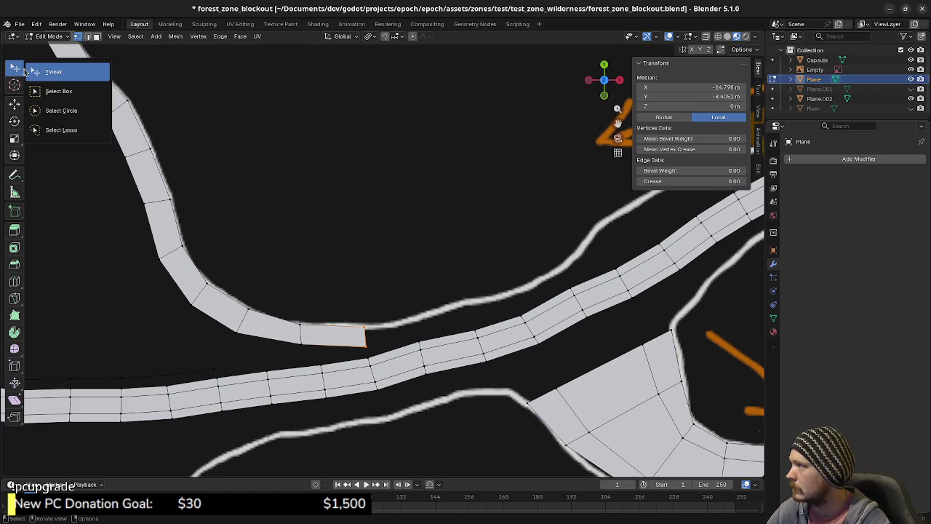
left_click(59, 91)
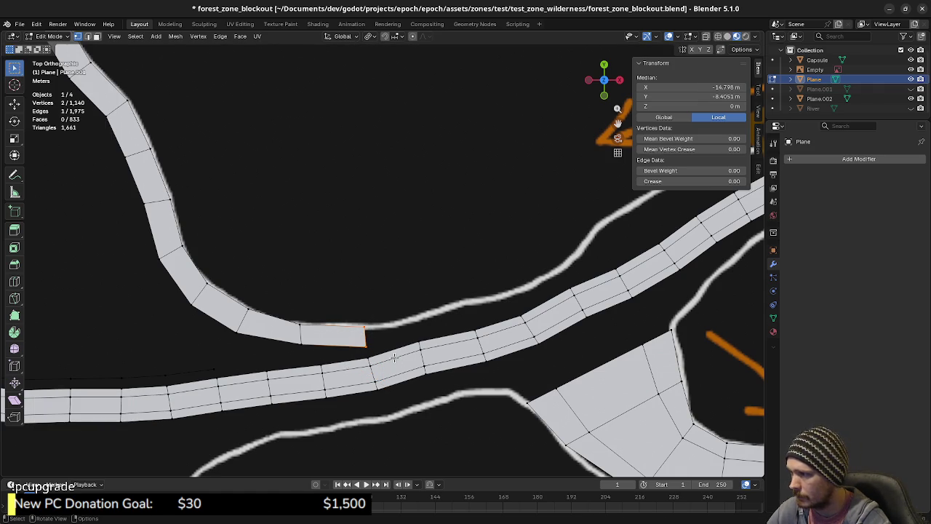
Step: Extrude a first face from the strip's end edge and set it onto the trail line
key("e")
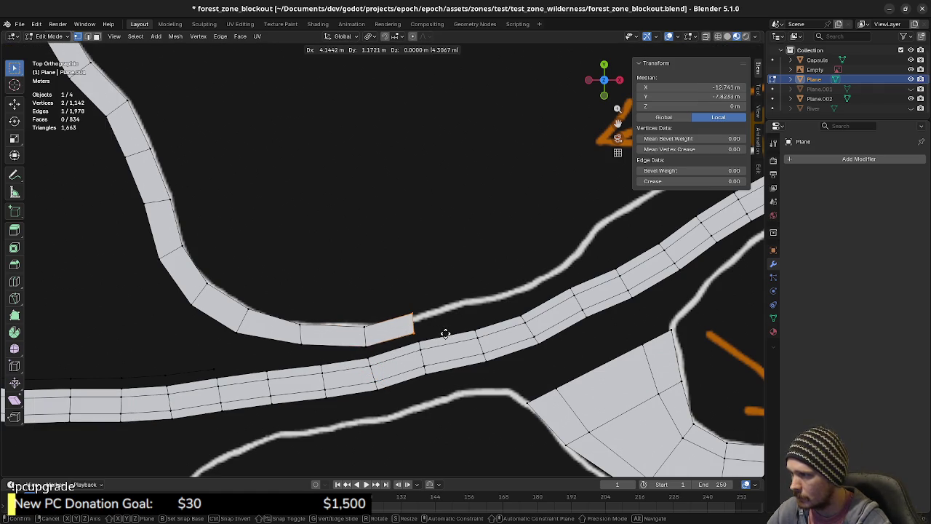
left_click(451, 336)
key("r")
left_click(481, 339)
key("r")
left_click(478, 327)
key("g")
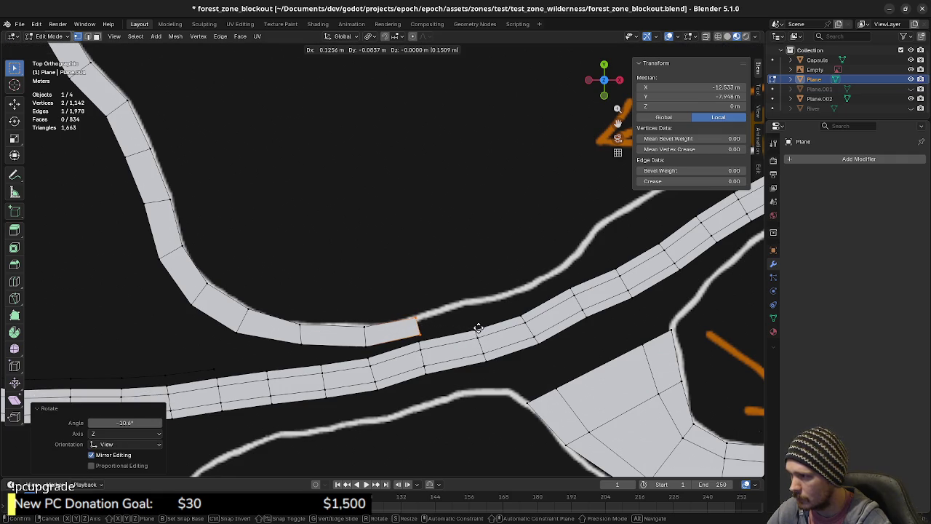
left_click(520, 333)
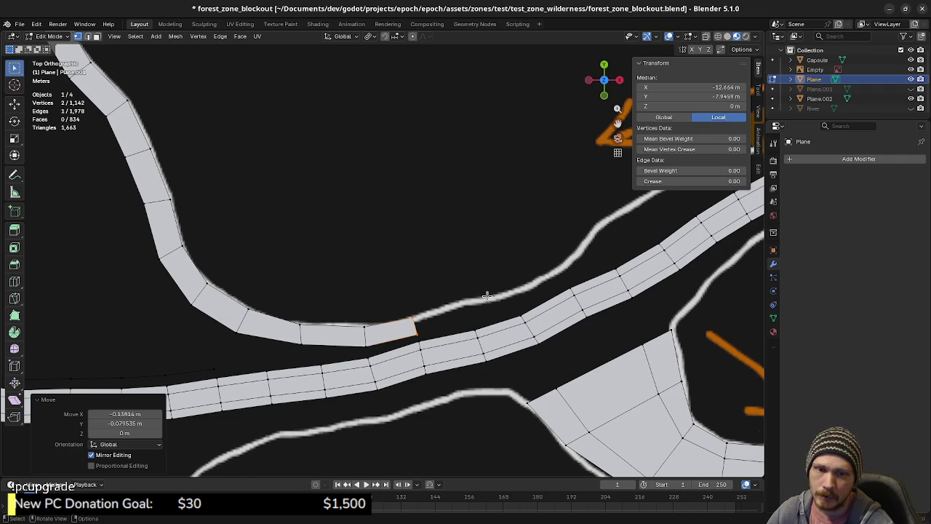
Step: Extrude two more faces along the trail, rotating and repositioning the end edge
scroll(487, 295, "up", 1)
scroll(356, 319, "up", 1)
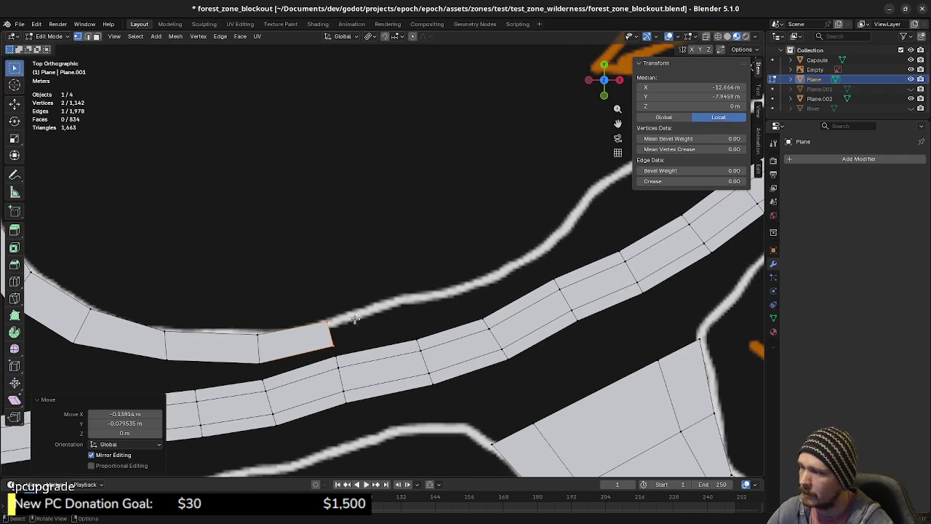
key("e")
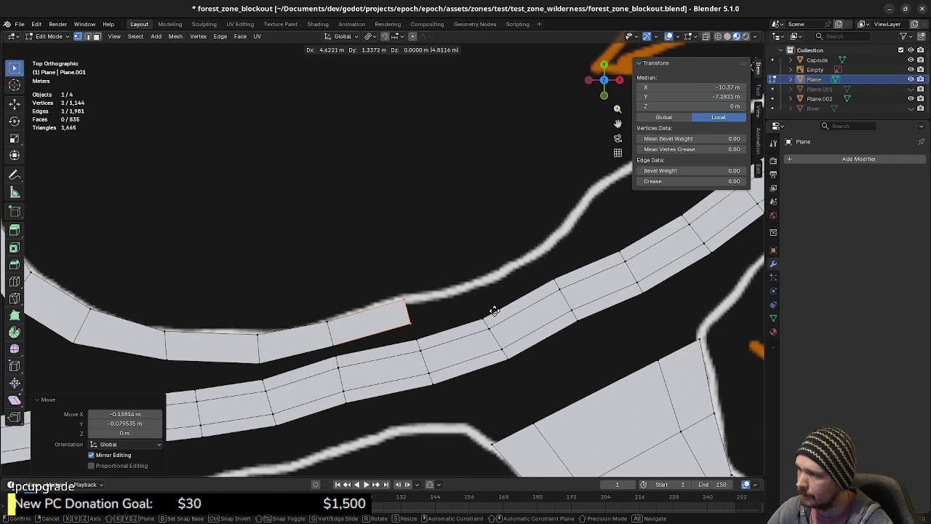
left_click(494, 311)
key("e")
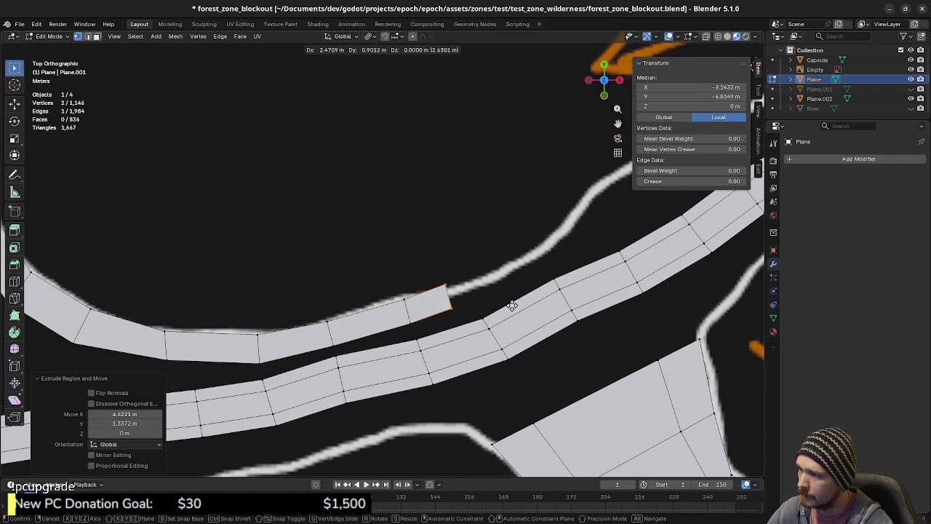
left_click(536, 306)
key("r")
left_click(545, 295)
key("g")
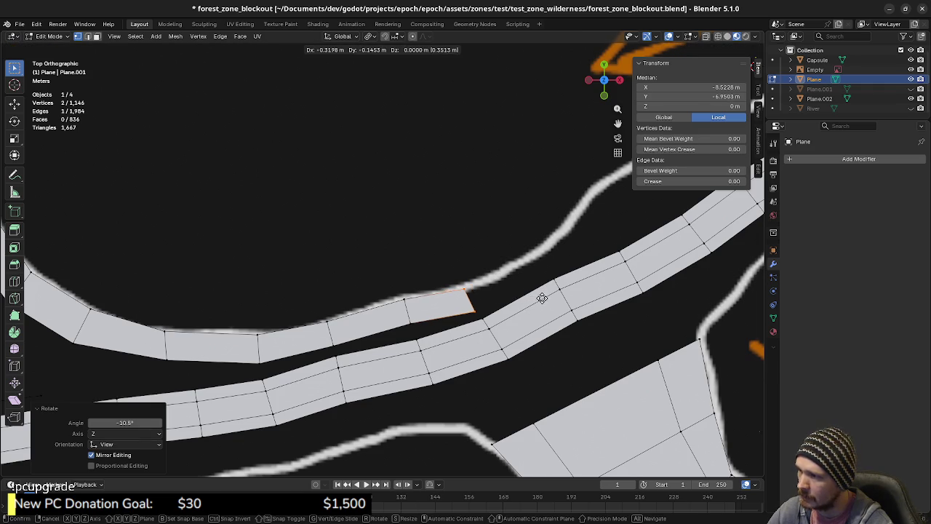
left_click(545, 297)
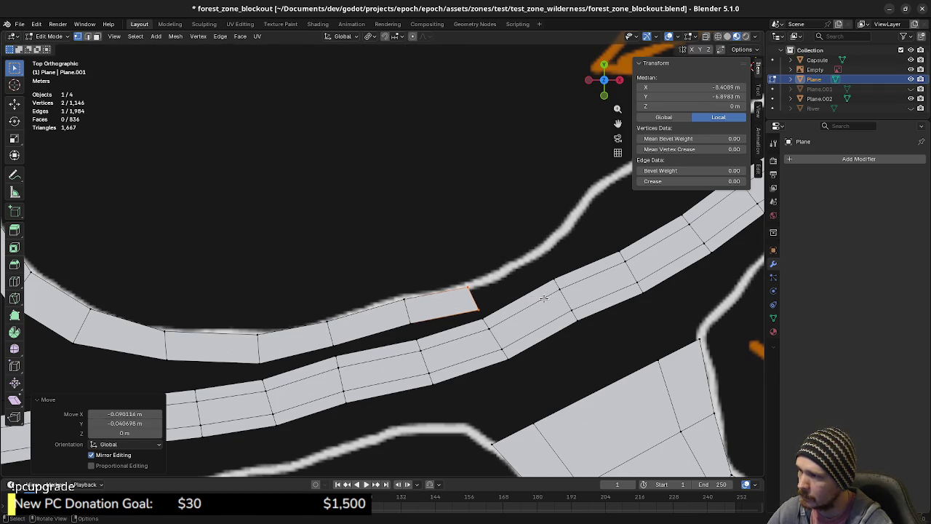
Step: Extrude another face up the trail and reposition its end edge onto the path
key("e")
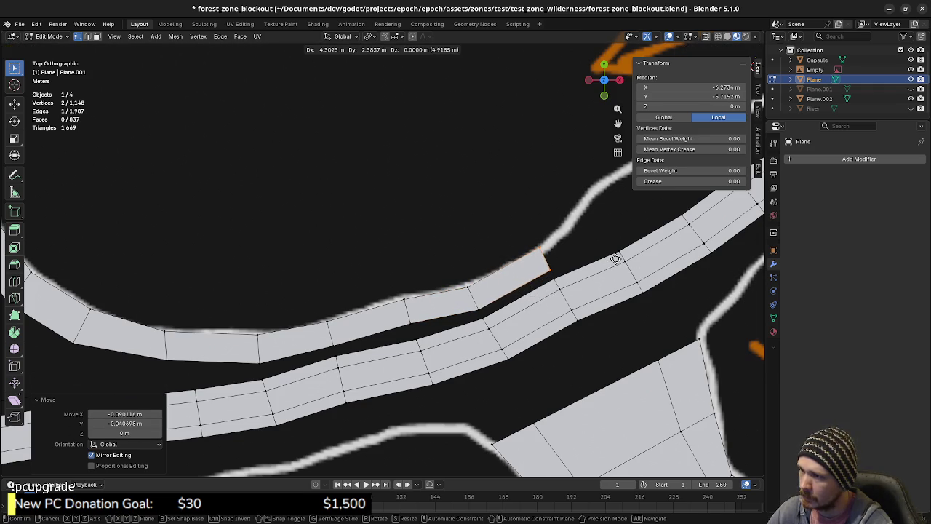
left_click(616, 260)
key("g")
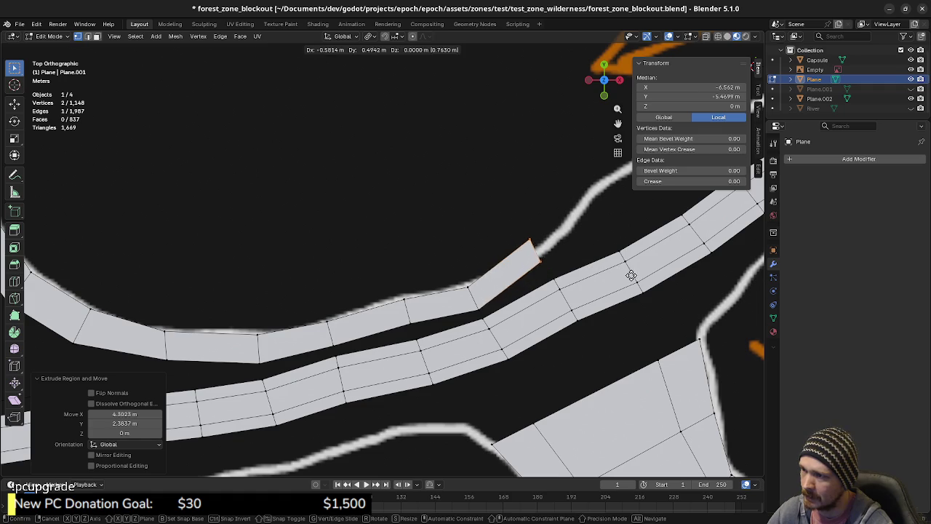
right_click(615, 273)
key("g")
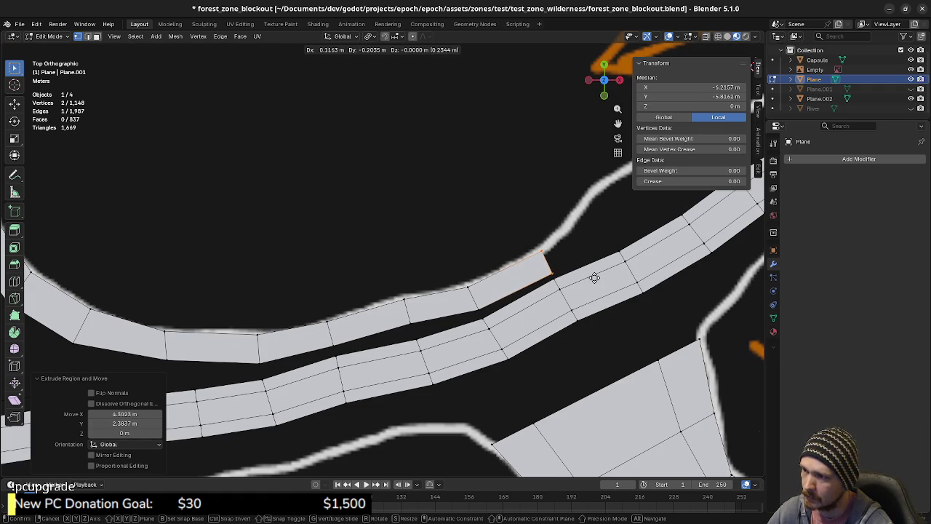
left_click(594, 277)
middle_click_drag(594, 277, 509, 299, "shift")
Step: Add a further extruded face, rotating and moving its end edge to follow the path
key("e")
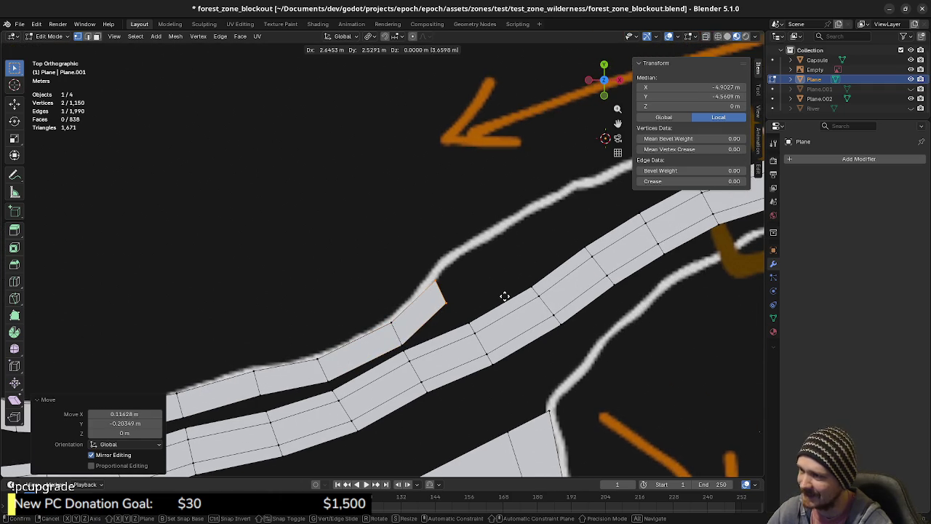
left_click(507, 285)
key("r")
left_click(547, 225)
key("g")
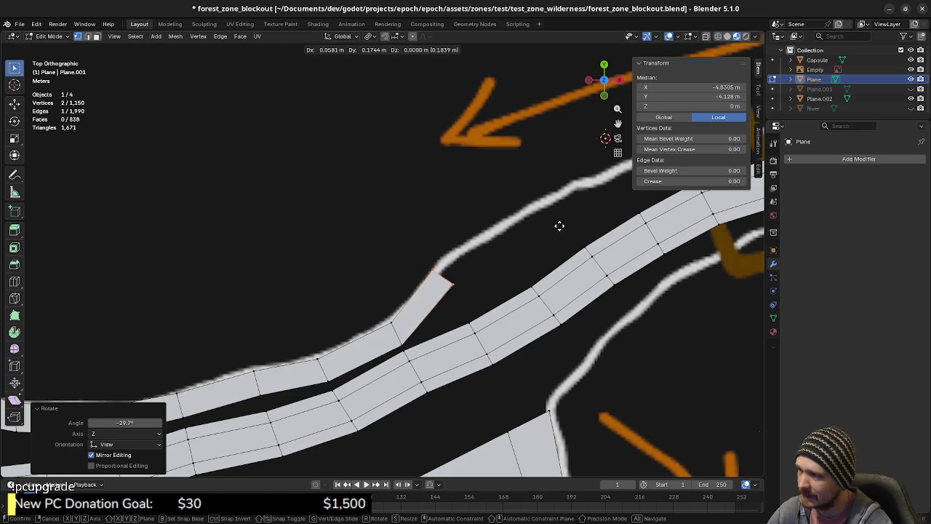
left_click(561, 226)
mouse_move(480, 240)
middle_mouse_down("shift")
mouse_move(456, 268)
mouse_move(364, 317)
middle_mouse_up("shift")
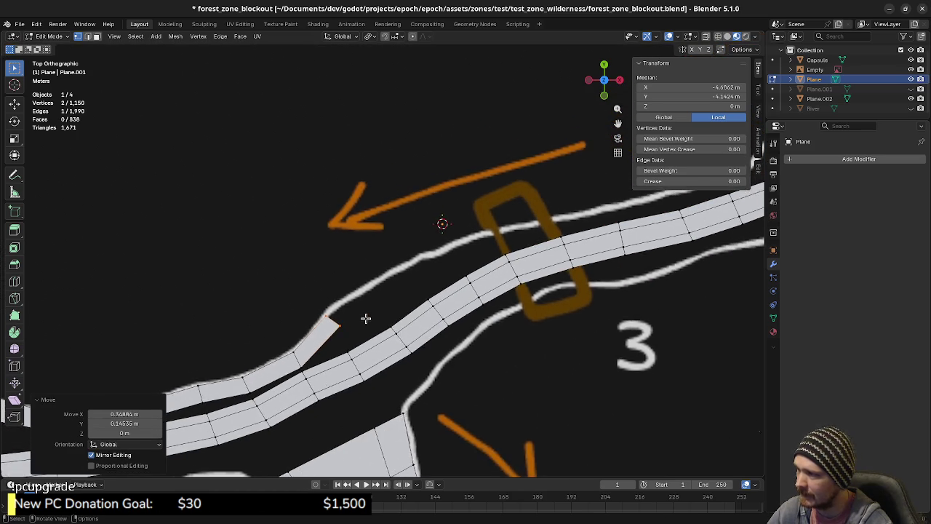
scroll(362, 328, "up", 2)
Step: Extrude a face up and right, rotating its end edge 19.1° onto the trail line
key("e")
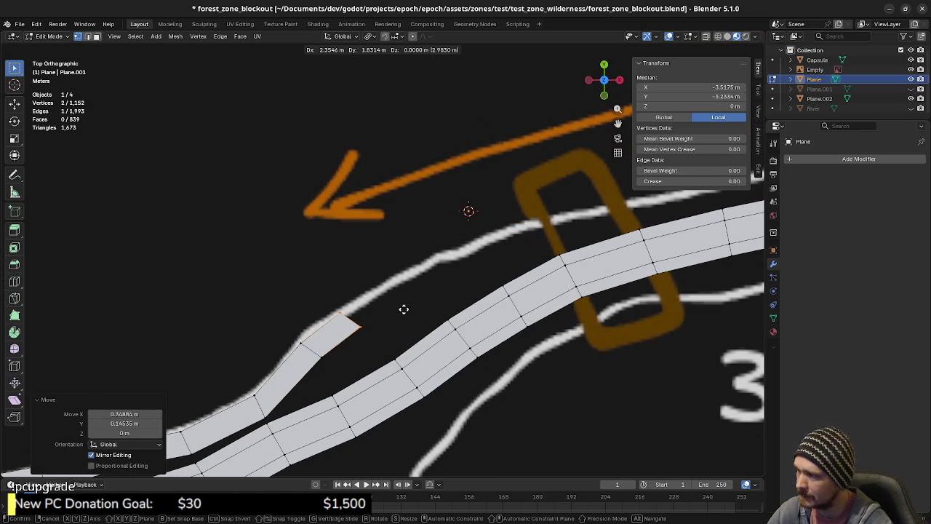
left_click(415, 303)
key("r")
left_click(441, 319)
key("g")
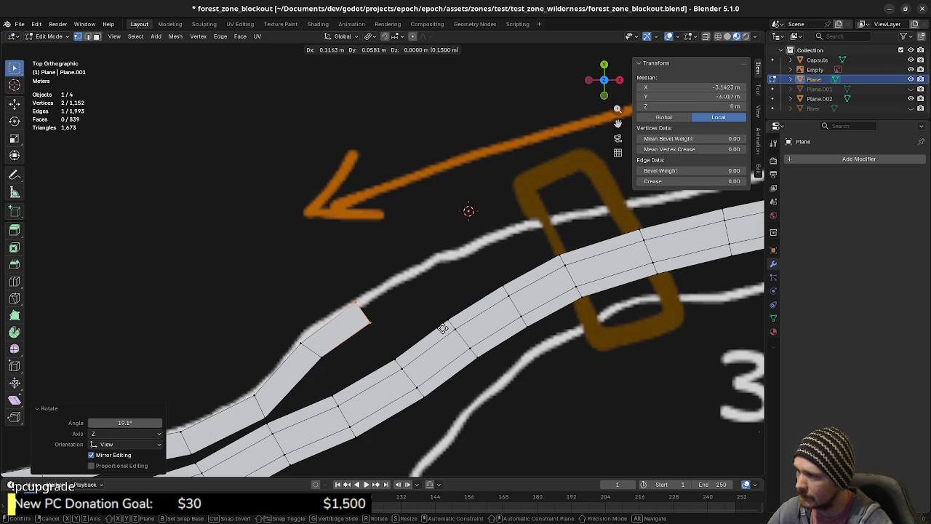
left_click(441, 326)
Step: Extrude four more faces along the path, ending near the orange box
key("e")
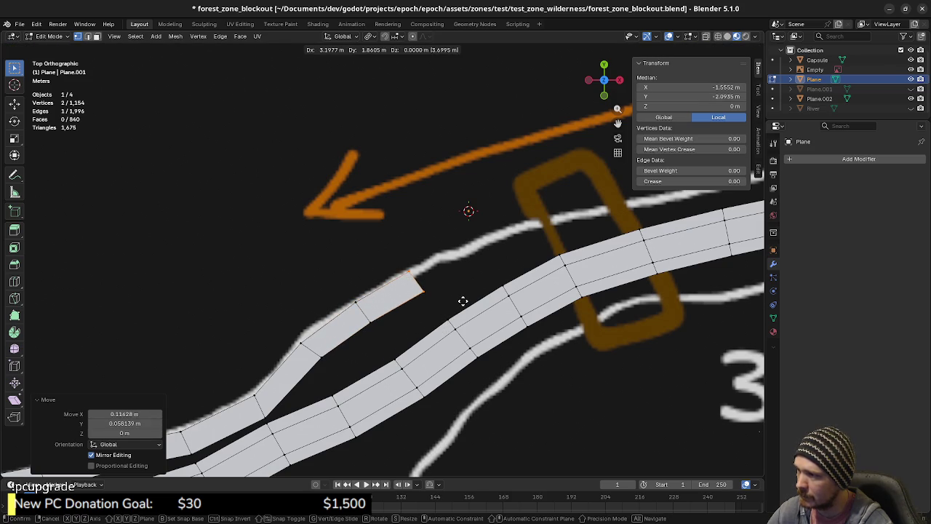
left_click(465, 294)
key("r")
left_click(486, 314)
key("e")
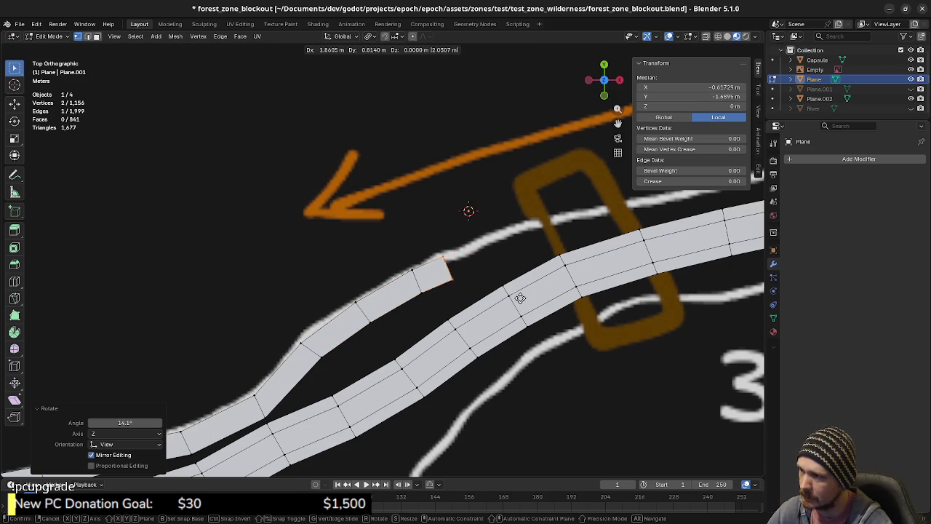
left_click(514, 296)
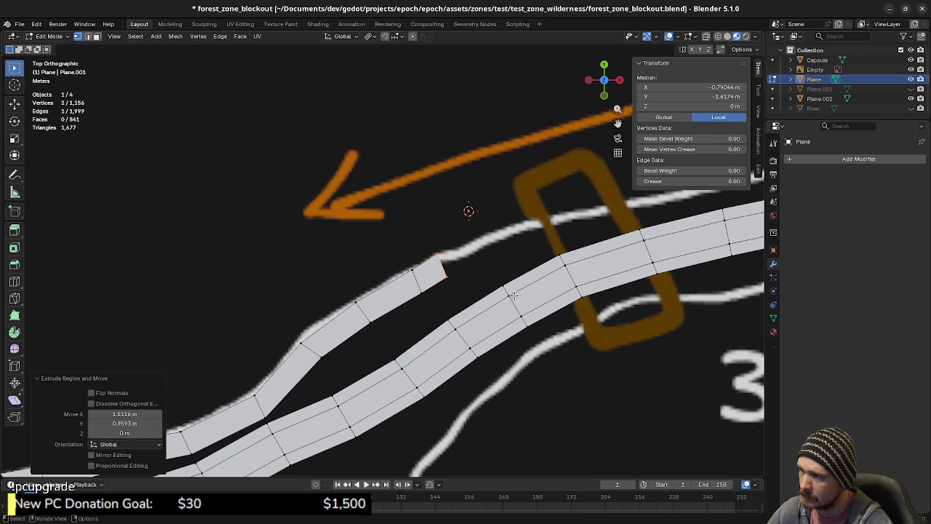
key("e")
left_click(542, 294)
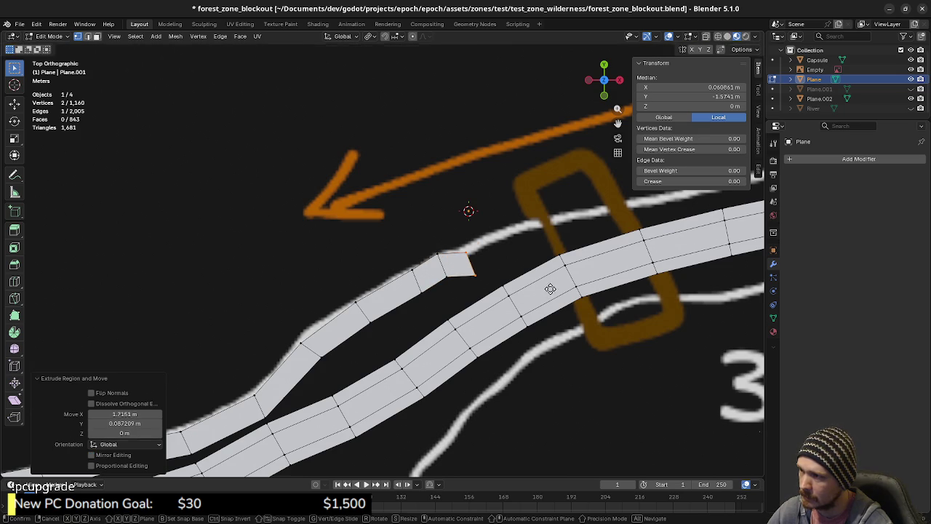
key("e")
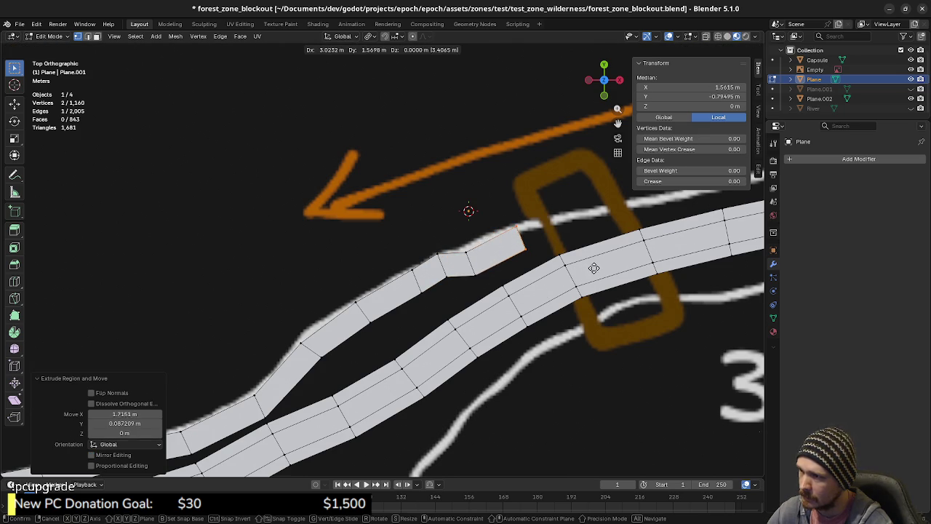
left_click(617, 259)
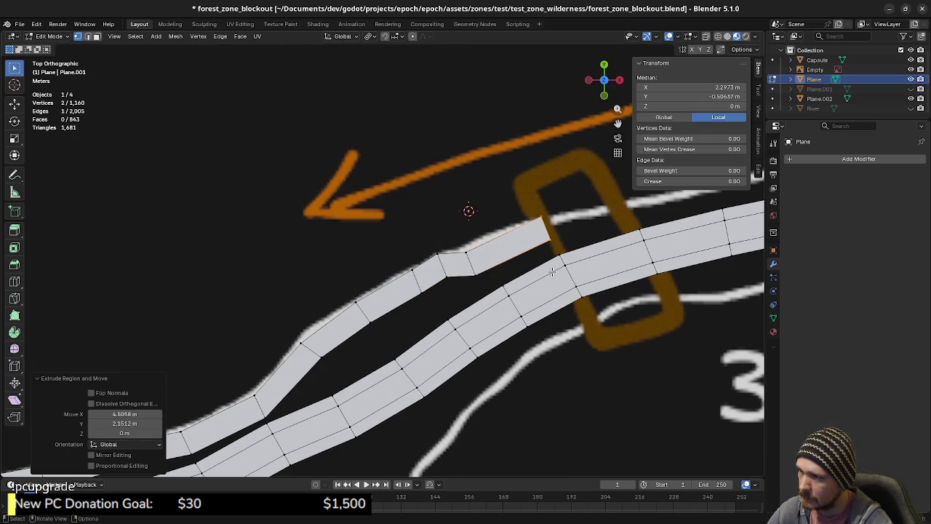
Step: Move the middle edge of the new section to straighten the strip
left_click(473, 268)
key("g")
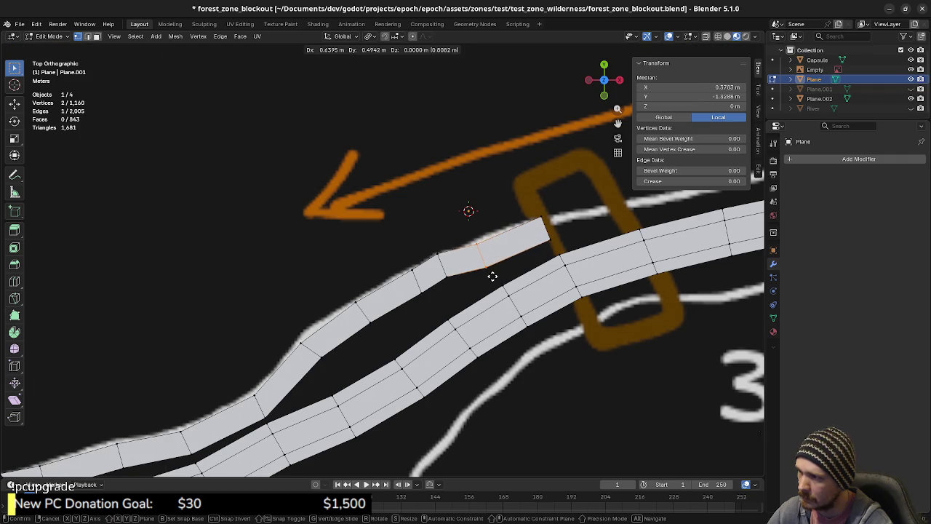
left_click(500, 277)
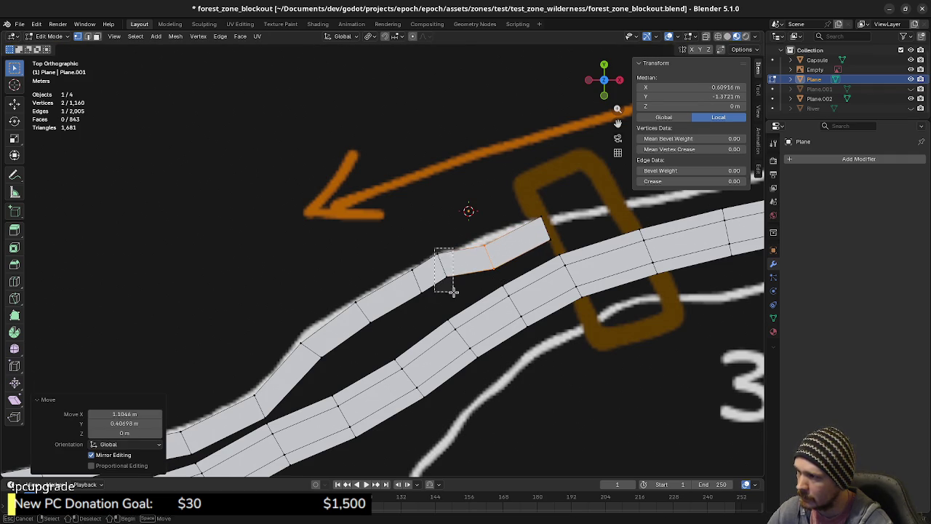
Step: Slide the extra edge onto its neighbour and merge the four overlapping vertices by distance
left_click(453, 291)
key("g")
key("g")
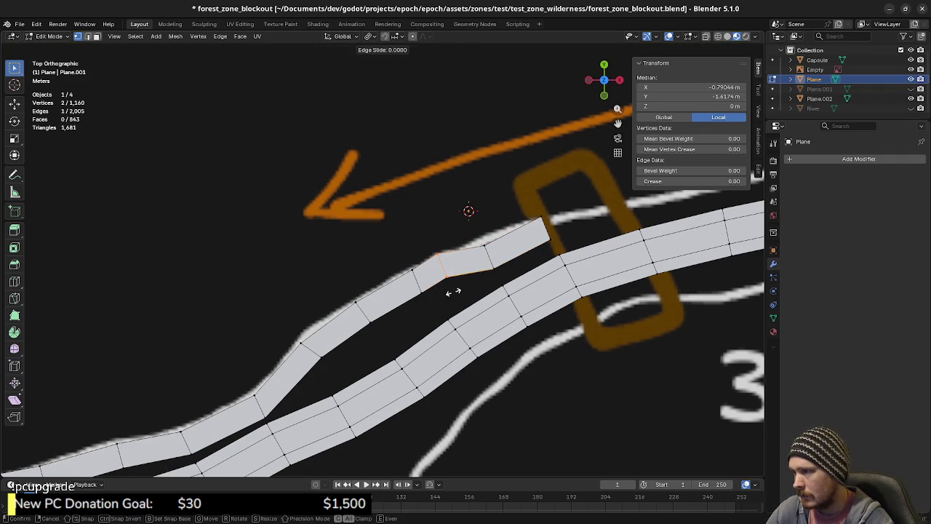
left_click(602, 285)
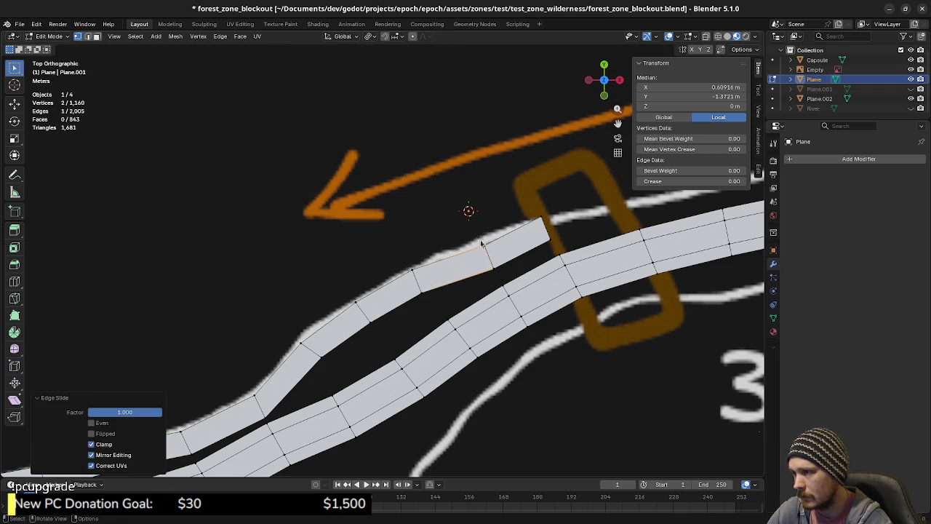
key("alt+z")
left_click_drag(460, 223, 507, 274)
key("m")
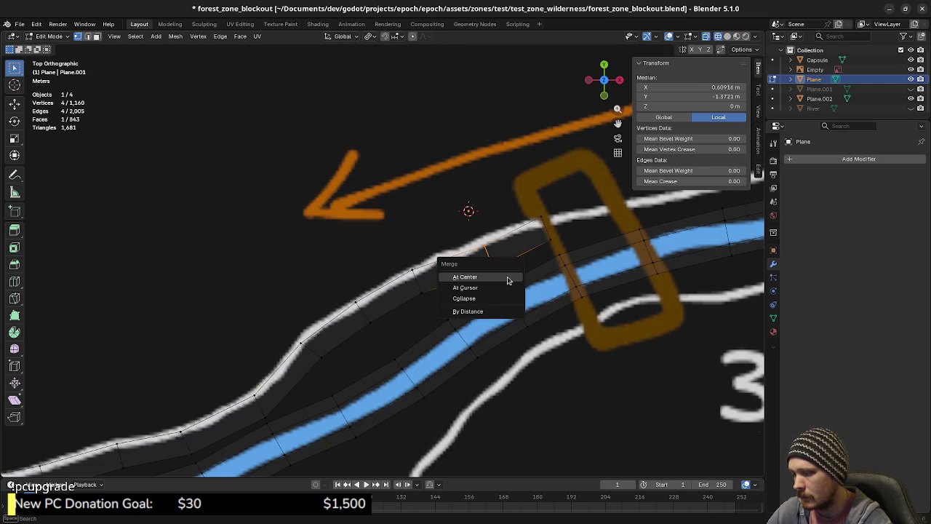
left_click(487, 311)
key("alt+z")
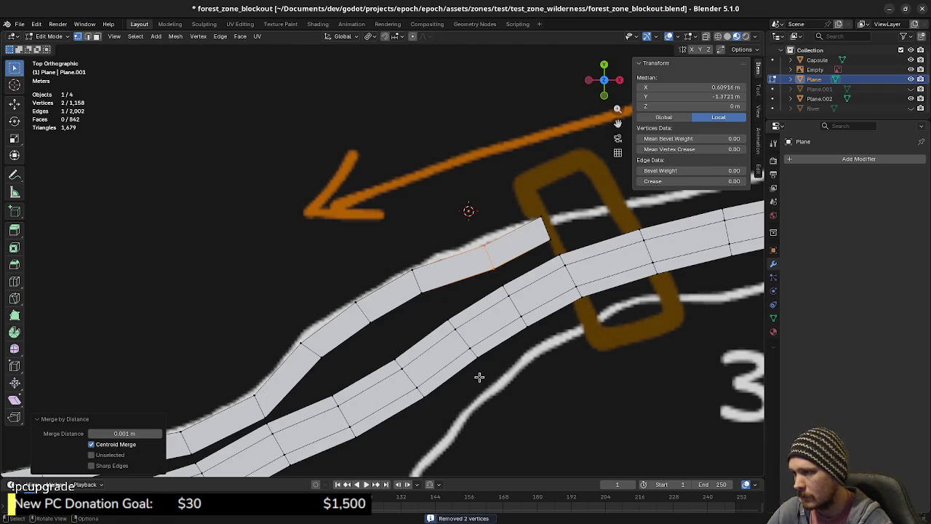
middle_click_drag(526, 271, 400, 297, "shift")
left_click(420, 256)
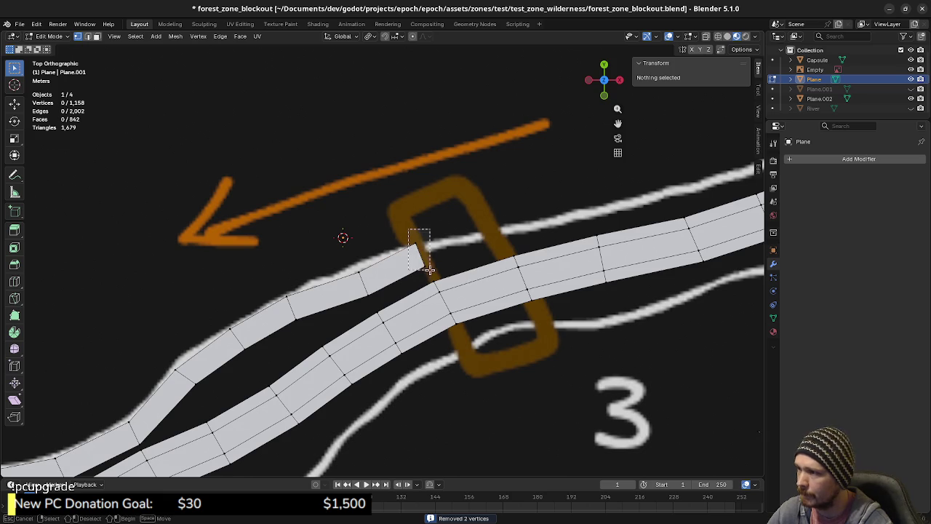
Step: Rotate the strip's end edge slightly and scale it narrower
key("r")
left_click(470, 255)
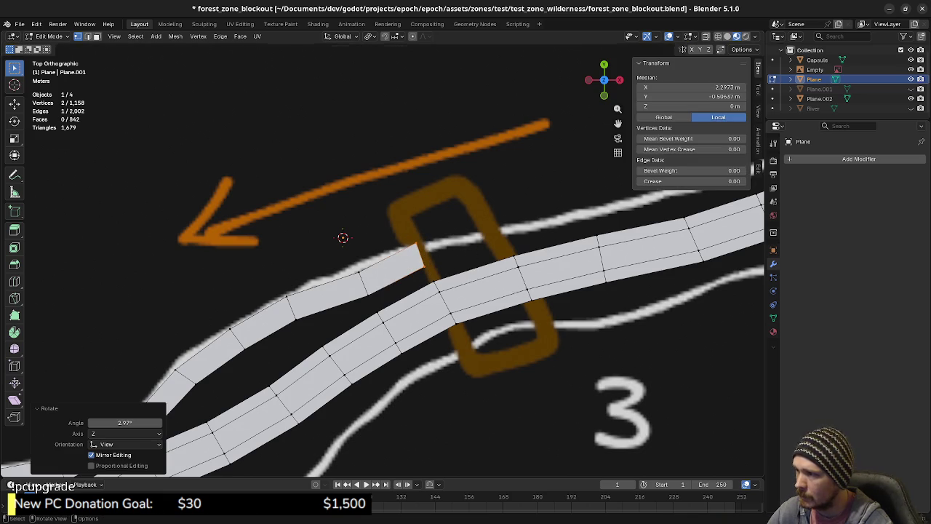
key("s")
left_click(501, 285)
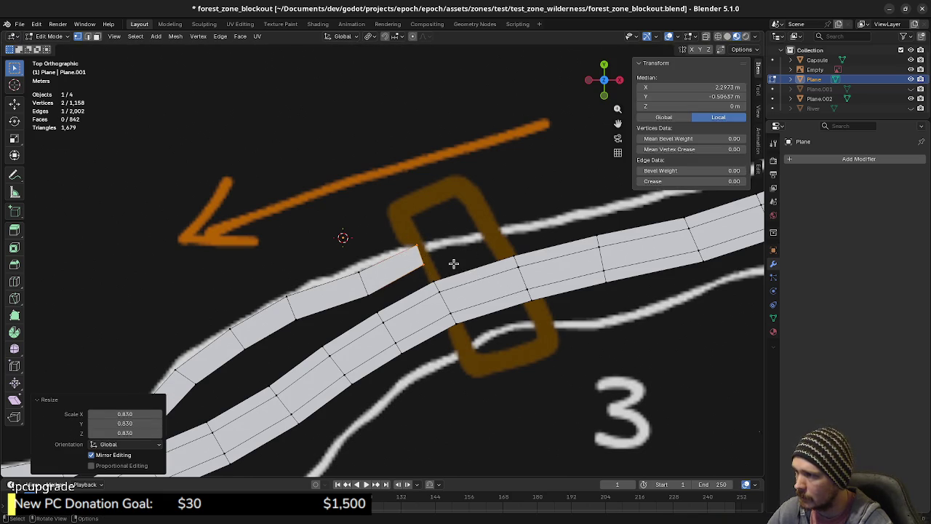
Step: Extrude two faces past the orange box, then rotate and rescale the end edge
key("e")
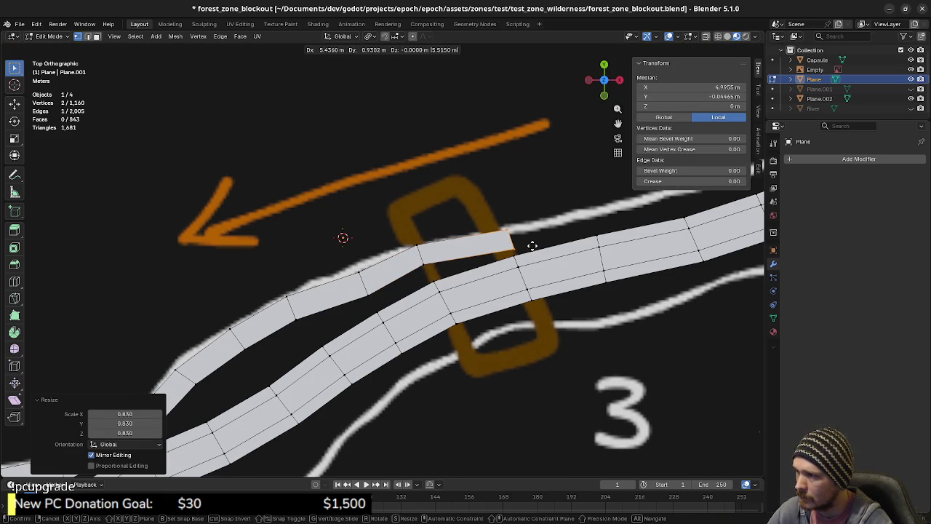
left_click(531, 246)
middle_click_drag(561, 270, 401, 288, "shift")
key("e")
left_click(489, 268)
key("r")
left_click(551, 290)
key("s")
left_click(565, 304)
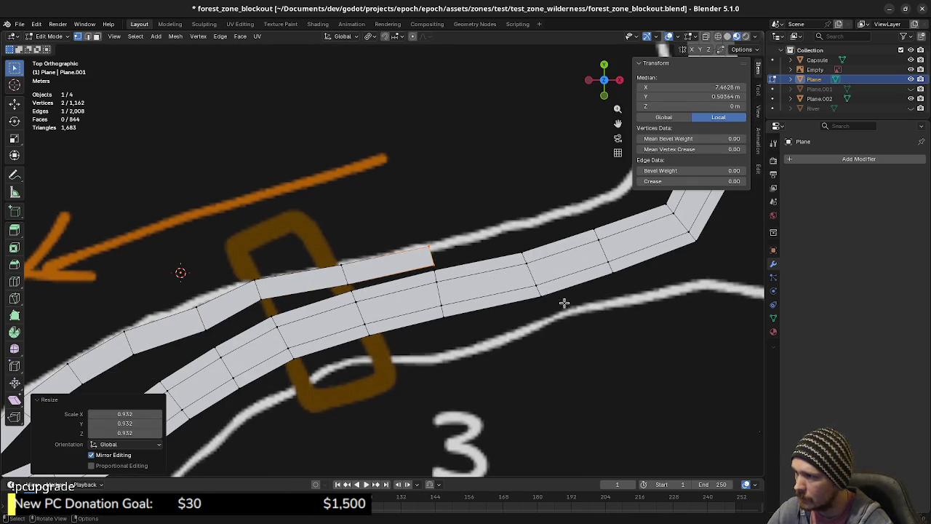
Step: Extrude three more faces toward the bend, rotating the end edge to follow it
key("e")
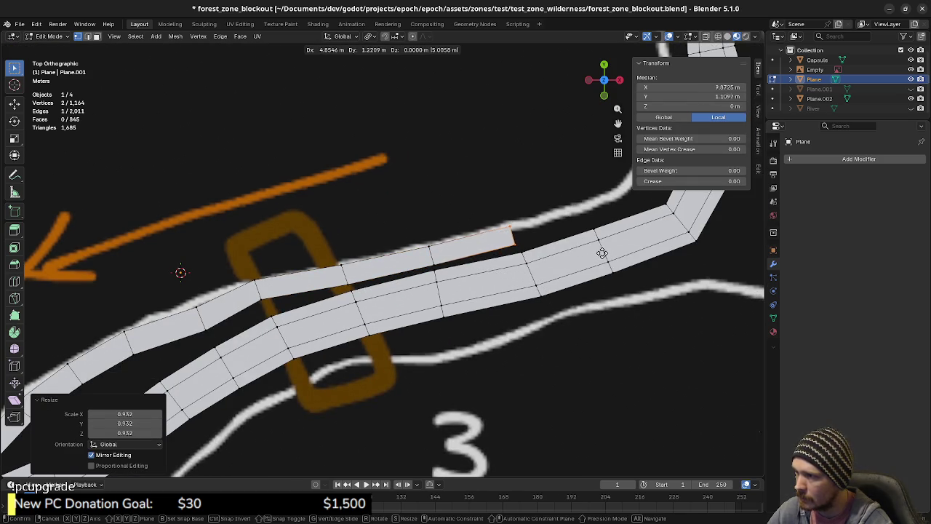
left_click(604, 252)
key("e")
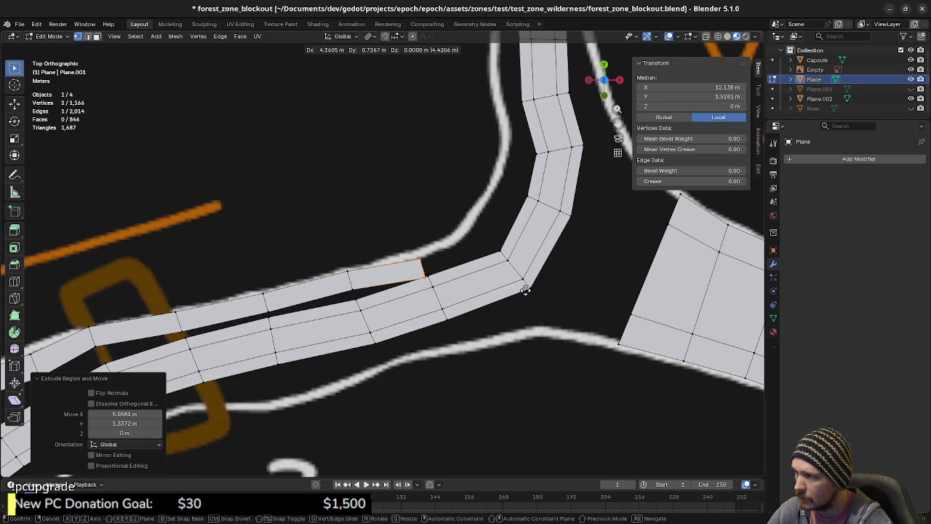
left_click(529, 286)
middle_click_drag(532, 288, 475, 345, "shift")
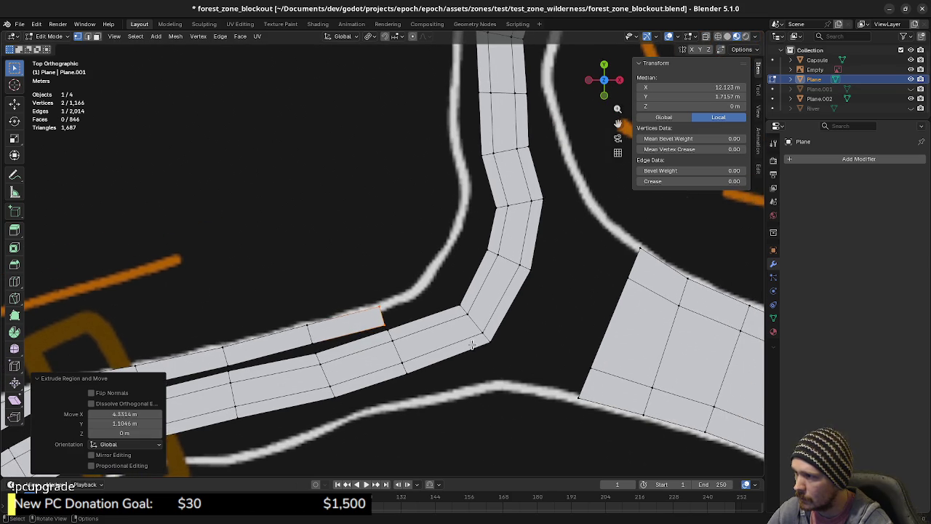
key("e")
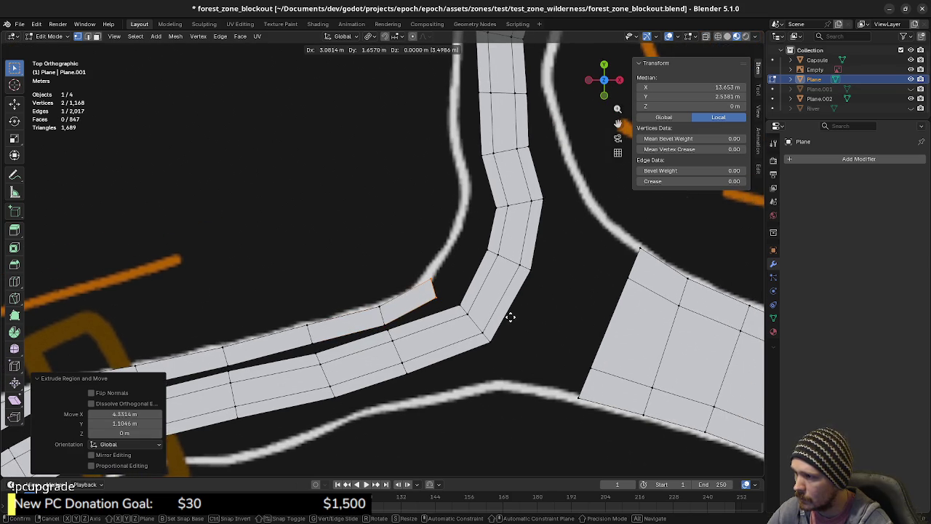
left_click(509, 316)
key("r")
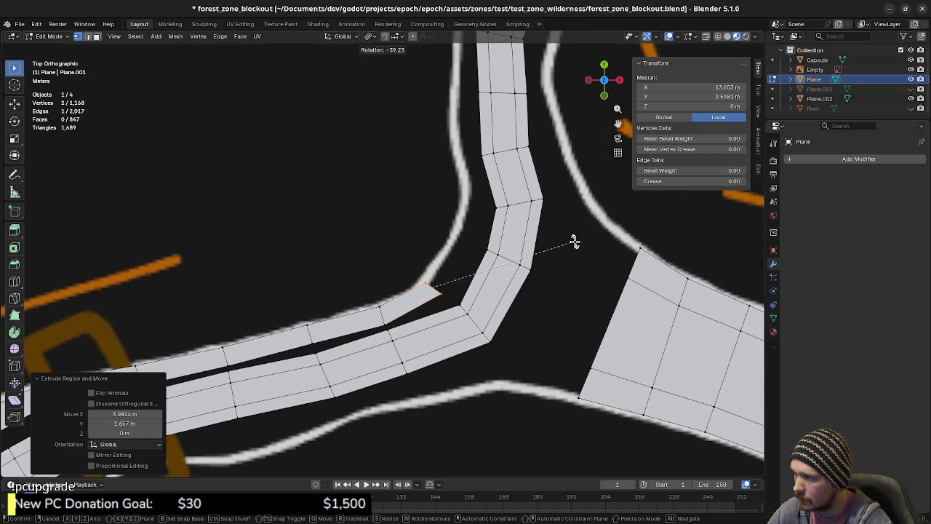
left_click(573, 258)
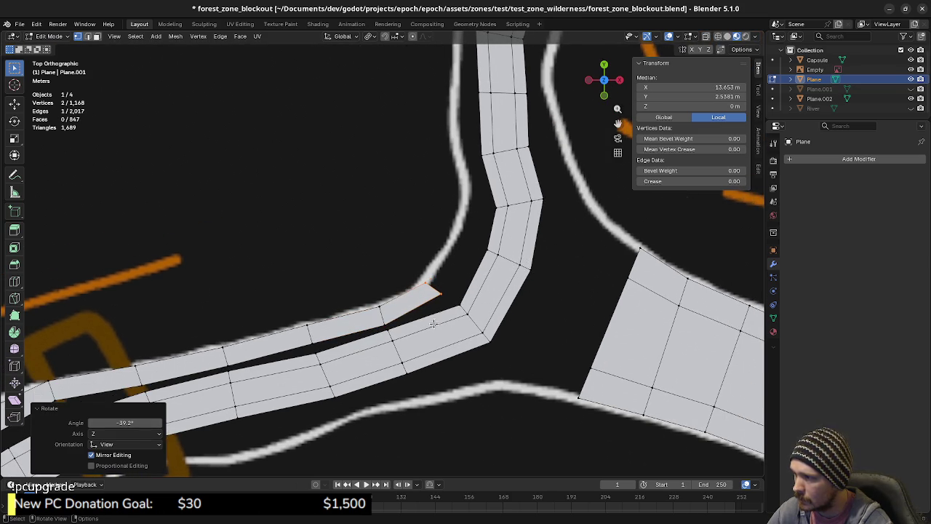
Step: Extrude a face up the bend and rotate its end edge -12.5° about Z
middle_click_drag(436, 297, 424, 338, "shift")
key("e")
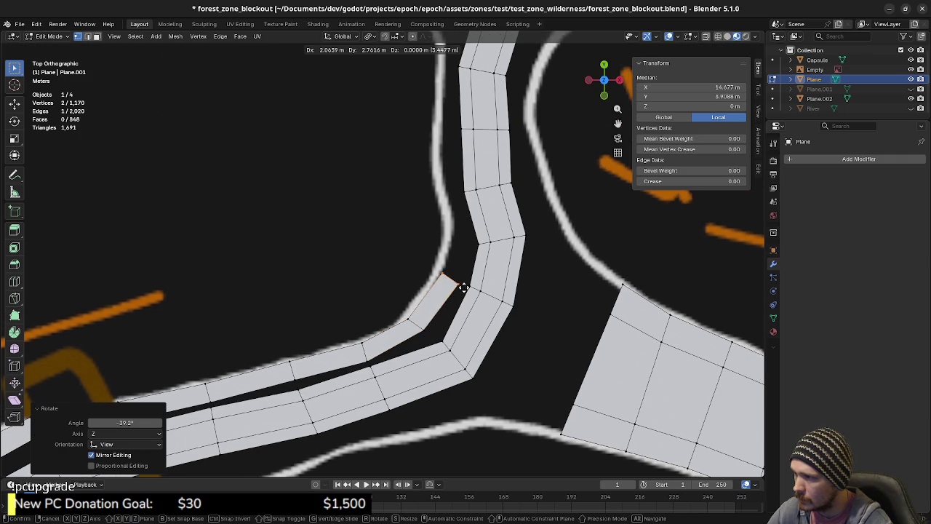
left_click(454, 284)
key("r")
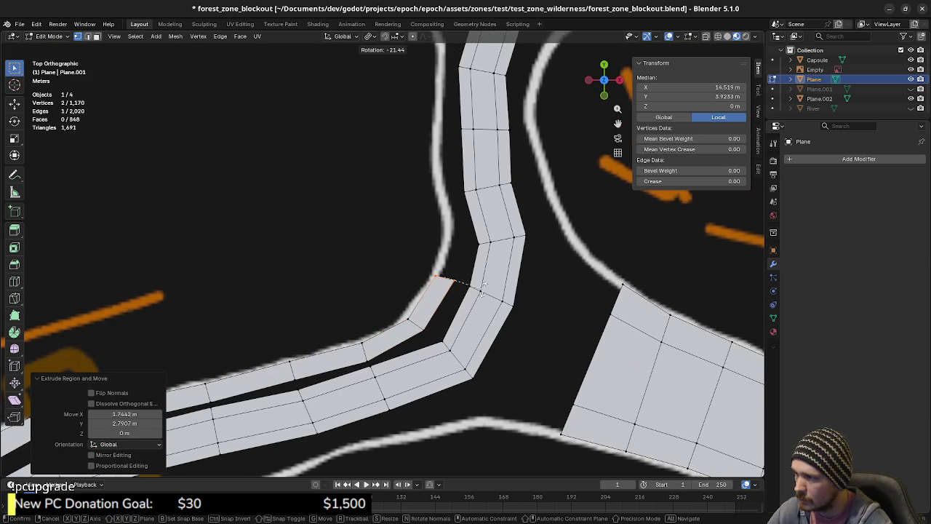
left_click(486, 297)
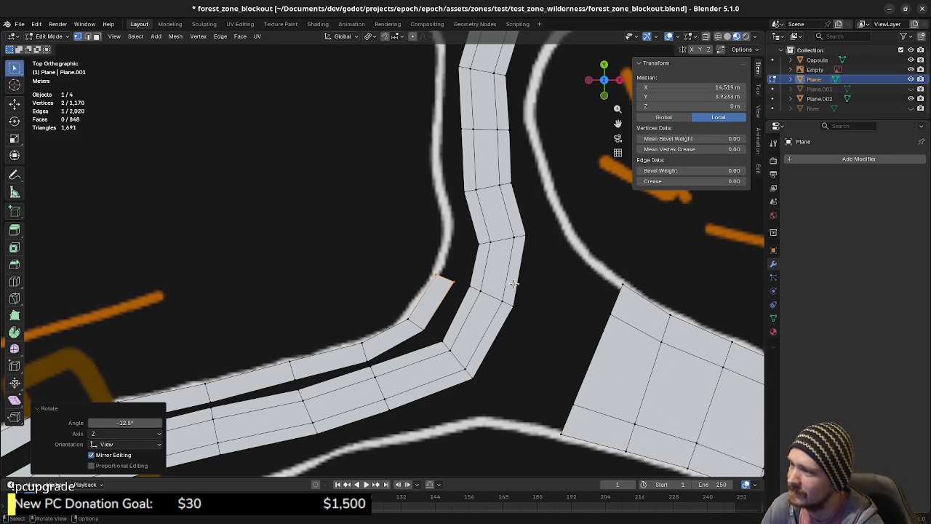
Step: Extrude a new strip segment, angle its end edge, nudge it along Y and narrow it
key("e")
key("r")
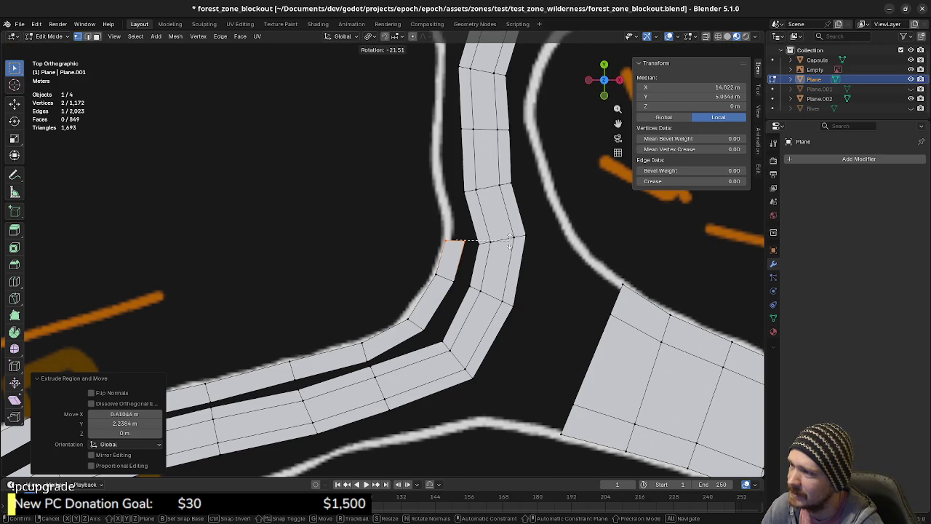
left_click(512, 245)
key("r")
left_click(513, 240)
key("g")
key("y")
left_click(514, 248)
key("s")
left_click(520, 250)
Step: Extrude two more angled segments up the trail path, adjusting each end edge
key("e")
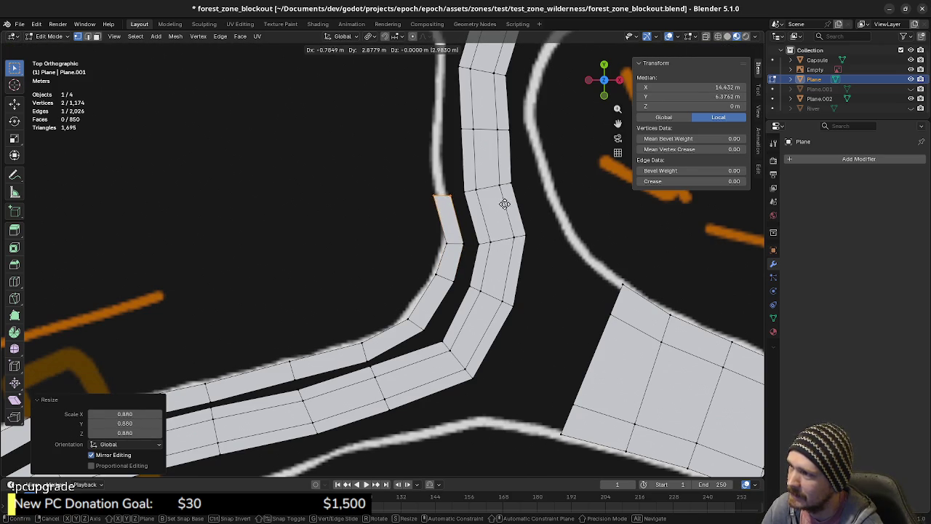
left_click(508, 200)
key("r")
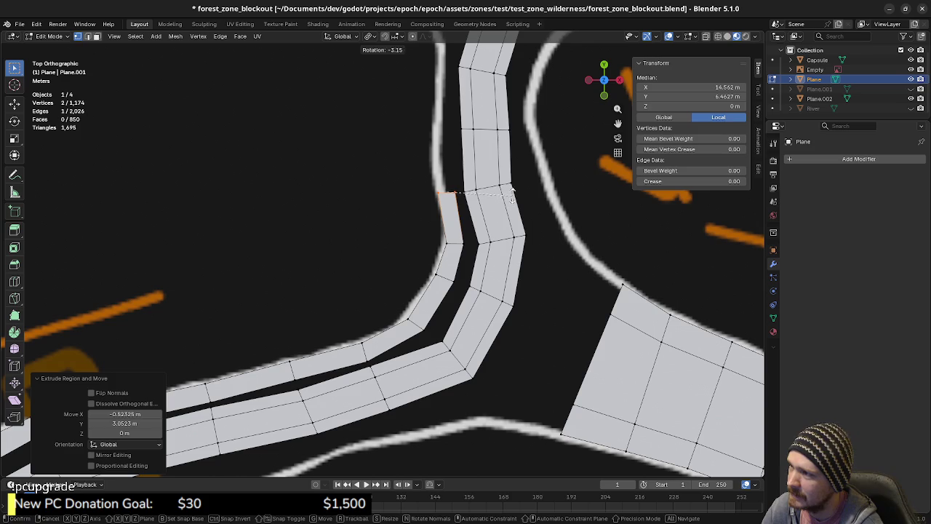
left_click(513, 195)
scroll(471, 229, "up", 2)
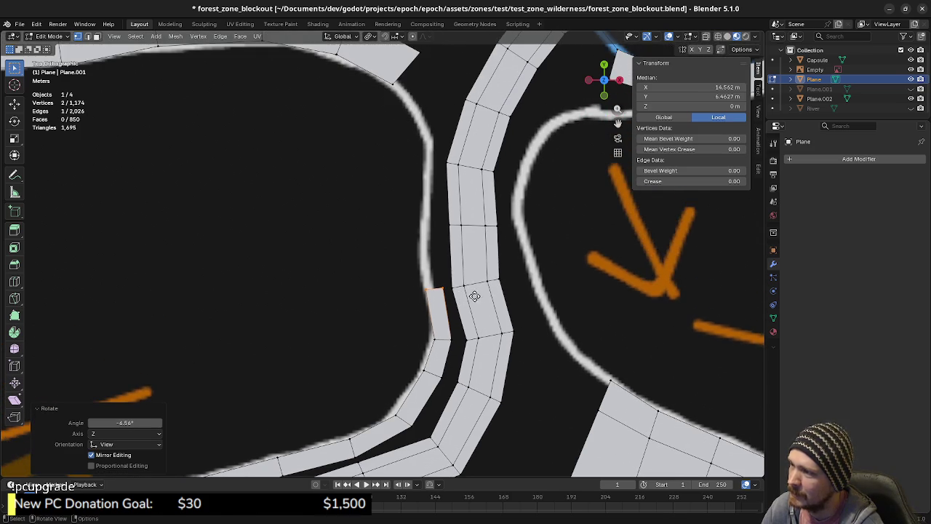
key("e")
left_click(471, 232)
key("r")
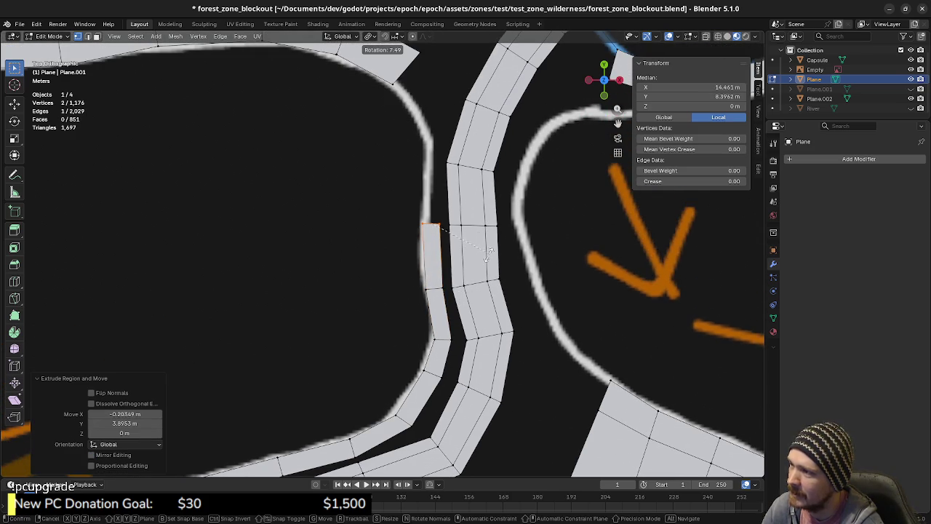
left_click(487, 254)
key("g")
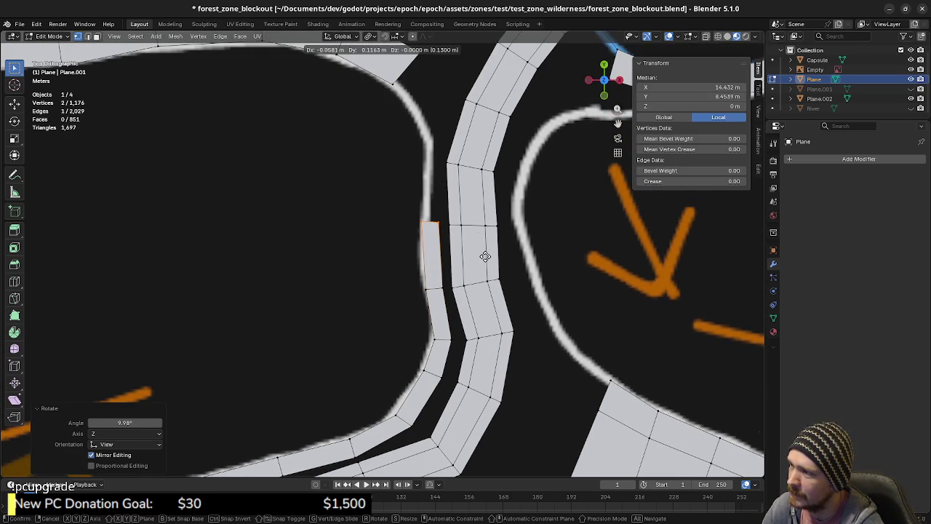
left_click(485, 256)
Step: Add another narrowed segment rotated to follow the trail, undoing an unwanted edit
middle_click_drag(484, 256, 468, 304, "shift")
key("e")
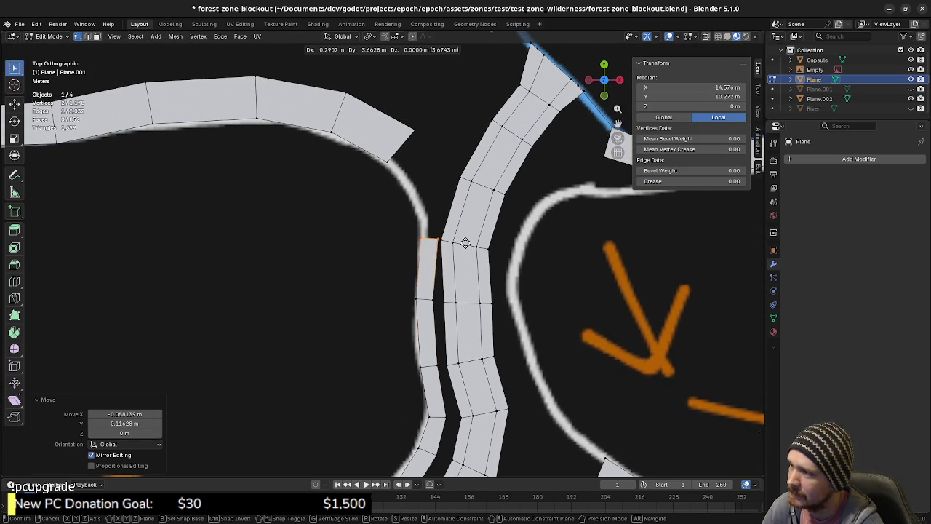
left_click(466, 242)
key("r")
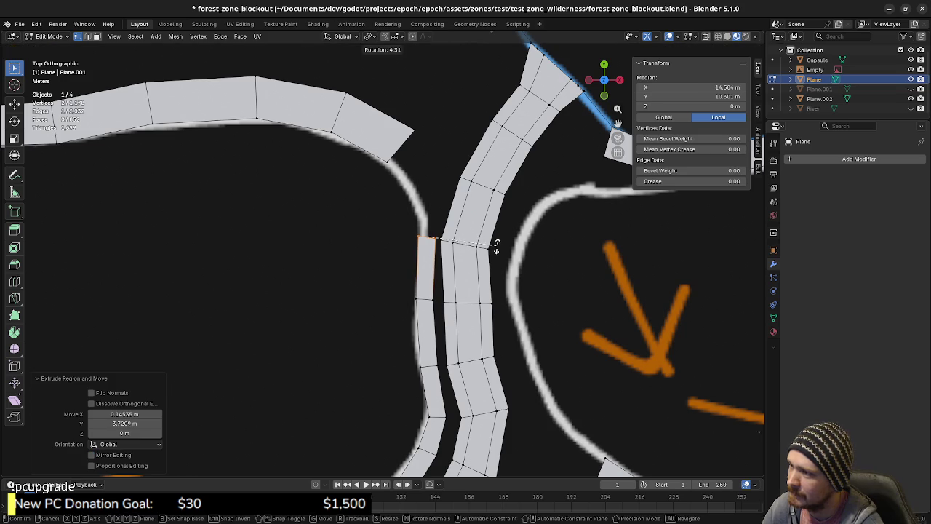
left_click(496, 247)
key("s")
left_click(524, 266)
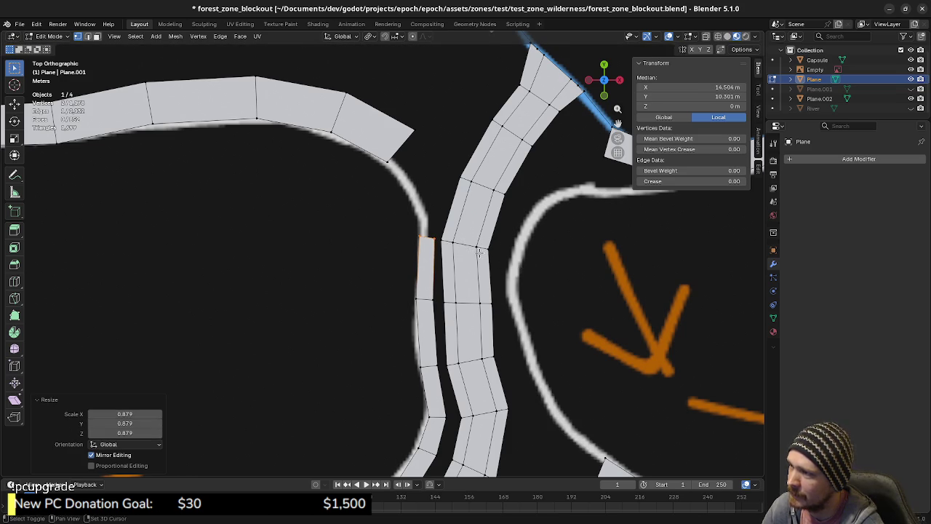
middle_click_drag(524, 266, 510, 339, "shift")
key("g")
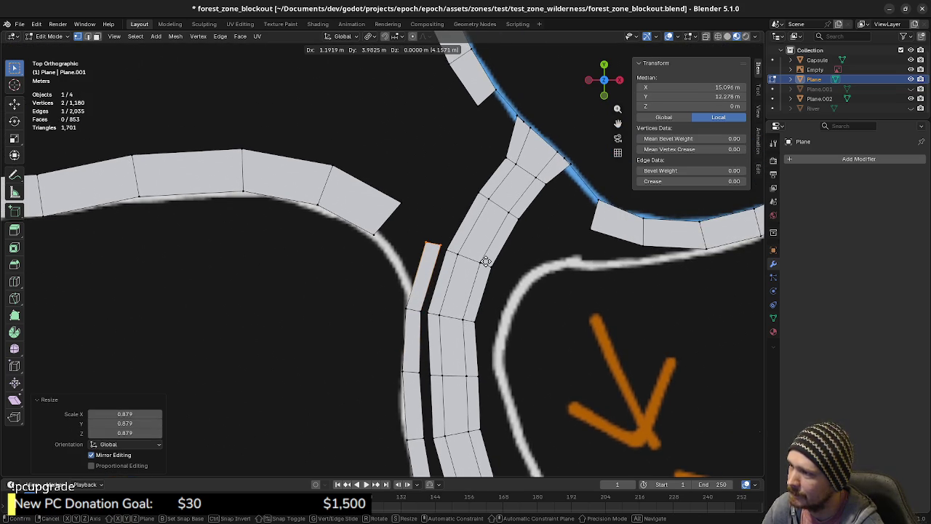
key("Escape")
key("ctrl+z")
key("ctrl+z")
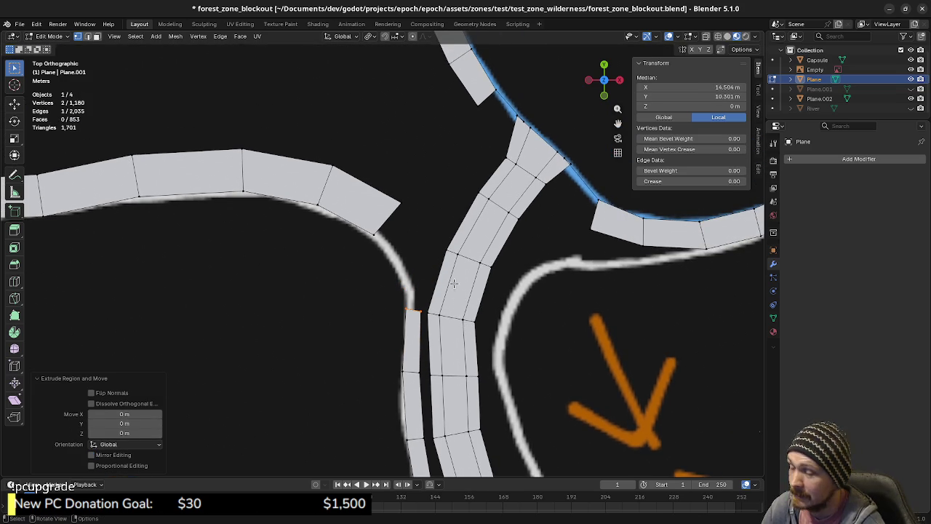
Step: Extrude a final segment, angling, widening and positioning its end edge near the upper strip
key("e")
left_click(456, 270)
key("r")
left_click(503, 193)
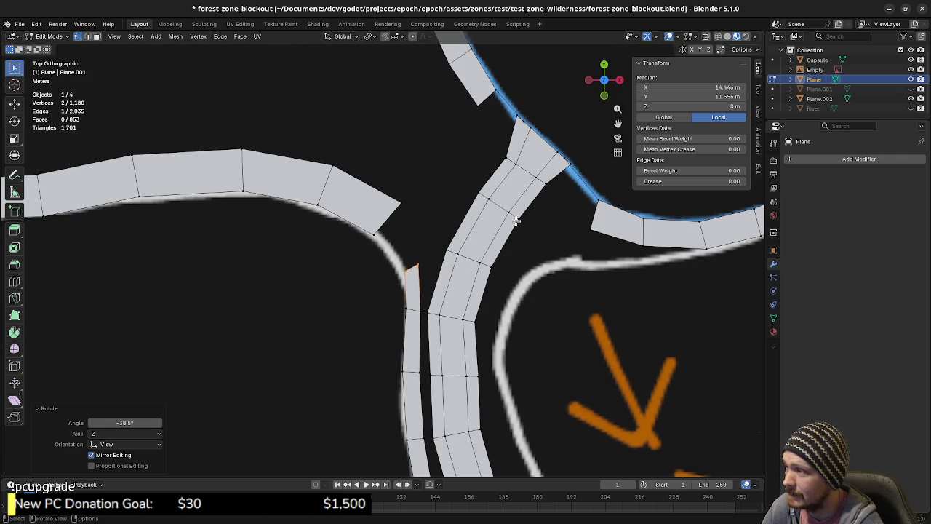
key("s")
left_click(621, 268)
key("g")
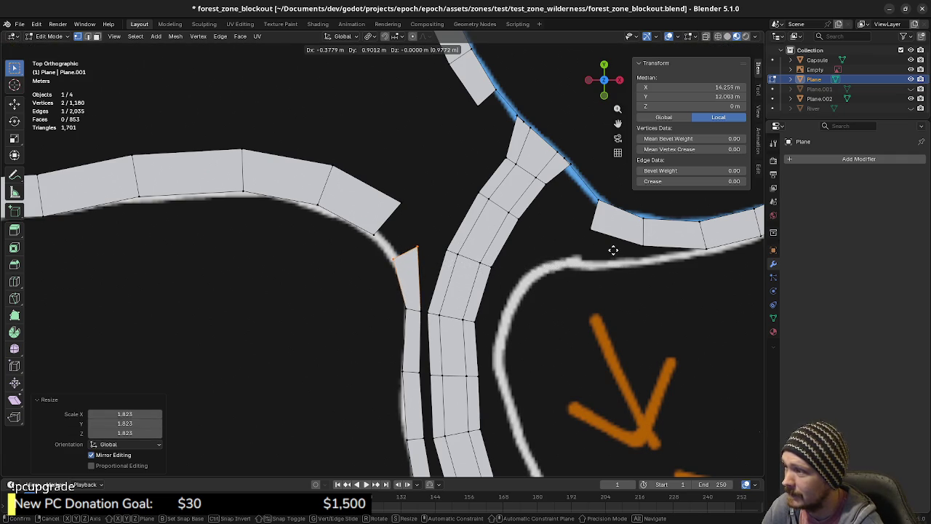
left_click(615, 252)
key("s")
left_click(620, 254)
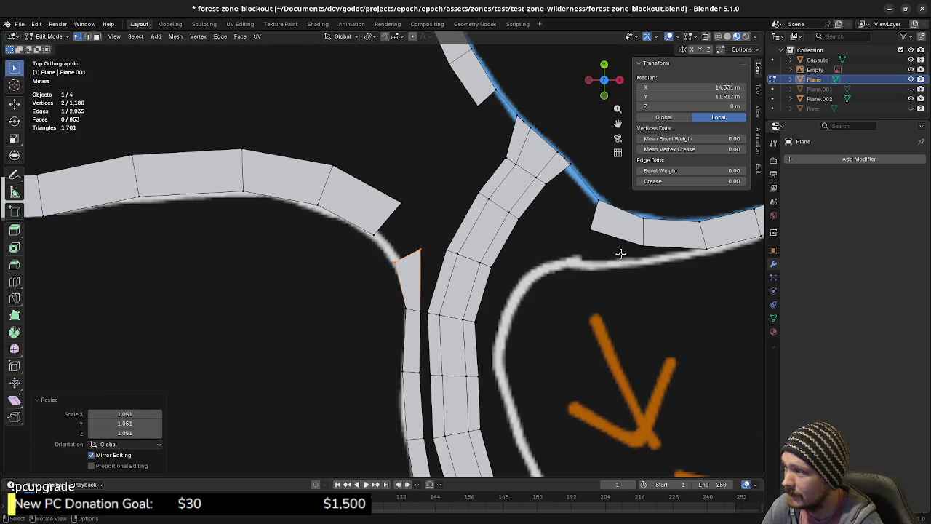
Step: Fill a corner face between the new end edge and the upper strip's end edge
key("2")
left_click(395, 214, "shift")
key("f")
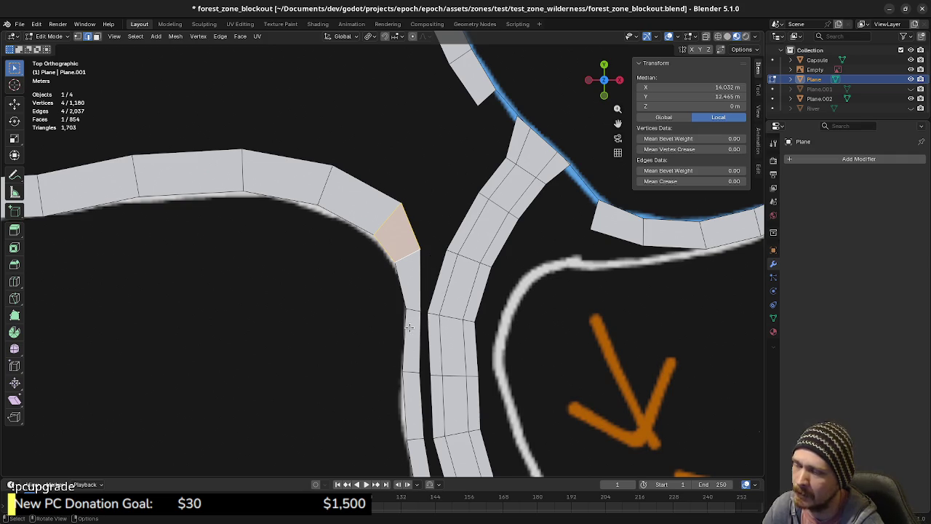
middle_click_drag(443, 381, 448, 274, "shift")
Step: Move the first inner-edge vertices of the narrow strip closer to the neighbouring trail
left_click(435, 268)
key("1")
left_click(441, 269)
key("g")
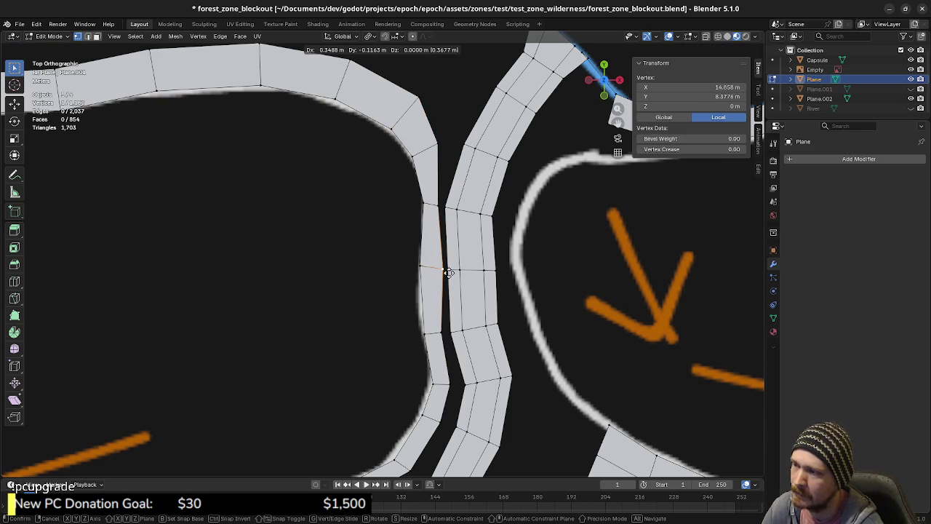
left_click(449, 273)
left_click(444, 333)
key("g")
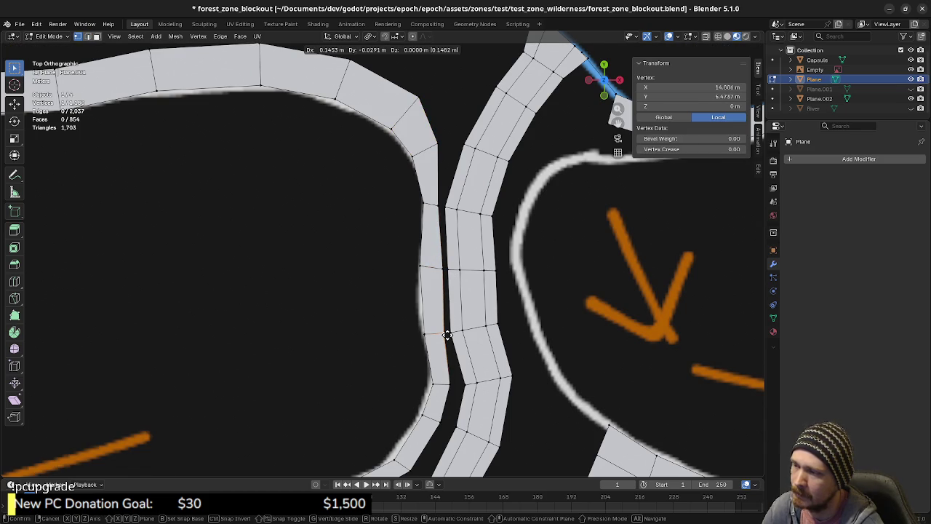
left_click(447, 335)
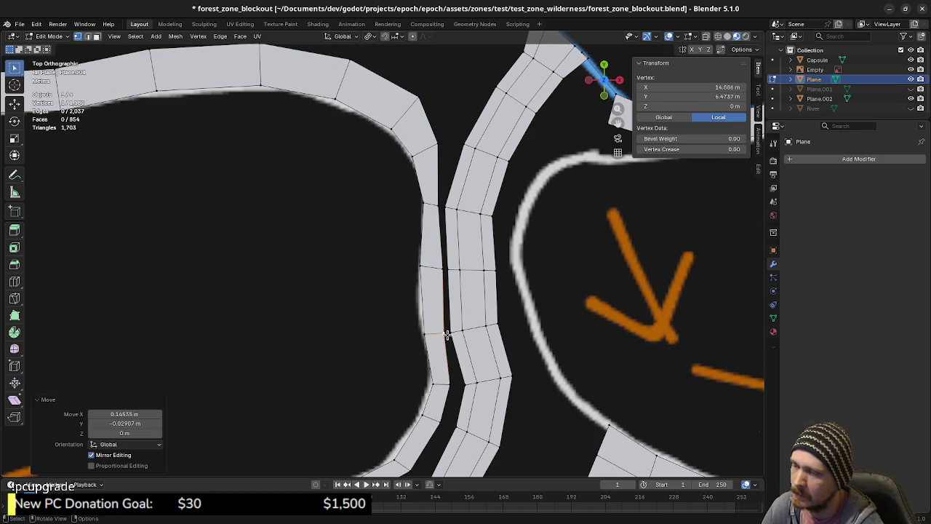
middle_click_drag(448, 335, 436, 298, "shift")
key("g")
left_click(442, 299)
Step: Nudge the remaining vertices along the bend toward the adjacent trail, one constrained to X
left_click(423, 335)
key("g")
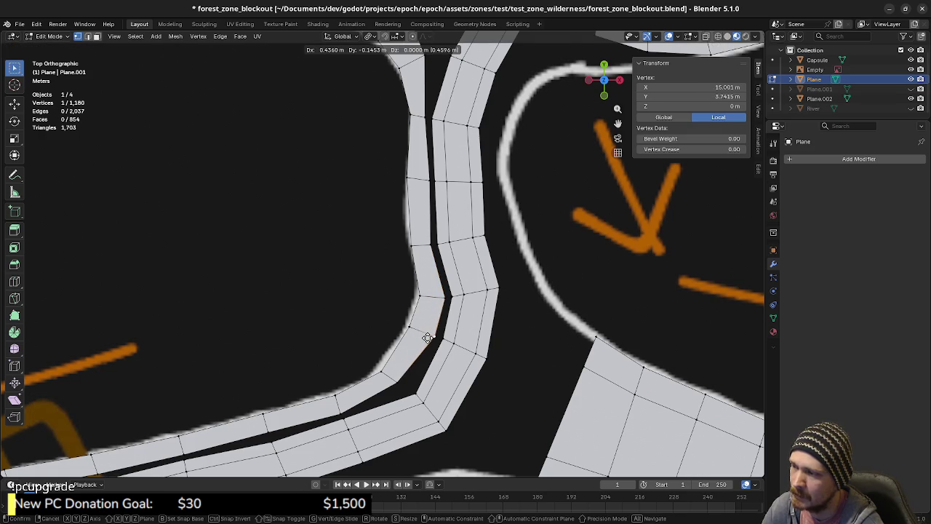
left_click(426, 337)
middle_click_drag(402, 382, 431, 335, "shift")
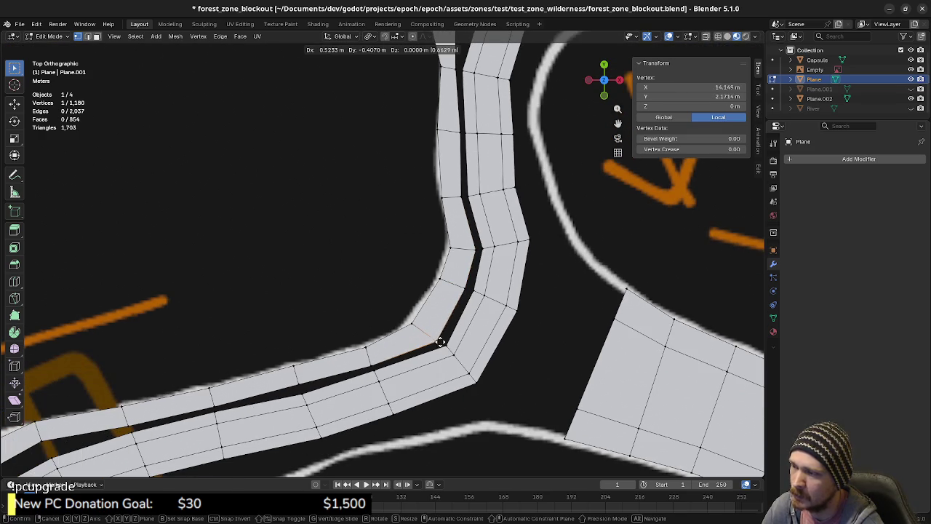
left_click(444, 342)
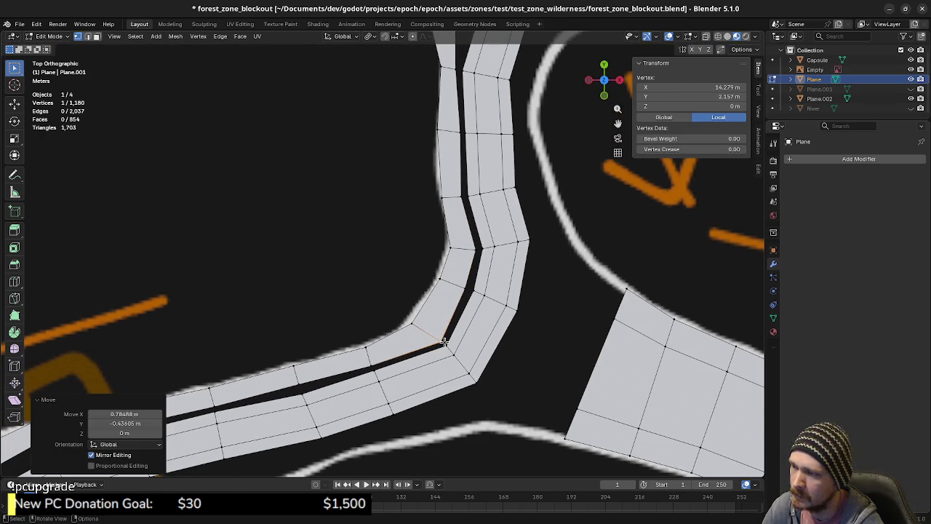
left_click(466, 289)
key("g")
key("x")
left_click(467, 289)
middle_click_drag(462, 317, 503, 255, "shift")
left_click(340, 323)
key("g")
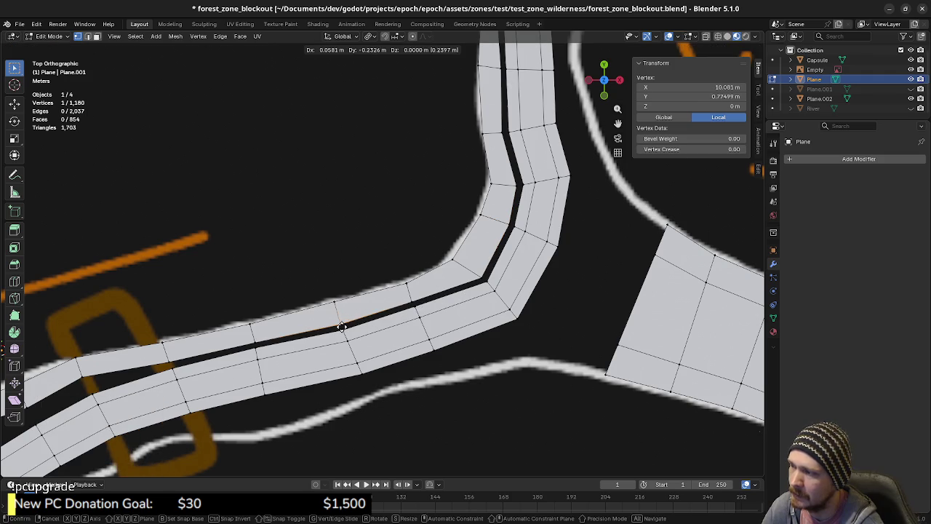
left_click(342, 323)
middle_click_drag(342, 324, 510, 288, "shift")
mouse_move(320, 328)
middle_mouse_down("shift")
mouse_move(384, 305)
mouse_move(384, 314)
mouse_move(435, 269)
middle_mouse_up("shift")
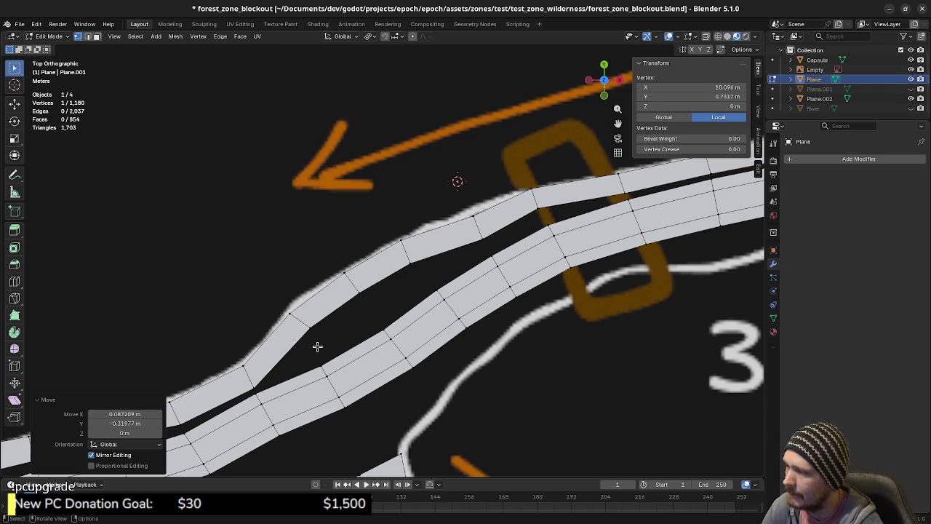
Step: Duplicate a vertex into the gap and extrude two new edges along it
key("shift+d")
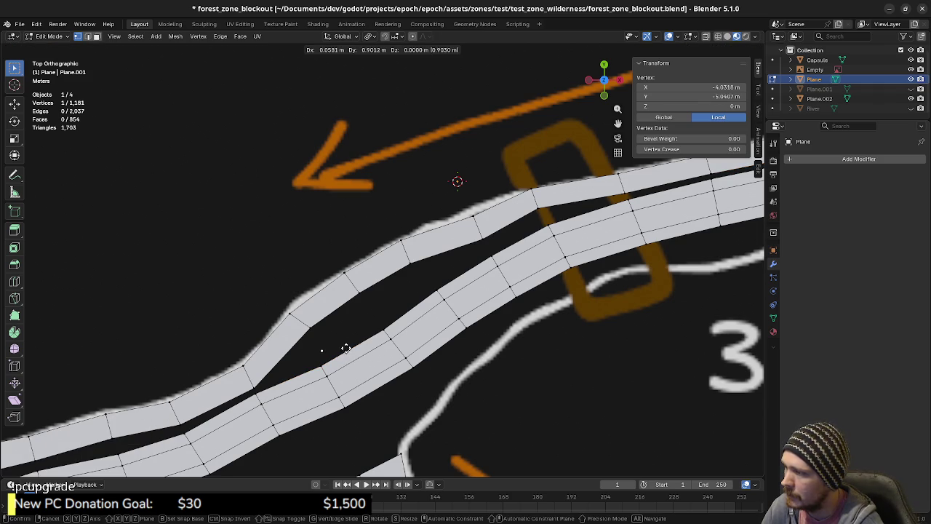
left_click(343, 346)
key("e")
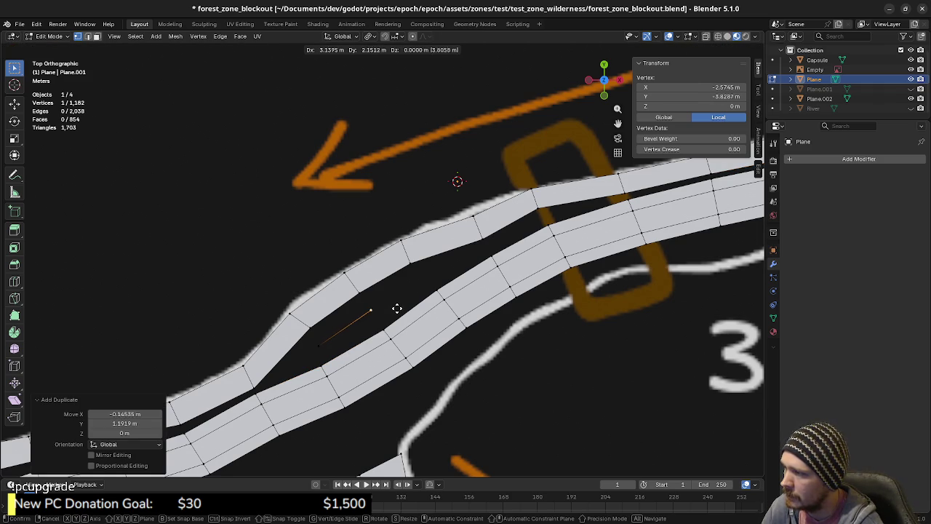
left_click(399, 311)
key("e")
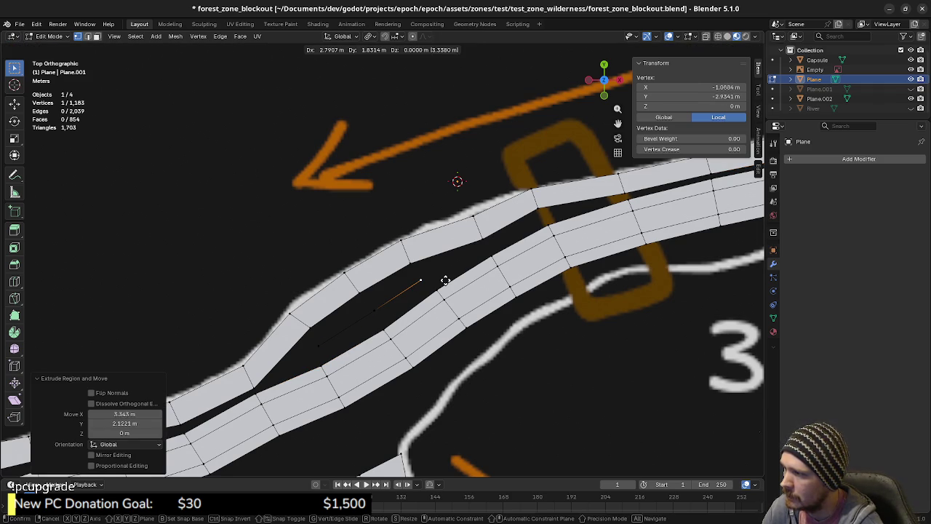
left_click(445, 280)
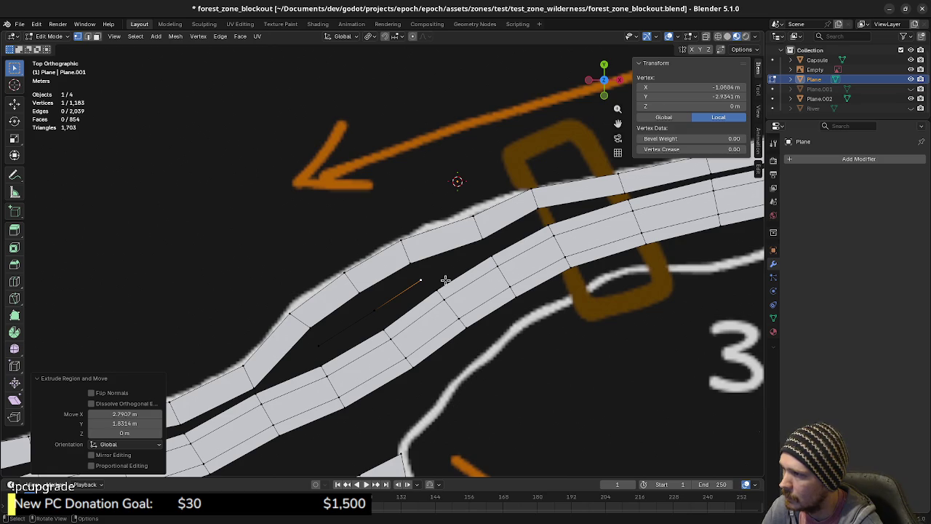
key("g")
key("g")
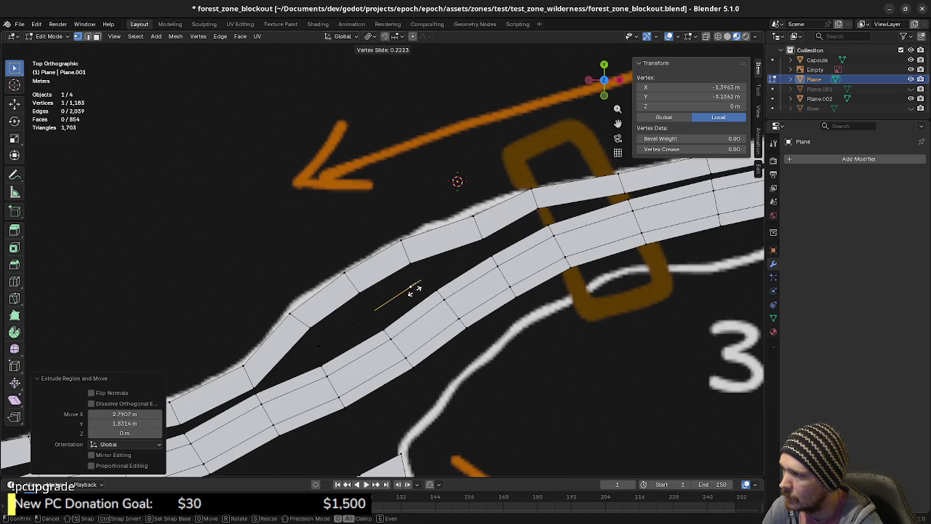
left_click(409, 294)
Step: Fill the first three gaps between the strips with faces and slide a vertex into place
left_click(362, 315, "shift")
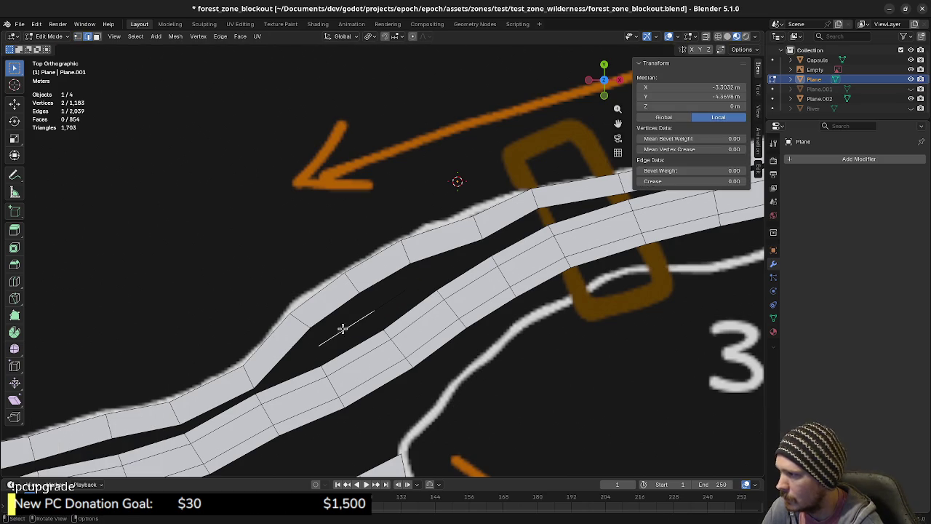
key("f")
left_click(340, 333)
key("f")
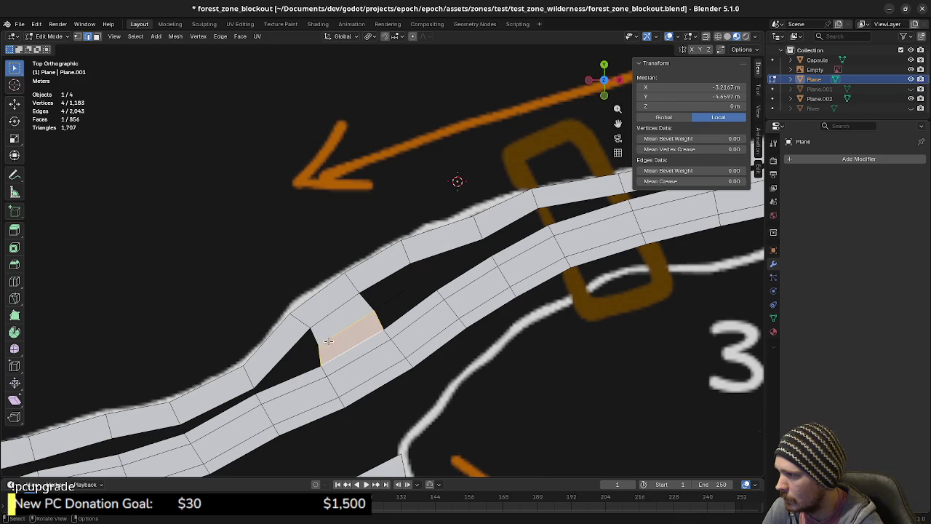
left_click(301, 357)
left_click(304, 369, "shift")
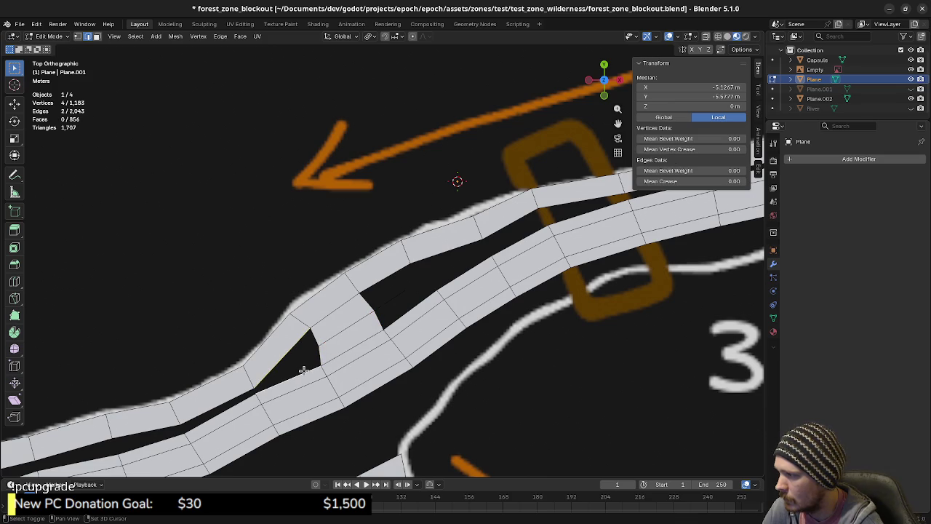
key("f")
left_click(313, 332)
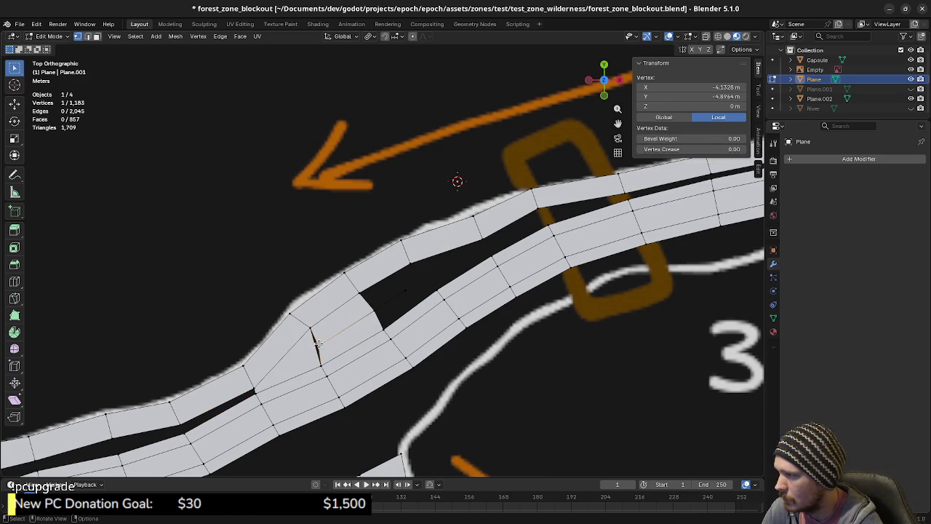
key("shift+v")
left_click(326, 340)
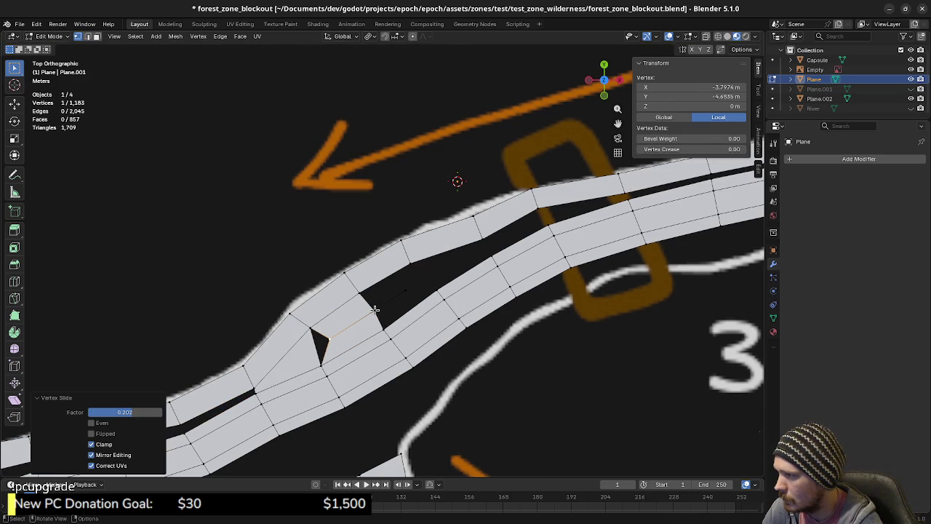
Step: Fill faces across the four-vertex gap and the lower and upper gaps
left_click_drag(356, 260, 411, 314)
key("f")
left_click(401, 307)
left_click(397, 306, "shift")
key("f")
left_click(445, 270)
left_click(444, 272, "shift")
key("f")
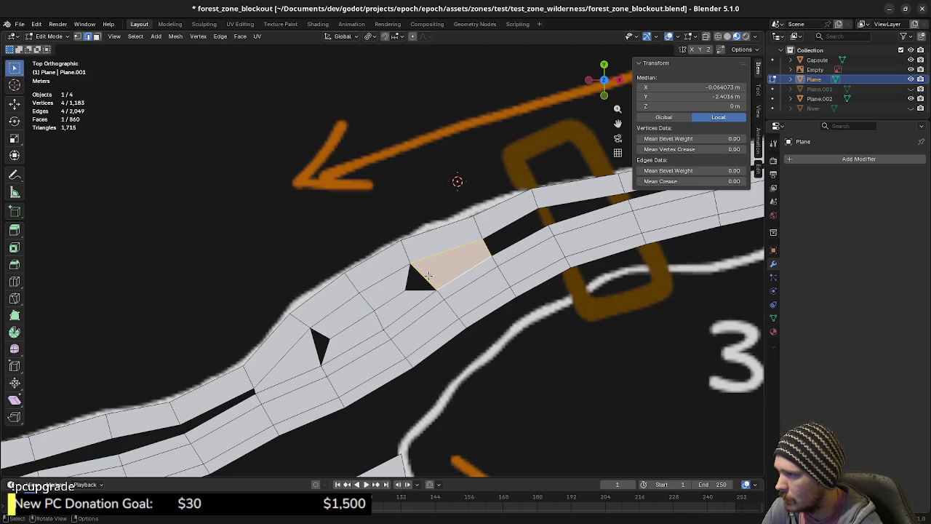
Step: Fill the remaining gap, the wedge gap and the thin sliver between the strips
middle_click_drag(534, 240, 453, 280, "shift")
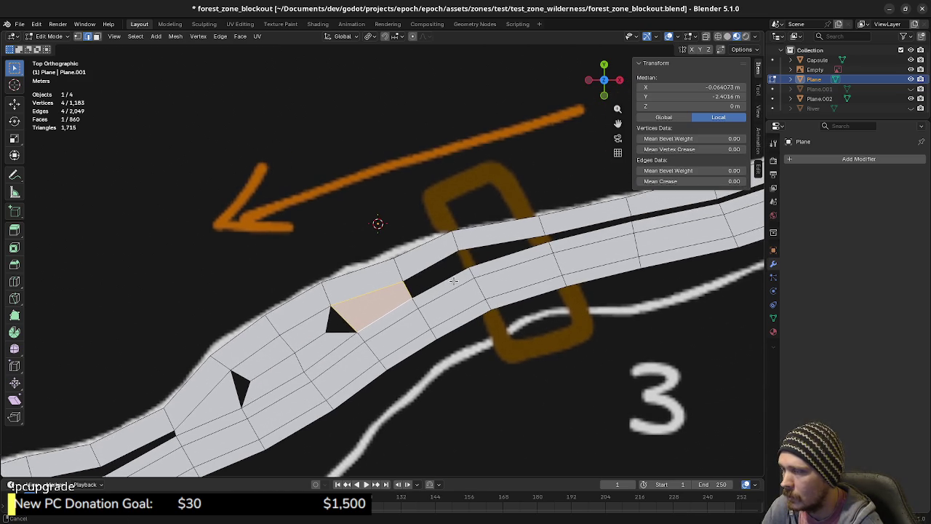
left_click(430, 266)
left_click(438, 276, "shift")
key("f")
left_click(498, 256)
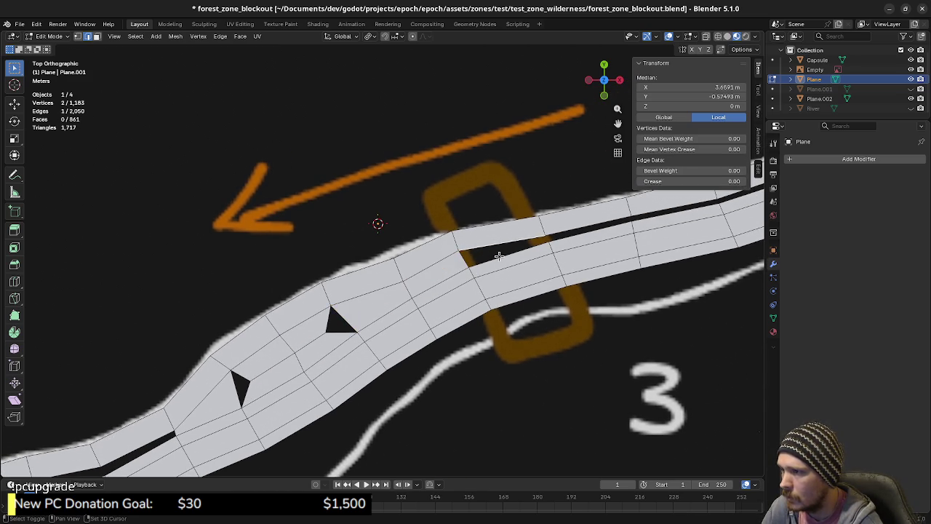
left_click(505, 242, "shift")
key("f")
middle_click_drag(505, 242, 420, 274, "shift")
left_click(494, 261)
left_click(511, 269, "shift")
key("f")
middle_click_drag(593, 241, 462, 268, "shift")
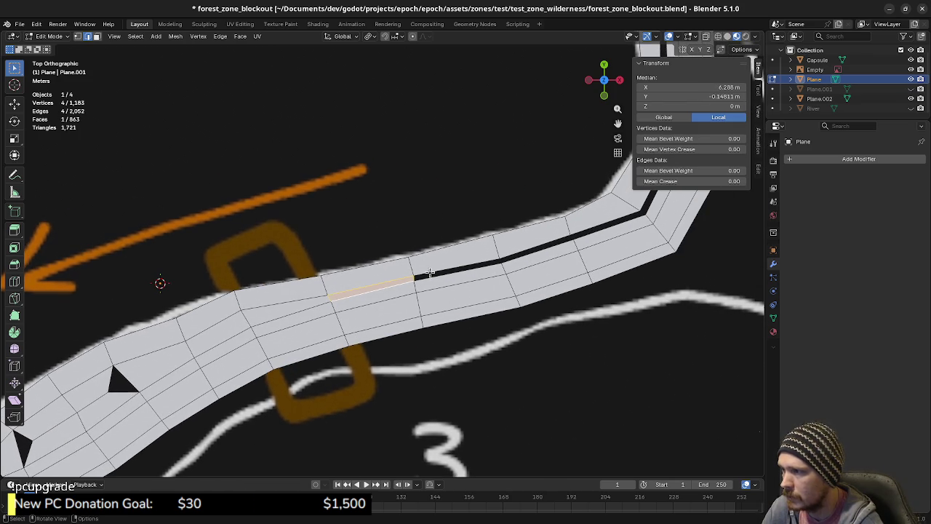
Step: Undo the unwanted sliver face and select the quad face at the strip junction
key("ctrl+z")
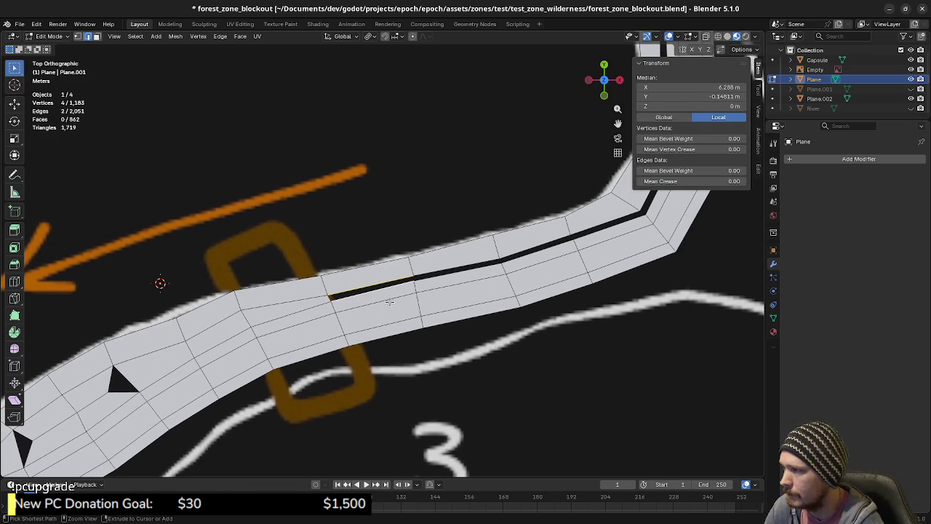
left_click(285, 306)
scroll(390, 301, "down", 2)
middle_click_drag(328, 330, 480, 297, "shift")
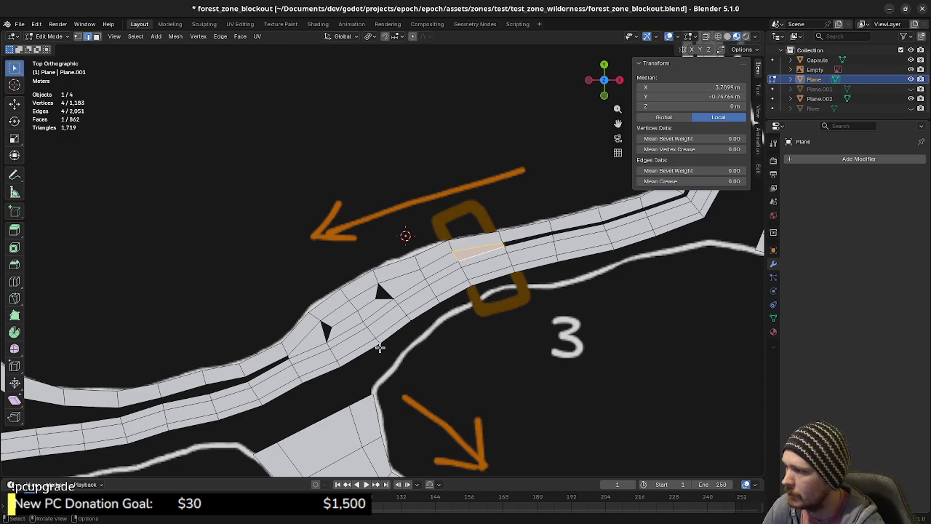
middle_click_drag(379, 347, 395, 344, "shift")
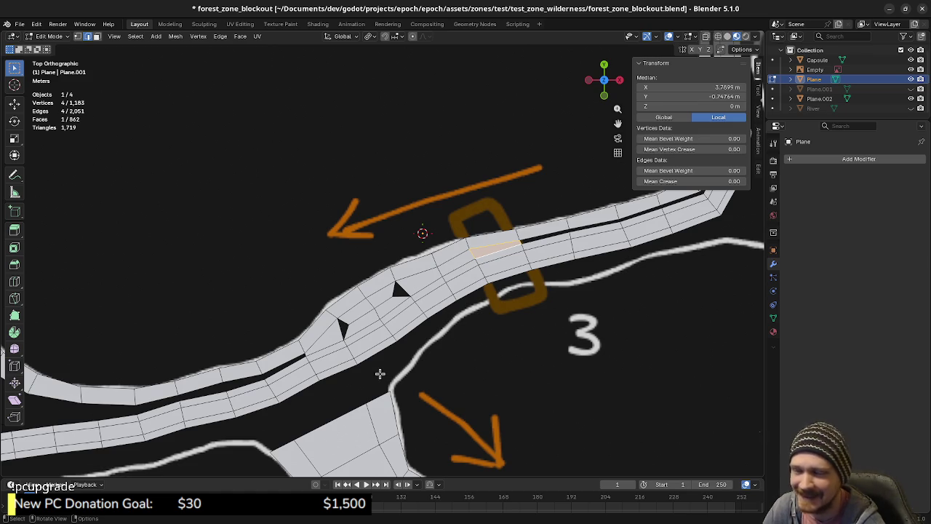
middle_click_drag(385, 374, 402, 368, "shift")
Step: Merge the first two loose vertex pairs on the lower trail seam at the last vertex
middle_click_drag(489, 292, 447, 306, "shift")
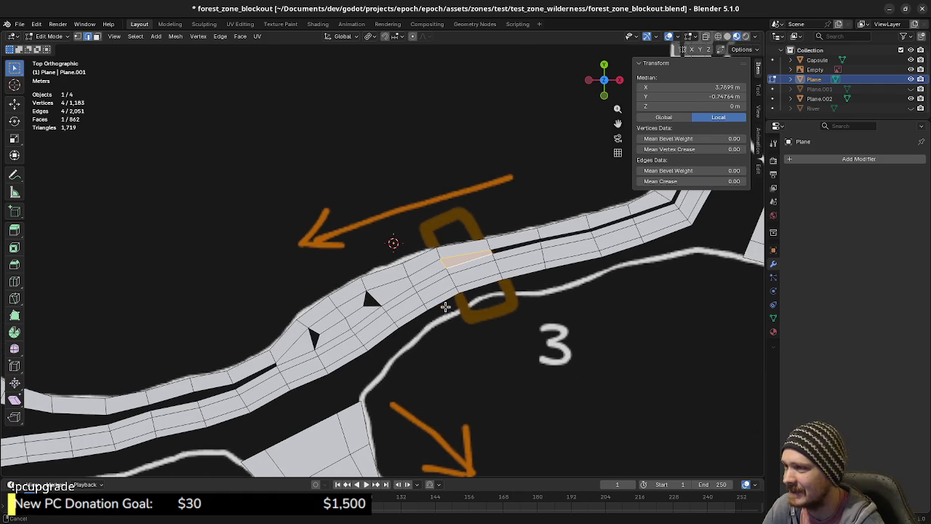
middle_click_drag(503, 318, 395, 357, "shift")
mouse_move(454, 306)
middle_mouse_down("shift")
mouse_move(438, 340)
mouse_move(387, 388)
middle_mouse_up("shift")
mouse_move(458, 267)
middle_mouse_down("shift")
mouse_move(420, 308)
mouse_move(472, 291)
mouse_move(466, 349)
mouse_move(442, 246)
middle_mouse_up("shift")
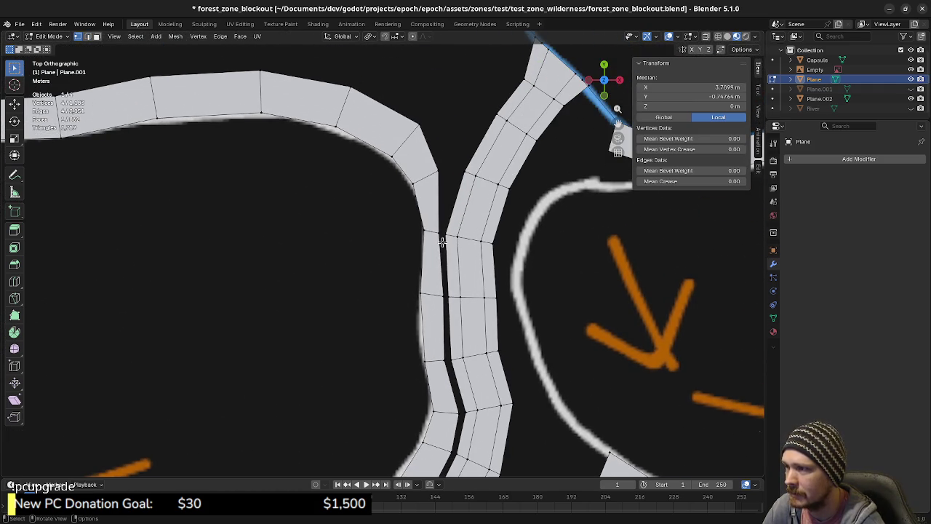
left_click(440, 237)
left_click(447, 237, "shift")
key("m")
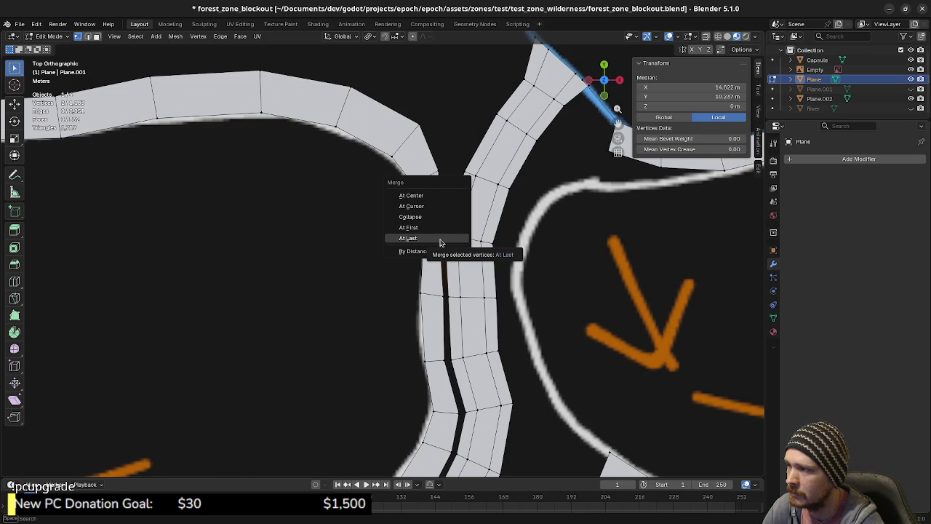
left_click(439, 239)
left_click(447, 296)
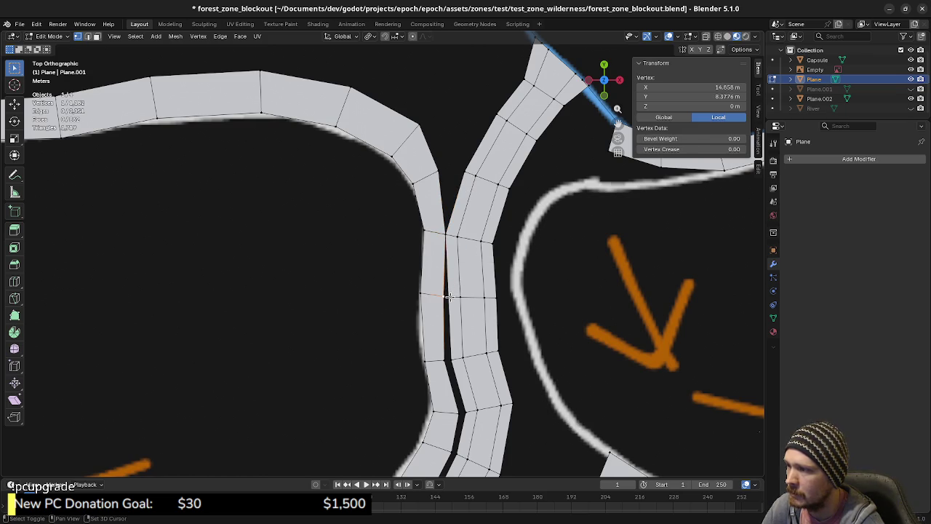
key("m")
left_click(449, 297)
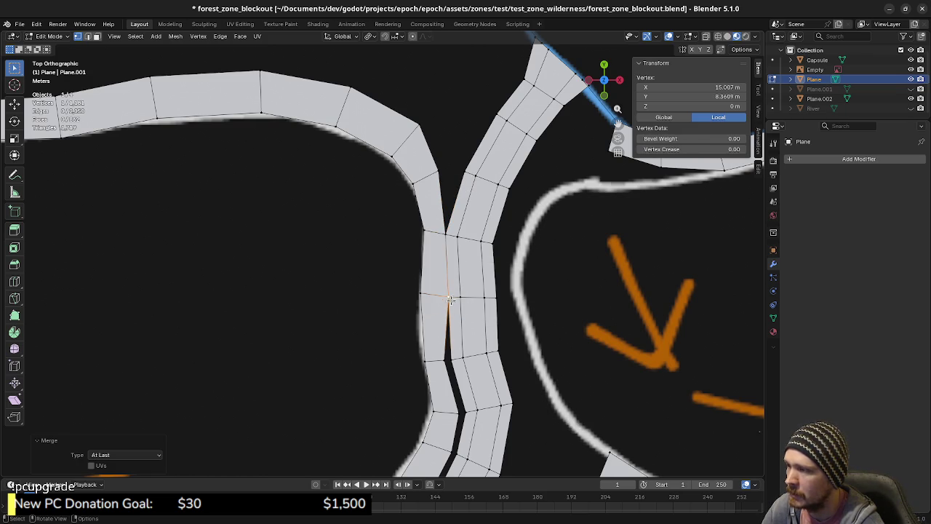
Step: Weld three more vertex pairs along the seam with Merge At Last
left_click(451, 361, "shift")
key("m")
left_click(451, 359)
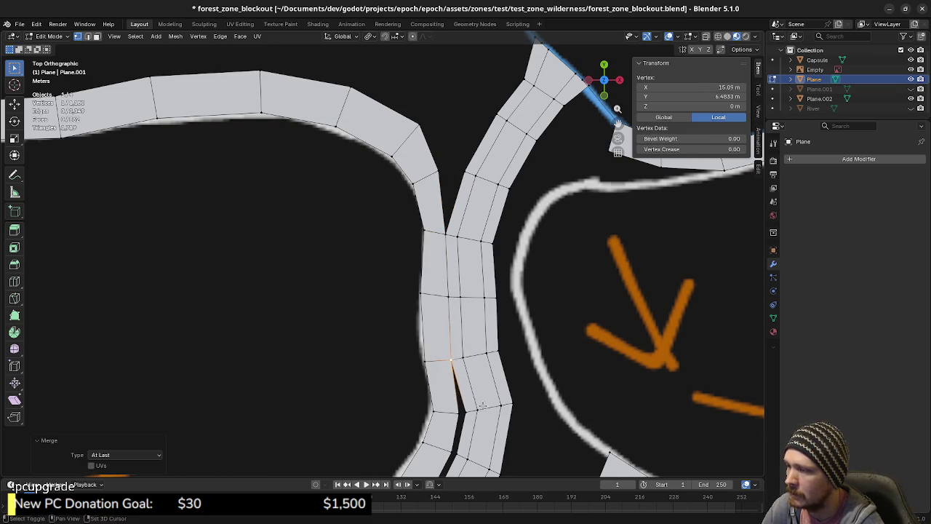
scroll(482, 405, "down", 3, "shift")
left_click(471, 322, "shift")
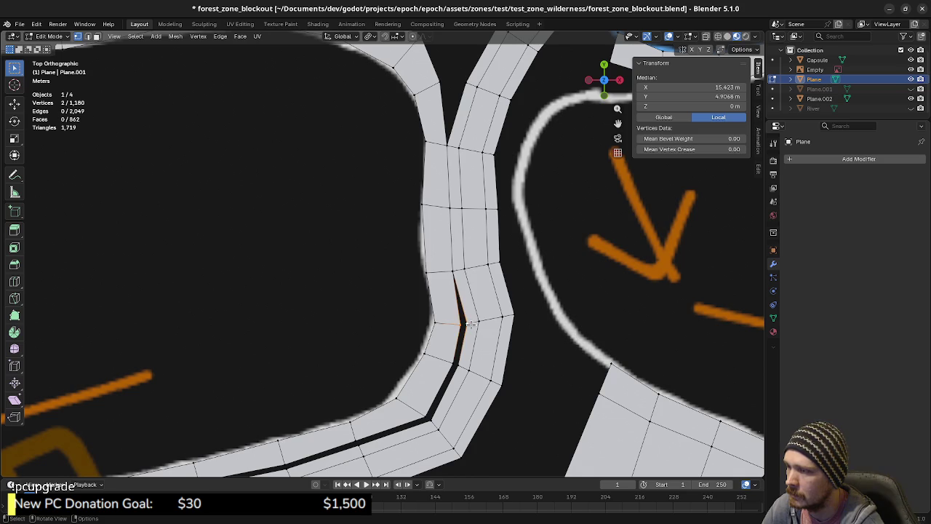
key("m")
left_click(474, 326)
left_click(456, 369, "shift")
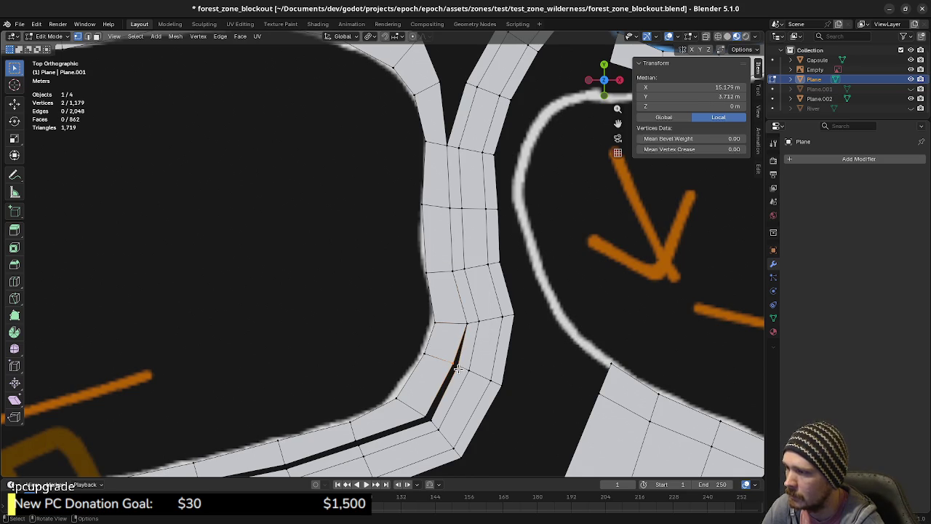
key("m")
left_click(441, 369)
Step: Merge the next two seam vertex pairs, closing the sliver between them
middle_click_drag(433, 403, 460, 328, "shift")
left_click_drag(482, 291, 436, 347)
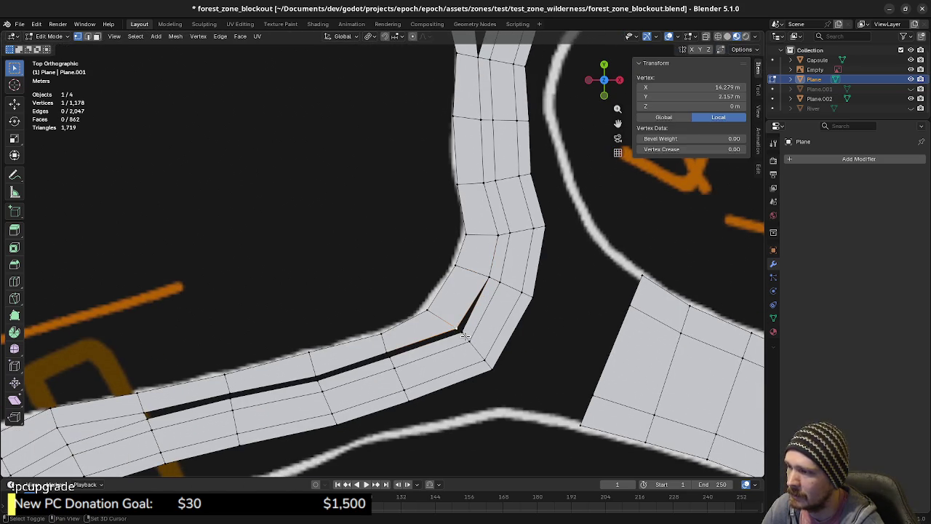
key("m")
left_click(466, 340)
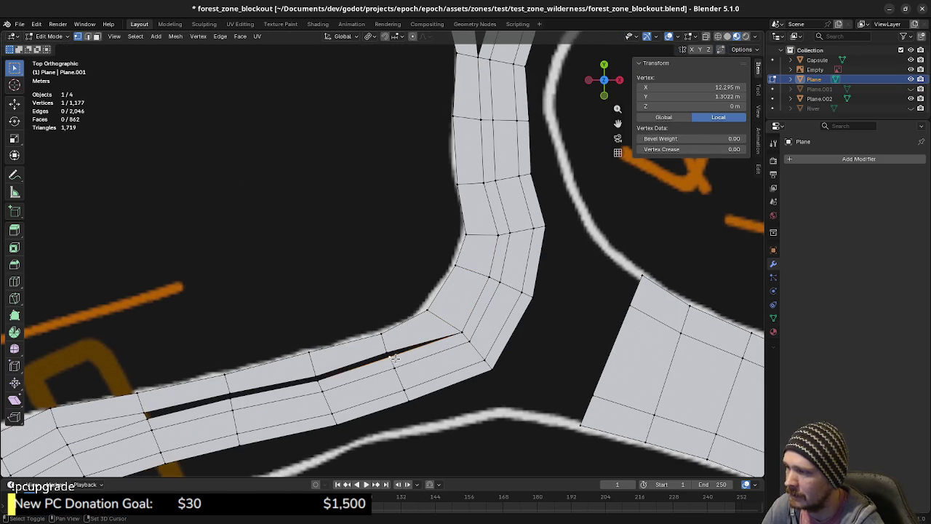
left_click(392, 355)
left_click(387, 350, "shift")
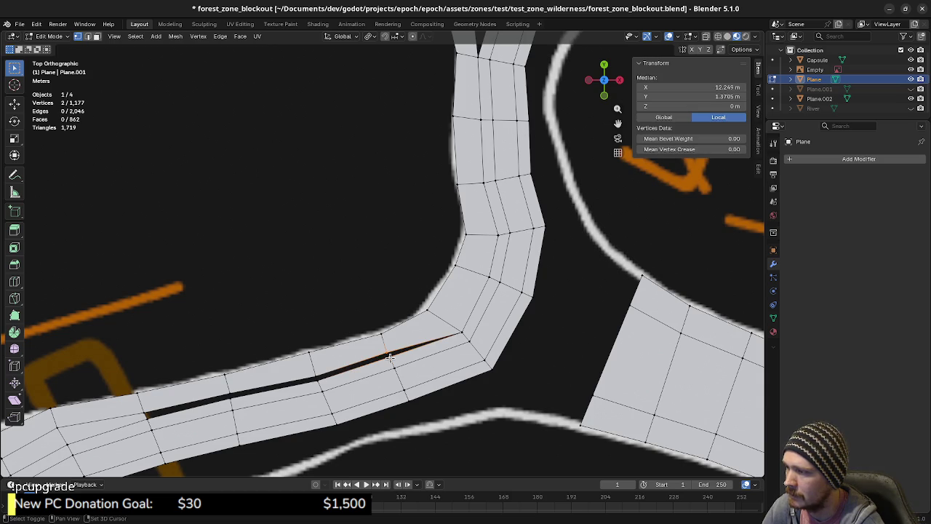
key("m")
left_click(389, 359)
Step: Weld the remaining two vertex pairs farther along the seam
middle_click_drag(390, 359, 552, 294, "shift")
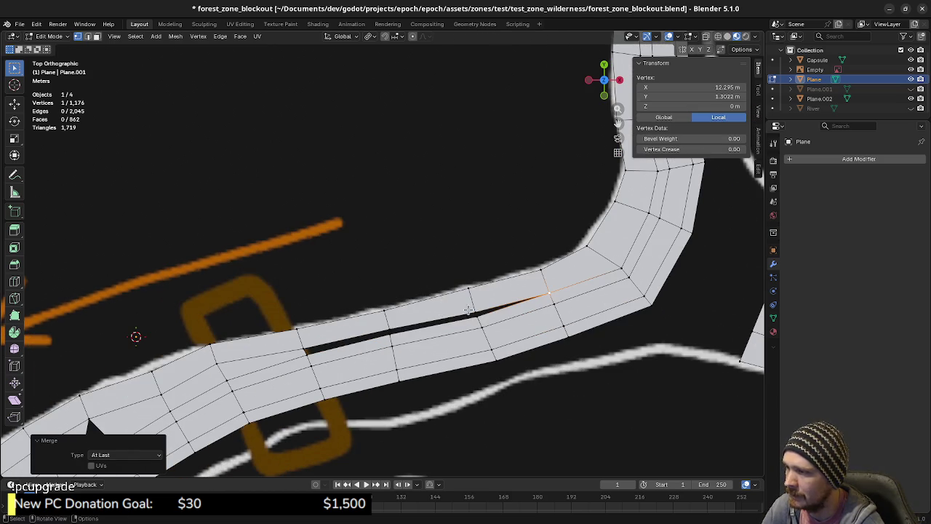
left_click(473, 318, "shift")
key("m")
left_click(463, 320)
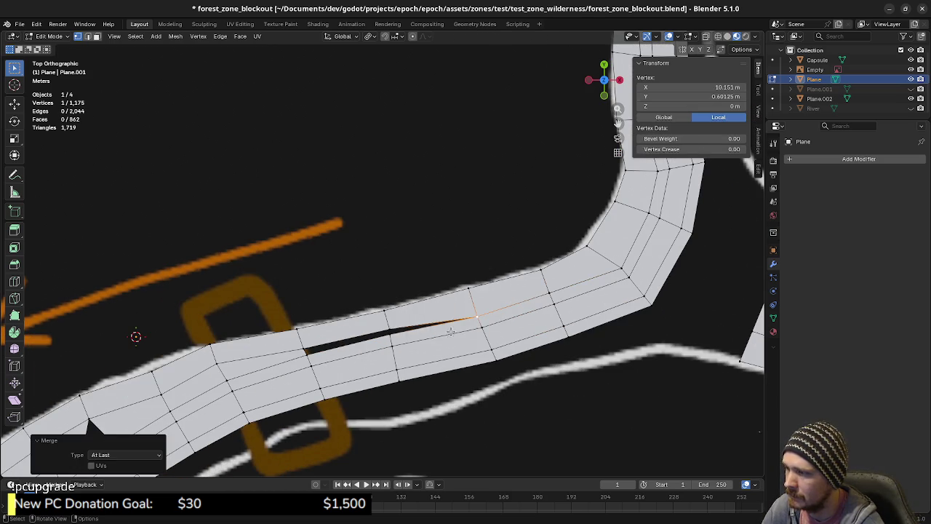
left_click(392, 334, "shift")
key("m")
left_click(392, 336)
Step: Fill the triangular gap on the seam with a face
middle_click_drag(304, 355, 408, 330, "shift")
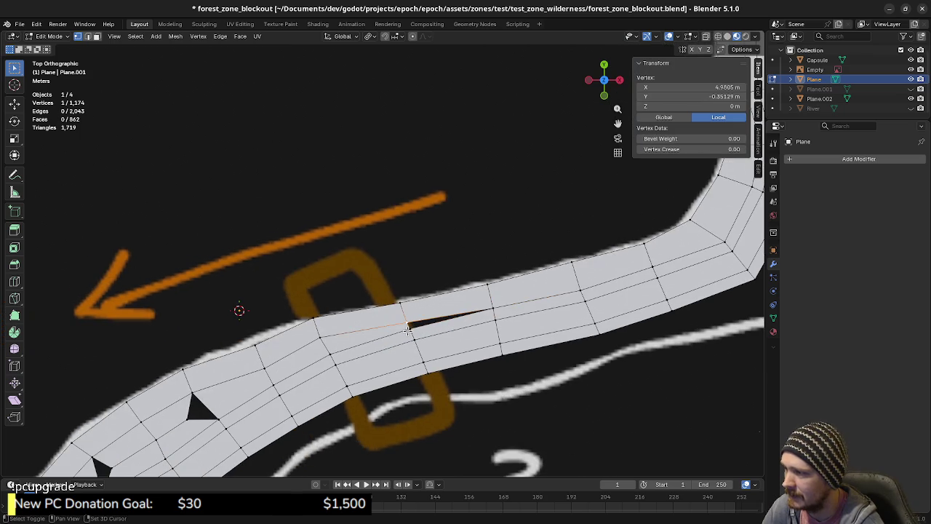
left_click(408, 329, "shift")
key("f")
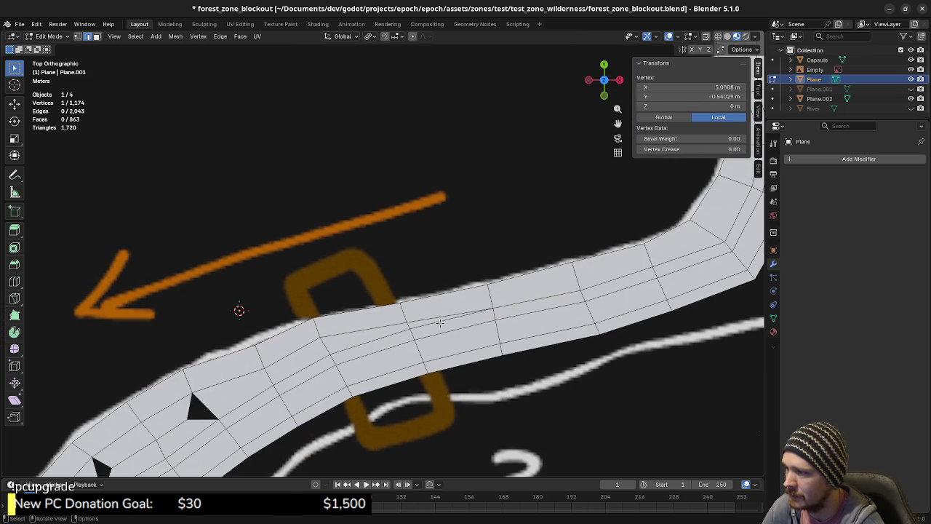
Step: Merge the two vertices where the trail strips split, leaving 1,173 vertices
middle_click_drag(430, 334, 575, 269, "shift")
mouse_move(336, 374)
middle_mouse_down("shift")
mouse_move(406, 331)
mouse_move(438, 328)
middle_mouse_up("shift")
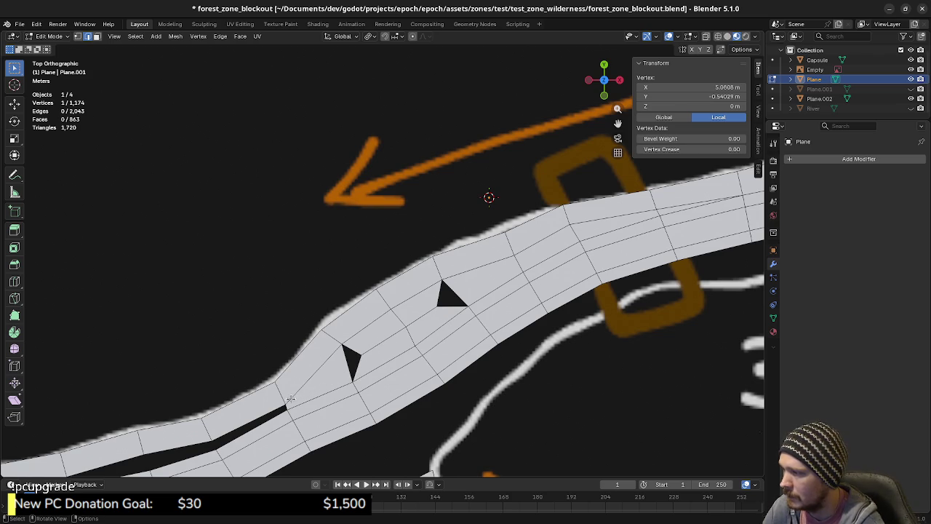
middle_click_drag(292, 399, 388, 333, "shift")
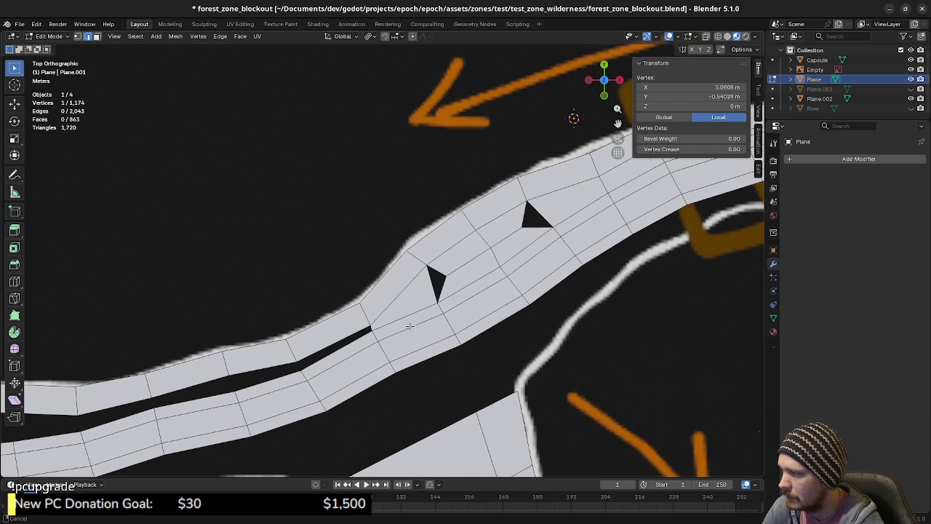
left_click(370, 325, "shift")
key("m")
left_click(371, 334)
middle_click_drag(371, 334, 427, 320, "shift")
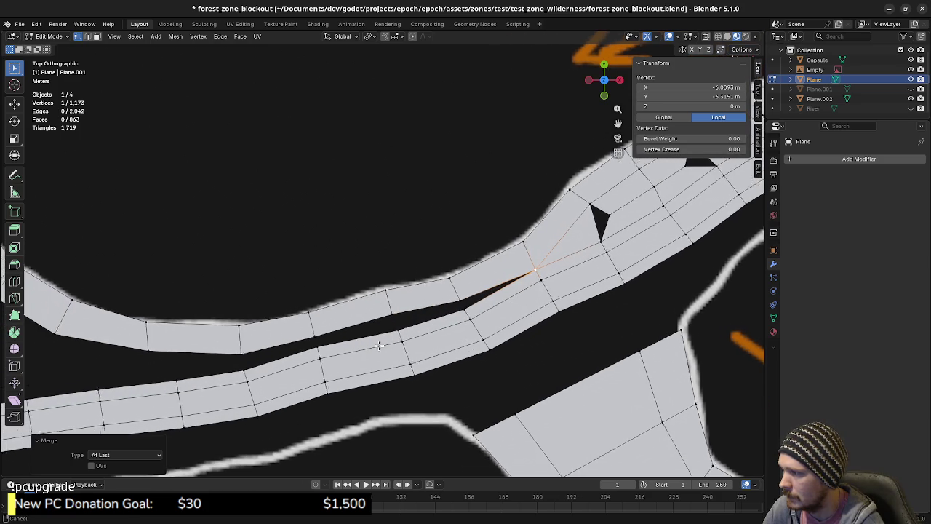
middle_click_drag(410, 327, 482, 324, "shift")
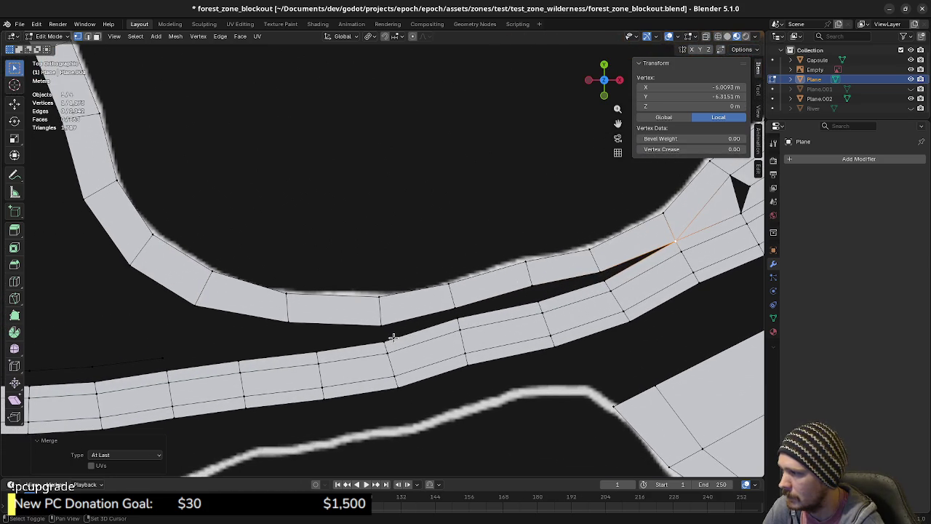
Step: Try repositioning the upper trail's cross edge, then leave it in place and clear the selection
left_click(293, 323)
key("g")
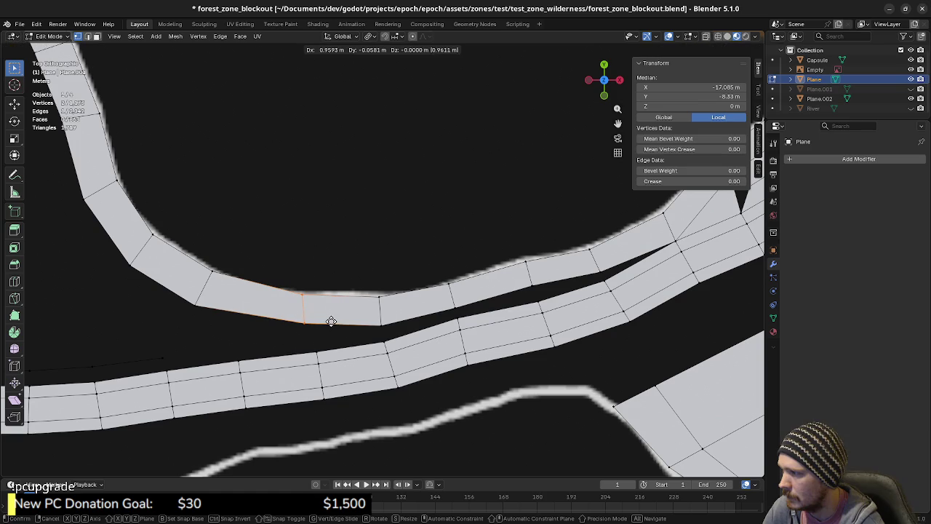
left_click(342, 323)
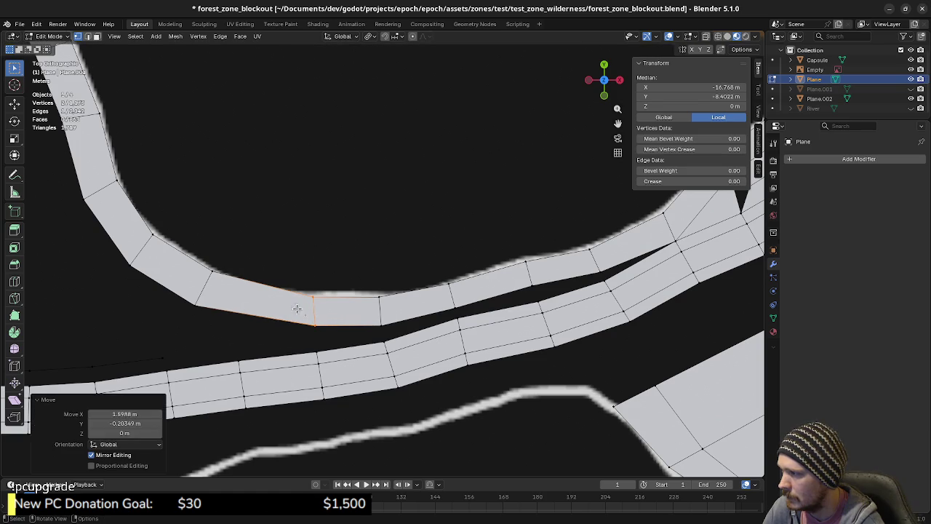
key("ctrl+z")
key("g")
key("g")
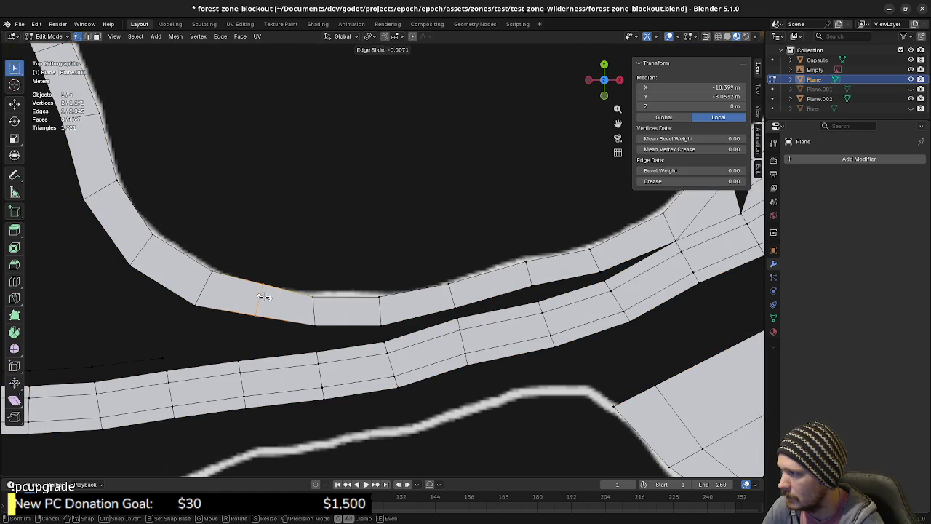
key("Escape")
key("g")
key("Escape")
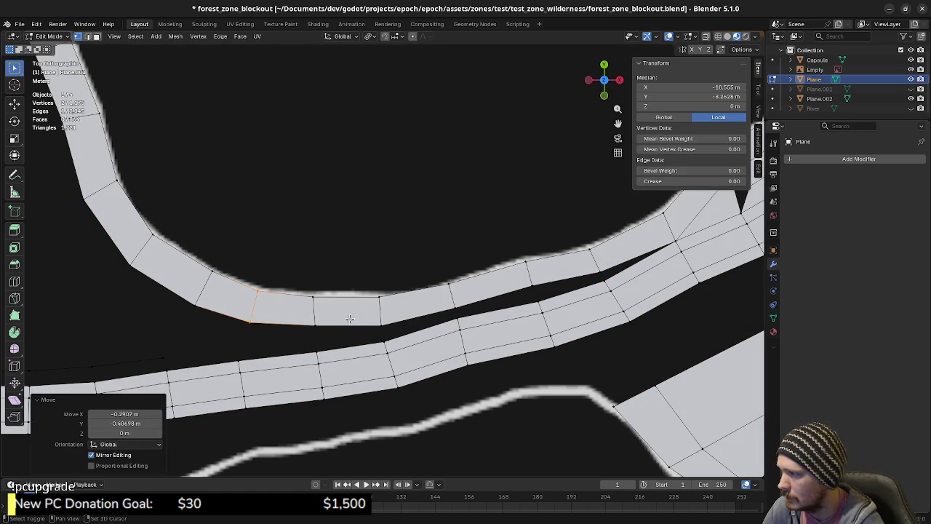
middle_click_drag(353, 316, 370, 307, "shift")
key("a")
key("alt+a")
middle_click_drag(428, 315, 312, 297, "shift")
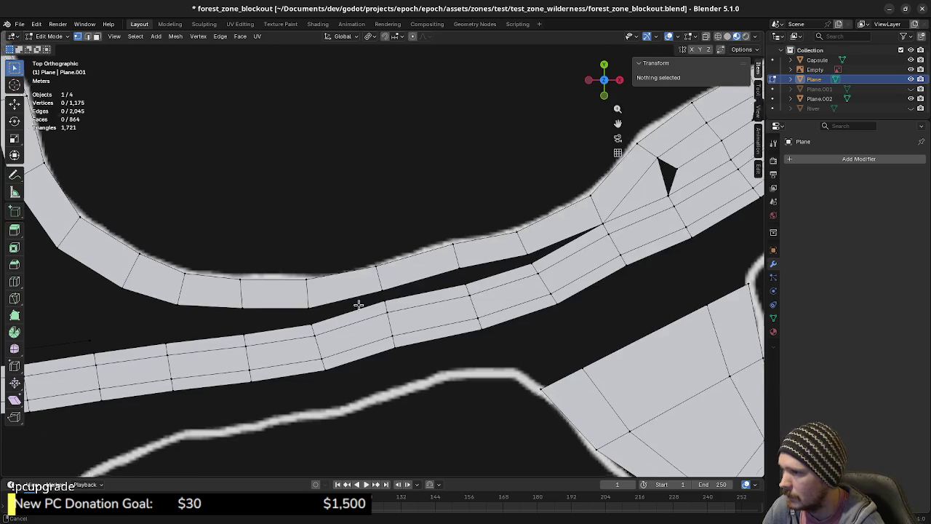
mouse_move(389, 295)
middle_mouse_down("shift")
mouse_move(312, 310)
mouse_move(536, 276)
middle_mouse_up("shift")
mouse_move(343, 291)
middle_mouse_down("shift")
mouse_move(684, 266)
mouse_move(400, 269)
mouse_move(478, 257)
mouse_move(480, 281)
middle_mouse_up("shift")
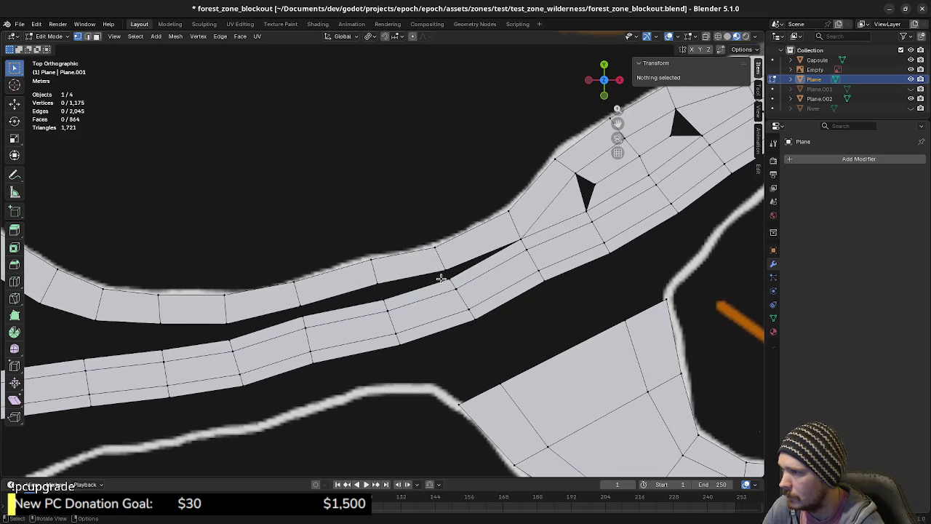
Step: Fill the five thin gaps between the two trail strips with faces in edge mode
key("2")
left_click(445, 277, "alt")
key("f")
left_click(415, 281, "alt")
key("f")
left_click(344, 304, "alt")
key("f")
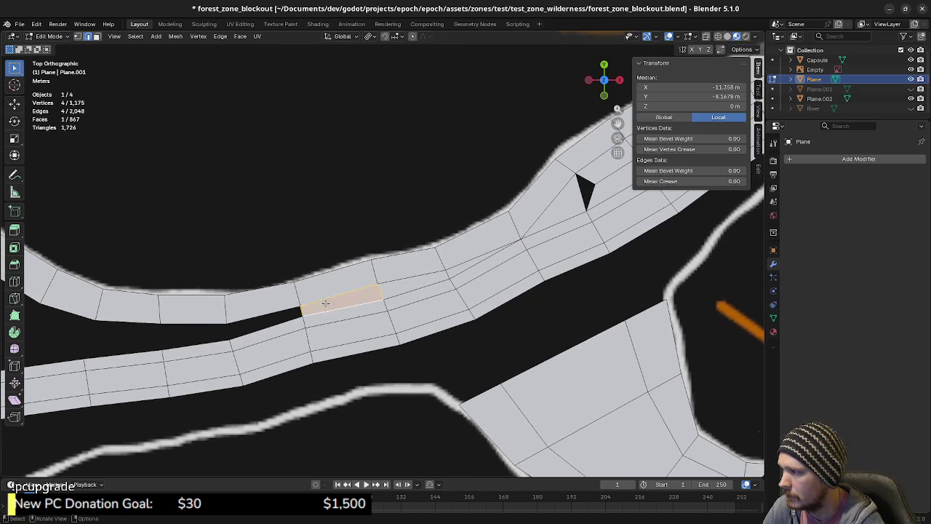
left_click(279, 318, "alt")
key("f")
middle_click_drag(237, 333, 454, 292, "shift")
left_click(432, 297, "alt")
key("f")
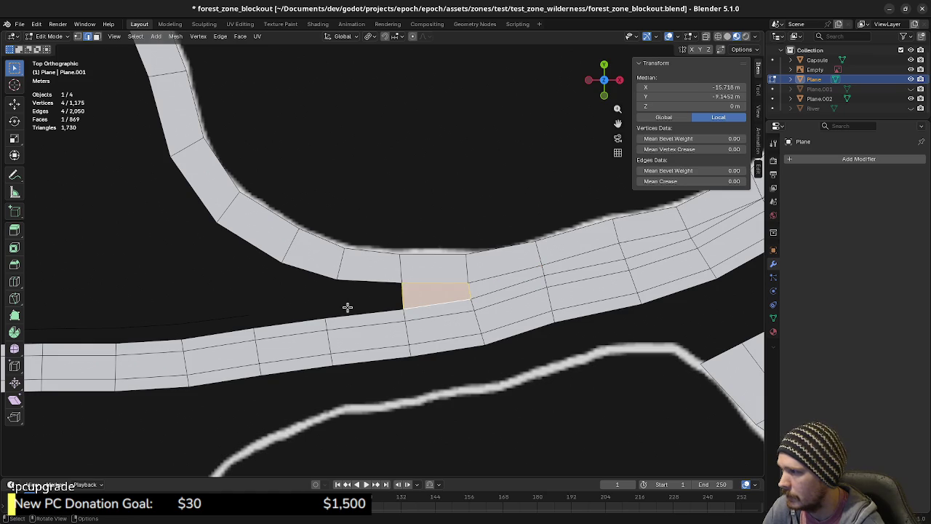
Step: Extrude two new vertices from the loose edge's end toward the upper trail's edge
key("1")
left_click(249, 315)
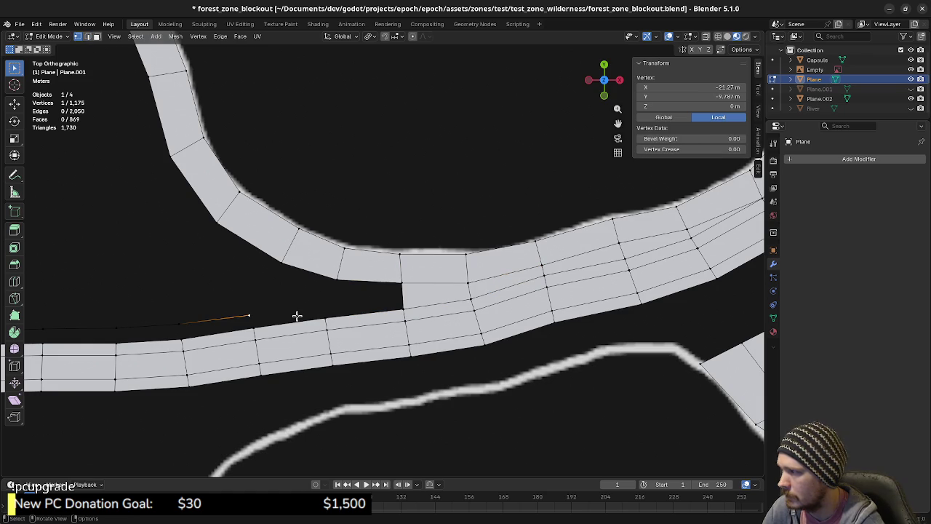
middle_click_drag(263, 312, 276, 320, "shift")
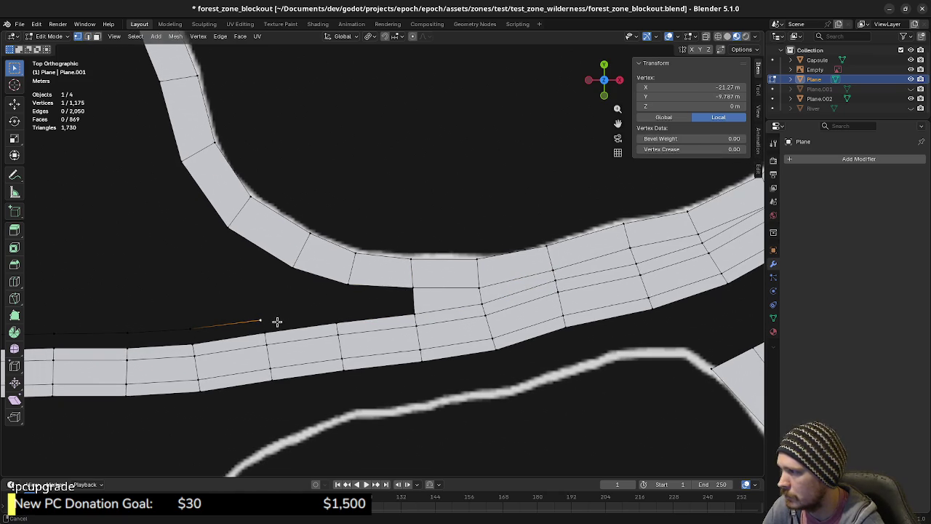
key("e")
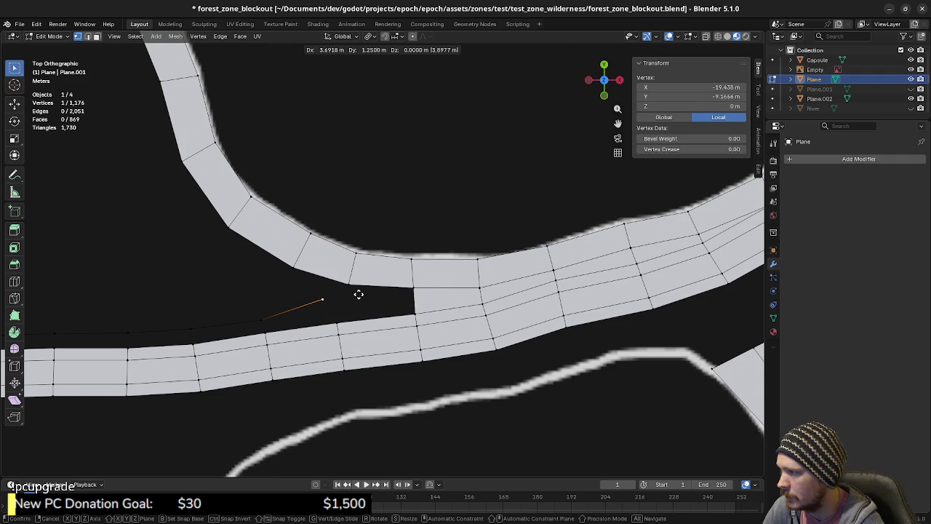
left_click(358, 294)
key("e")
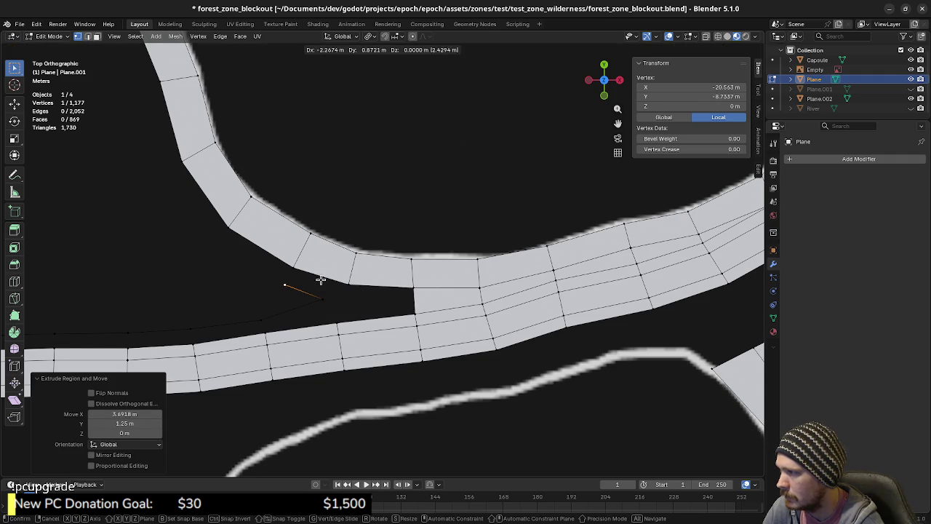
left_click(321, 280)
Step: Bridge faces between the new extension and the trail edges above and below
key("2")
left_click(370, 283)
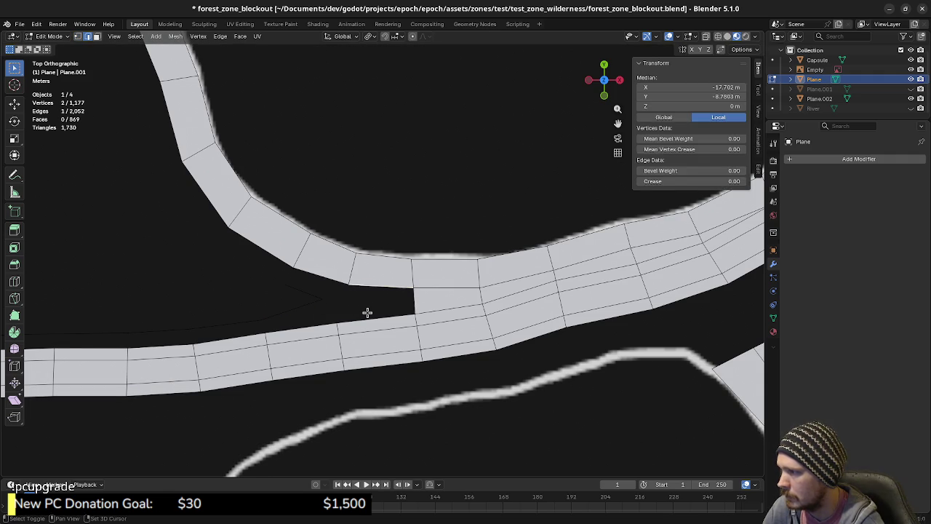
left_click(366, 313, "shift")
key("f")
key("1")
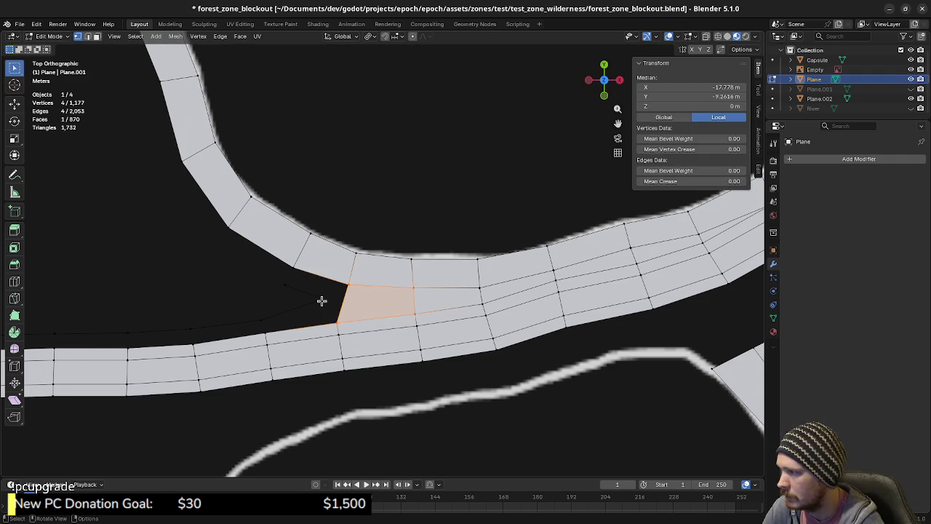
left_click(322, 300)
left_click(342, 305, "shift")
key("f")
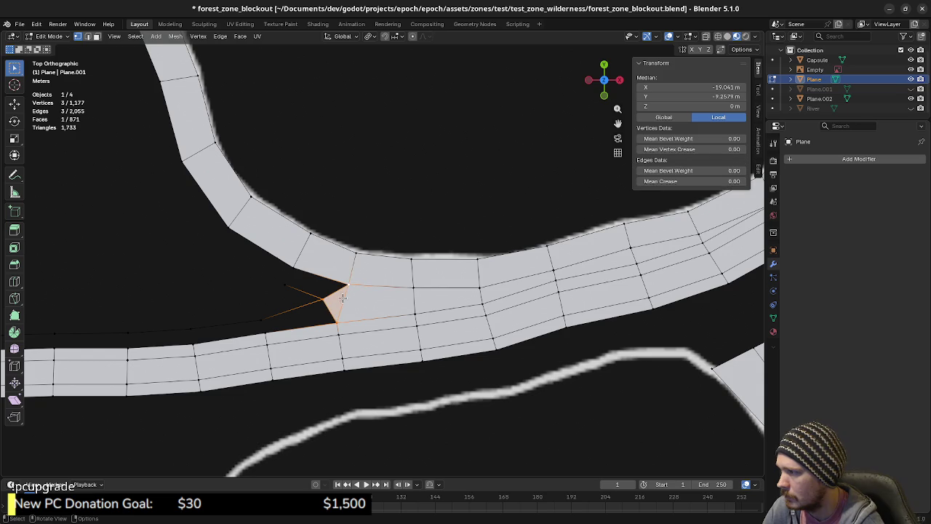
middle_click_drag(307, 312, 342, 308, "shift")
key("f")
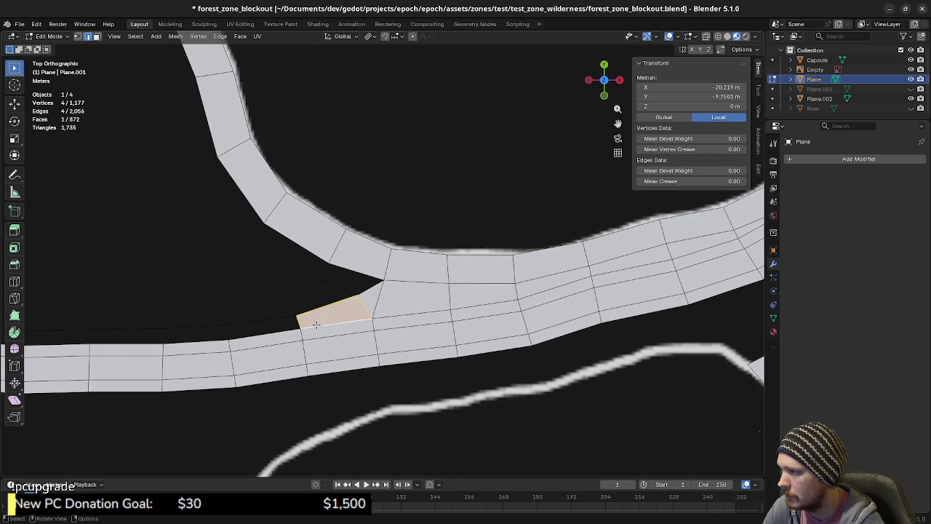
Step: Fill the remaining left gap and the junction gap with quads, then deselect all
left_click(283, 322)
key("f")
left_click(354, 276)
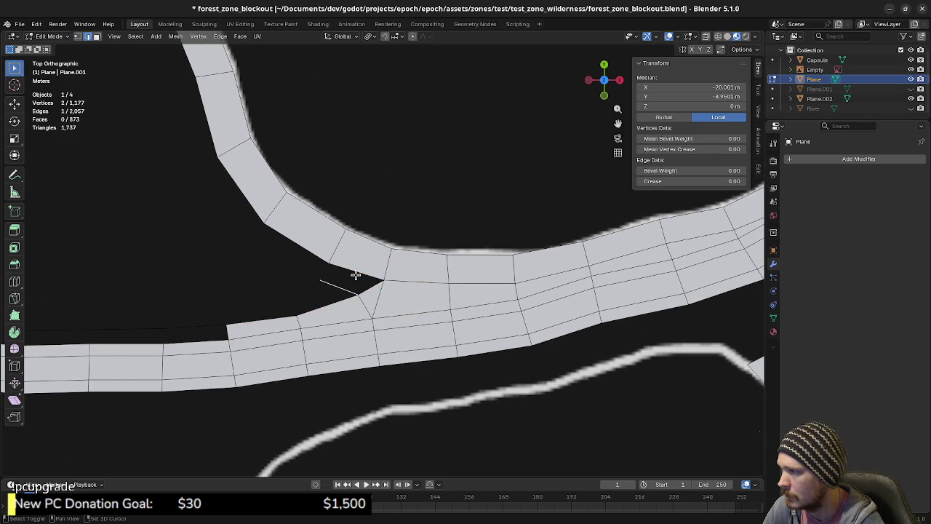
key("f")
scroll(440, 314, "down", 2)
key("alt+a")
middle_click_drag(440, 315, 335, 347, "shift")
scroll(373, 333, "up", 2)
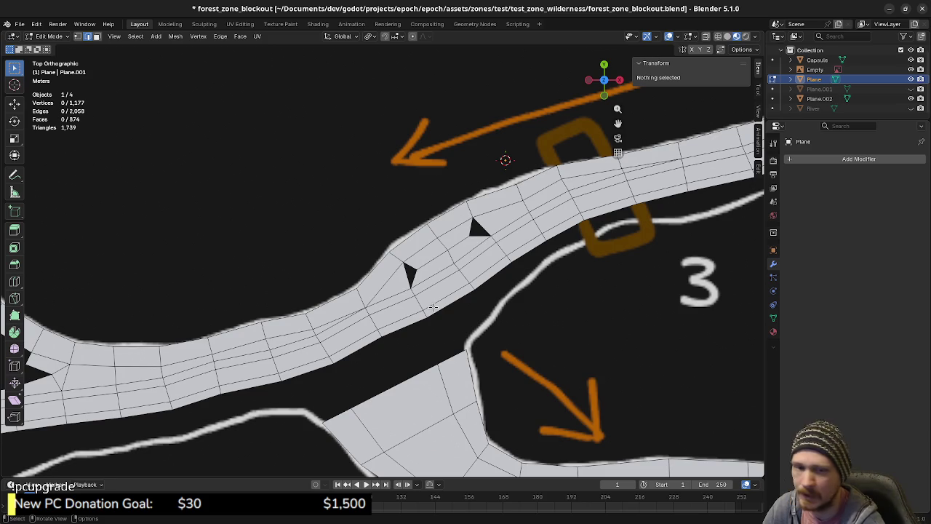
Step: Fill both dark triangular holes in the trail with faces
scroll(451, 271, "up", 2)
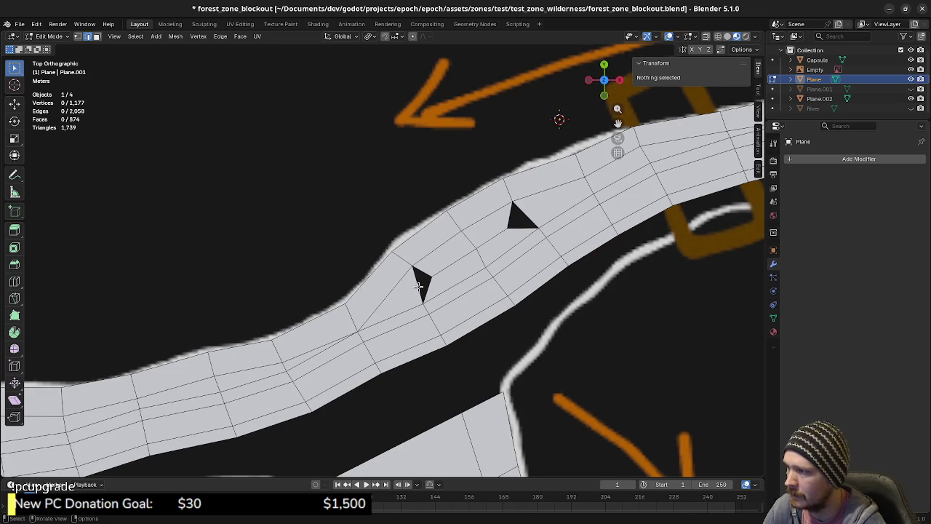
left_click(418, 286, "alt")
key("f")
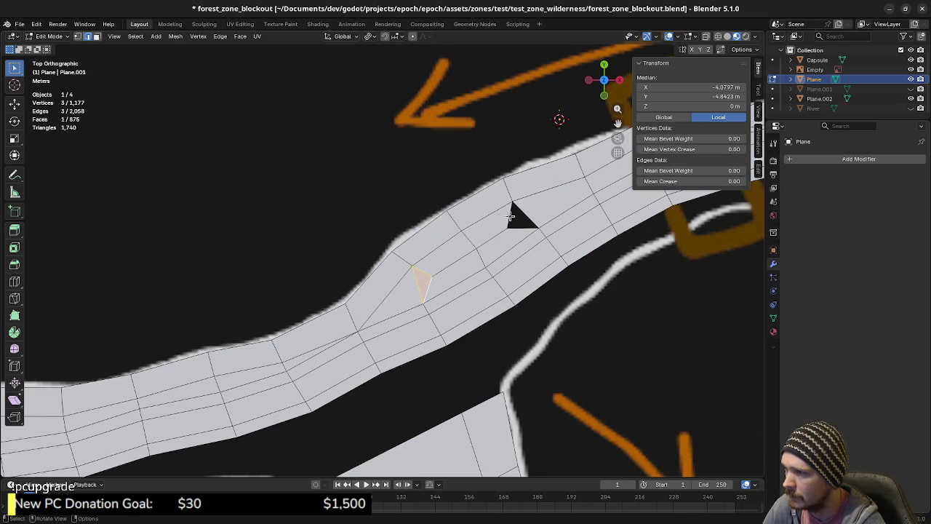
left_click(511, 216, "alt")
key("f")
Step: Fill the notch at the trail fork with a small triangular face, bringing the total to 877
middle_click_drag(512, 216, 408, 332, "shift")
scroll(463, 295, "up", 1)
scroll(463, 294, "down", 2)
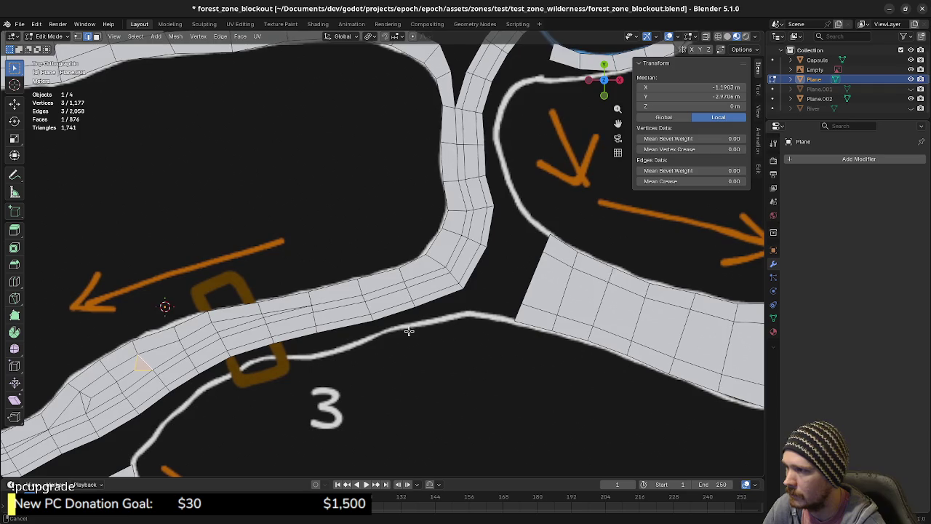
middle_click_drag(455, 225, 462, 299, "shift")
middle_click_drag(436, 238, 424, 315, "shift")
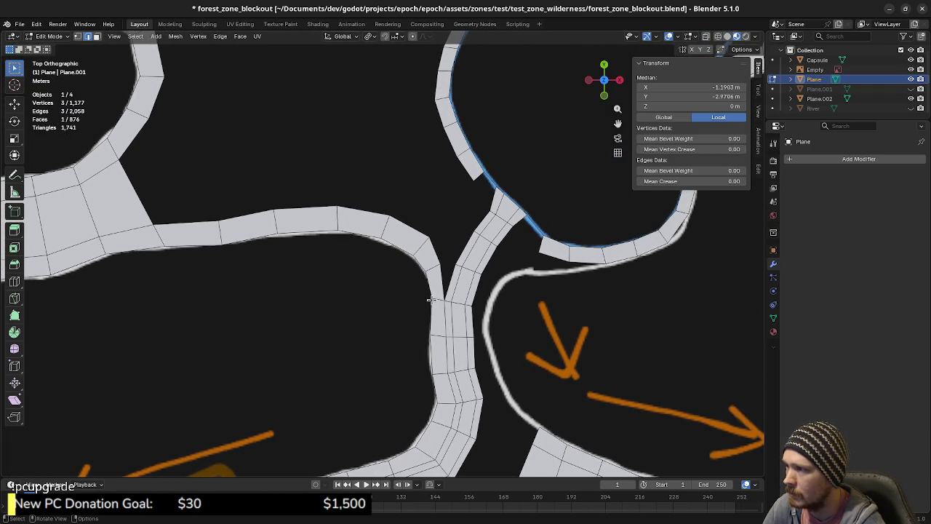
scroll(461, 279, "up", 2)
mouse_move(464, 280)
middle_mouse_down("shift")
mouse_move(423, 270)
mouse_move(409, 301)
middle_mouse_up("shift")
left_click(409, 301)
key("f")
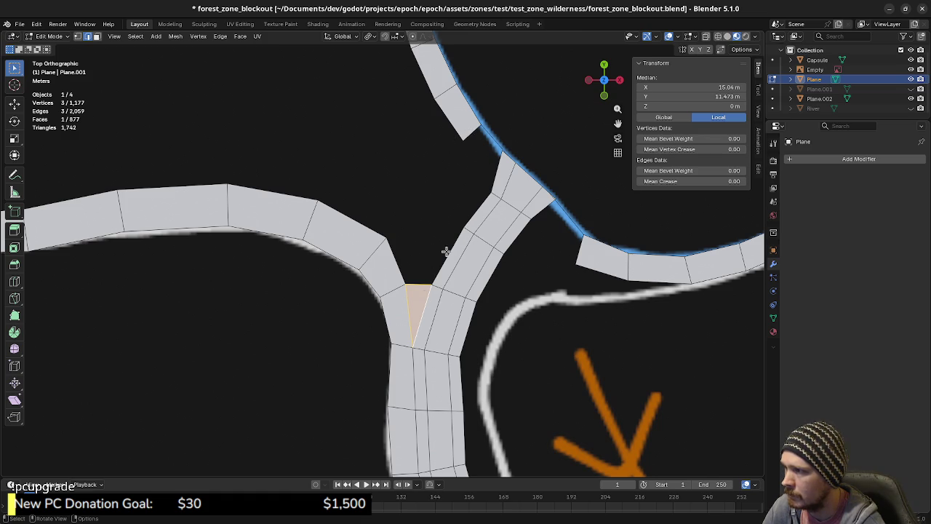
left_click(472, 136)
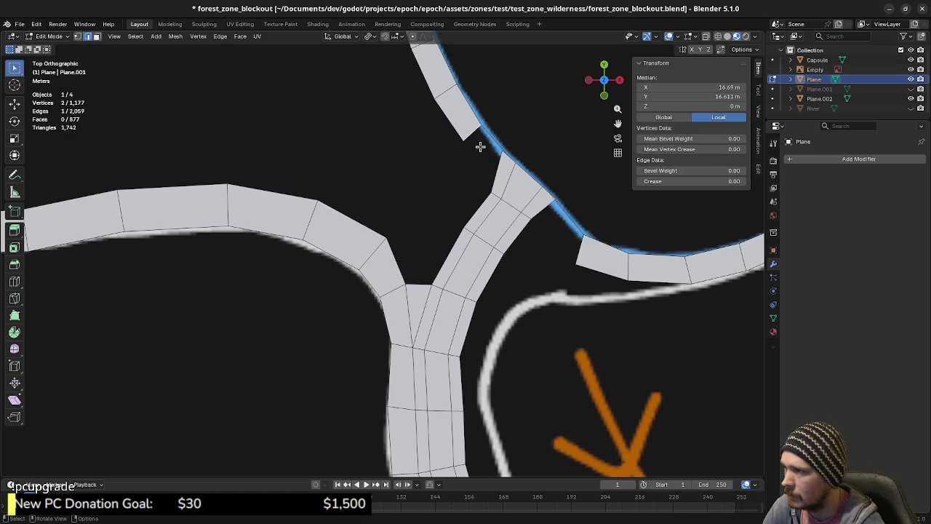
scroll(495, 158, "up", 2)
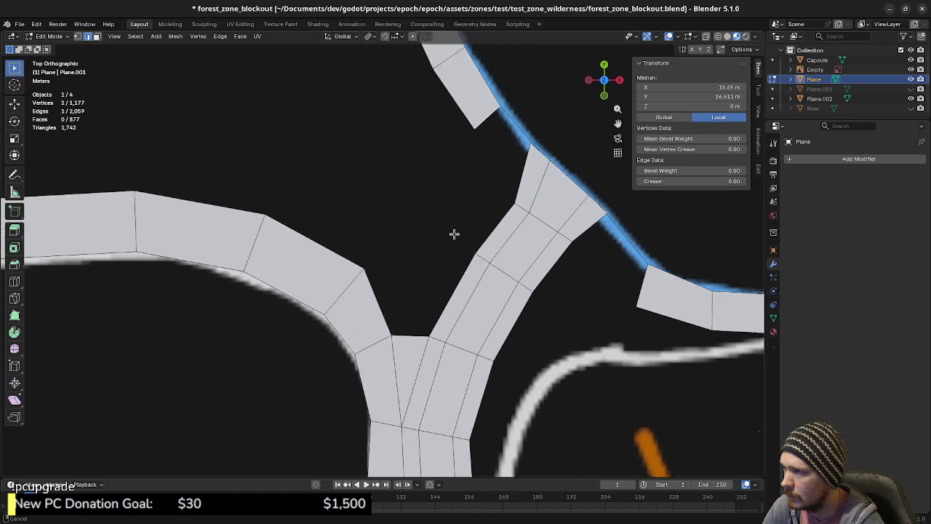
Step: Extrude a chain of four vertices from the upper trail's end vertex down toward the fork
middle_click_drag(462, 212, 439, 239, "shift")
left_click(442, 220)
key("e")
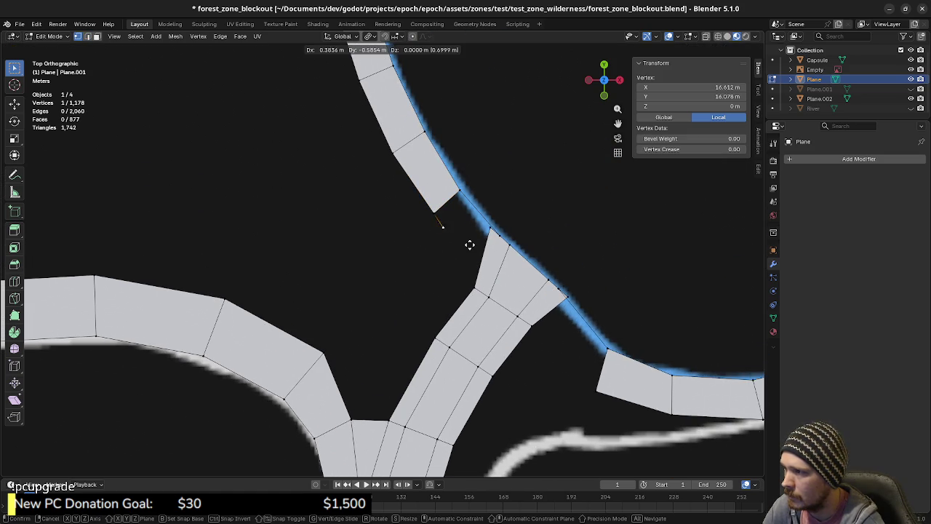
left_click(474, 250)
key("e")
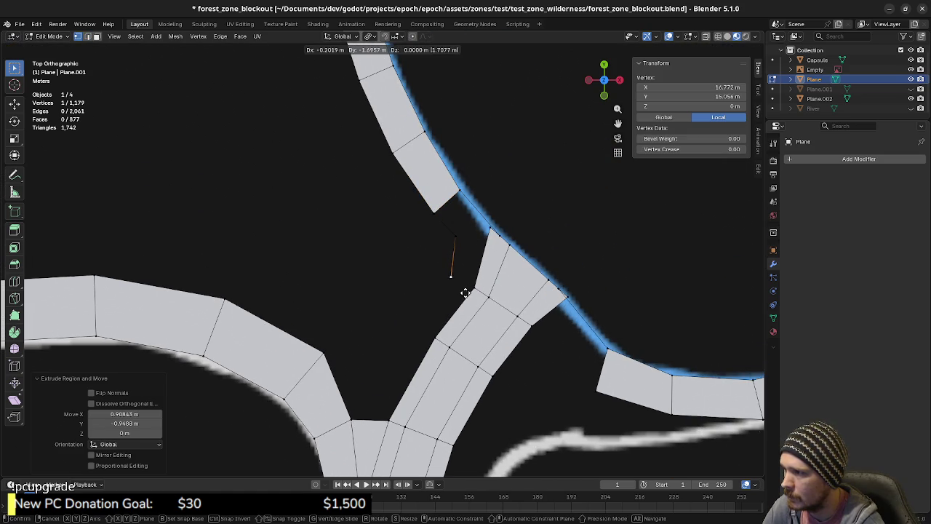
left_click(463, 294)
key("e")
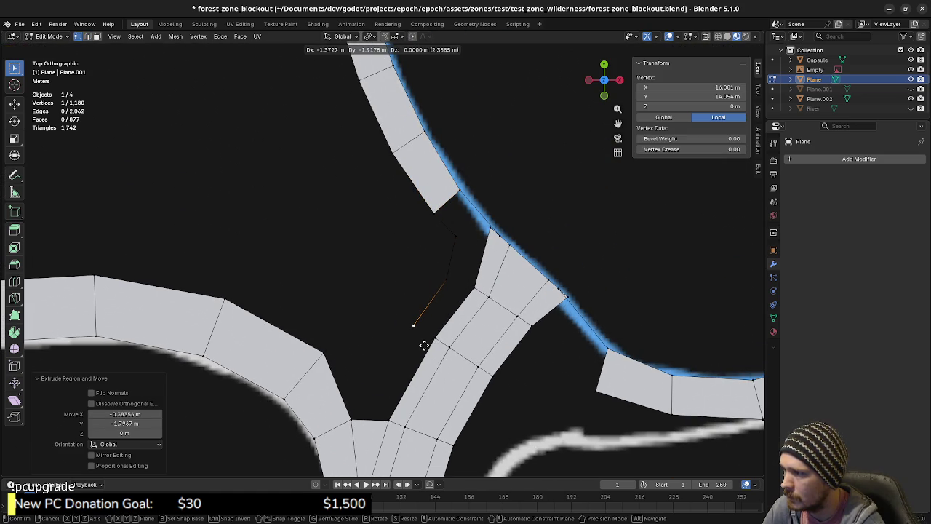
left_click(424, 345)
key("e")
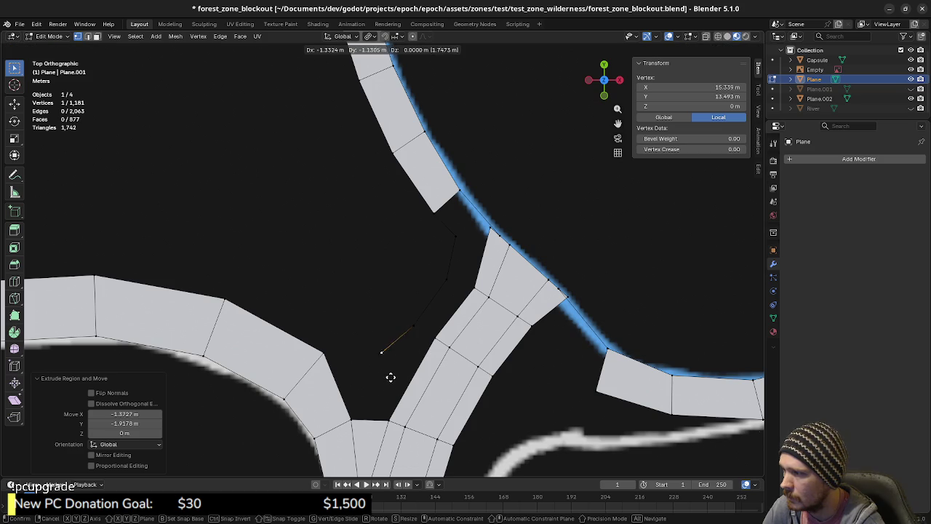
left_click(383, 401)
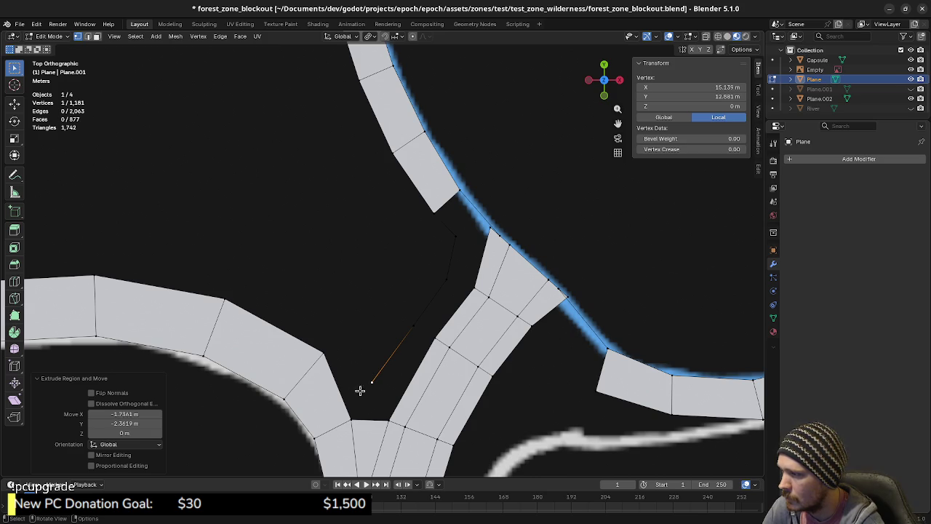
Step: Fill triangles between the new vertex chain and the trail corners near the fork
left_click(323, 352, "shift")
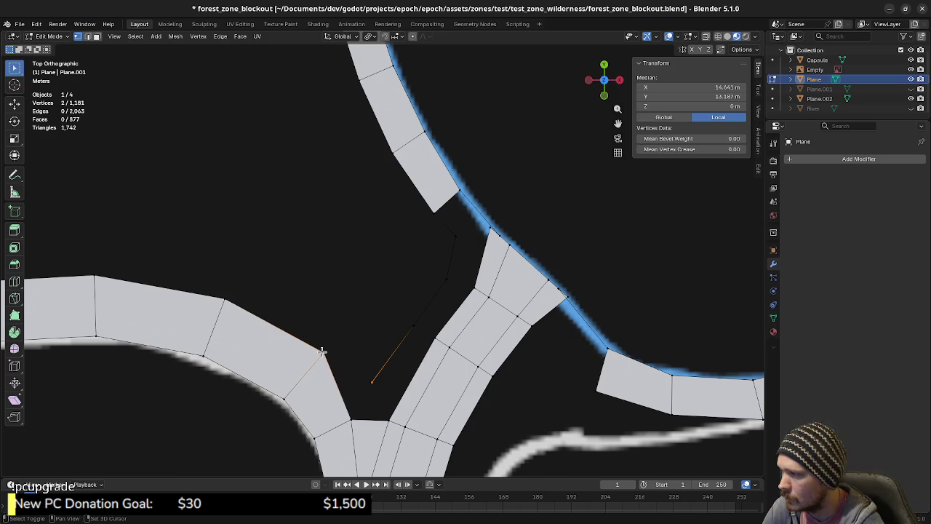
left_click(352, 422, "shift")
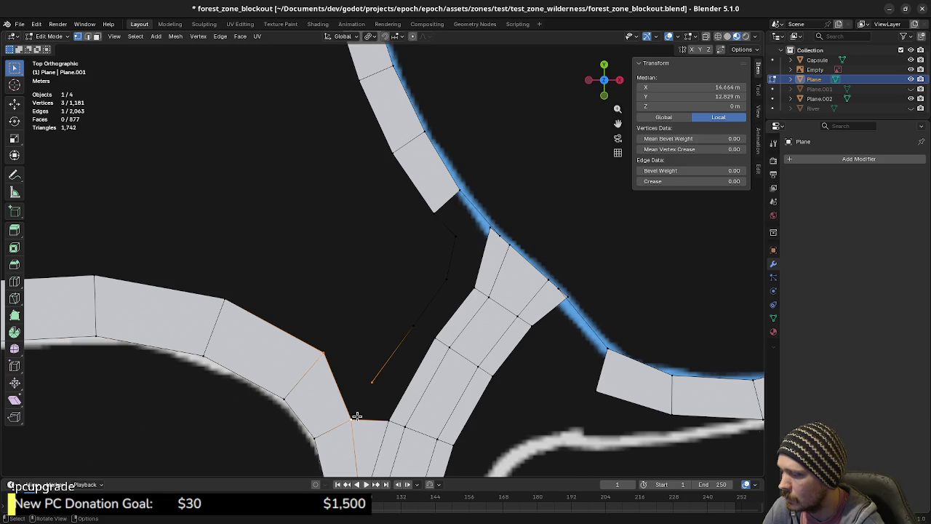
key("f")
left_click(389, 420)
left_click(373, 379, "shift")
key("f")
key("ctrl+z")
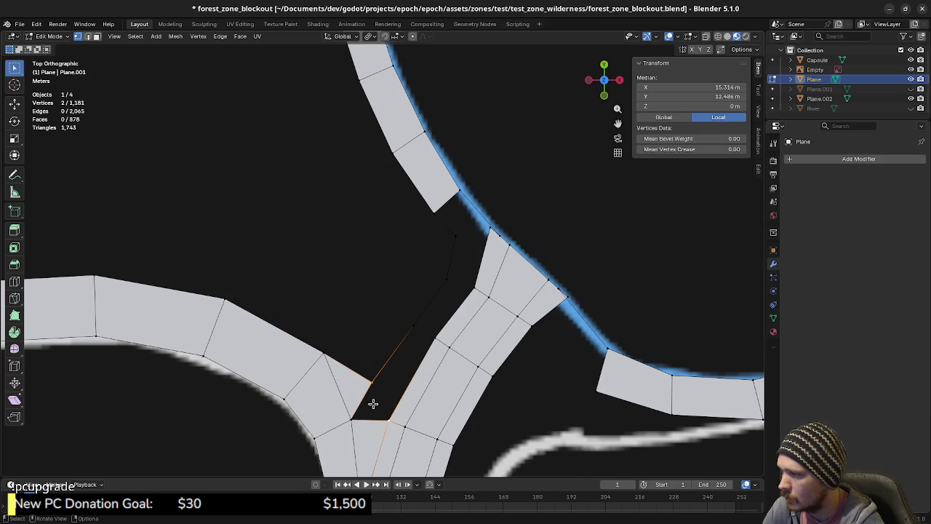
left_click(352, 419, "shift")
key("f")
Step: Fill the remaining gaps up to the upper trail, undoing the unwanted upper quad
left_click(407, 380)
key("f")
left_click(445, 311)
key("f")
left_click(452, 254)
key("f")
left_click(451, 225)
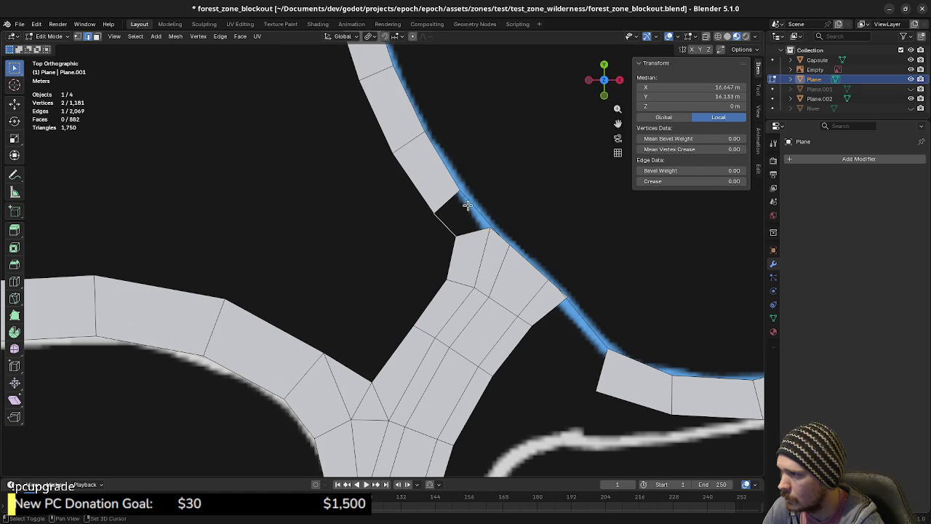
key("f")
key("ctrl+z")
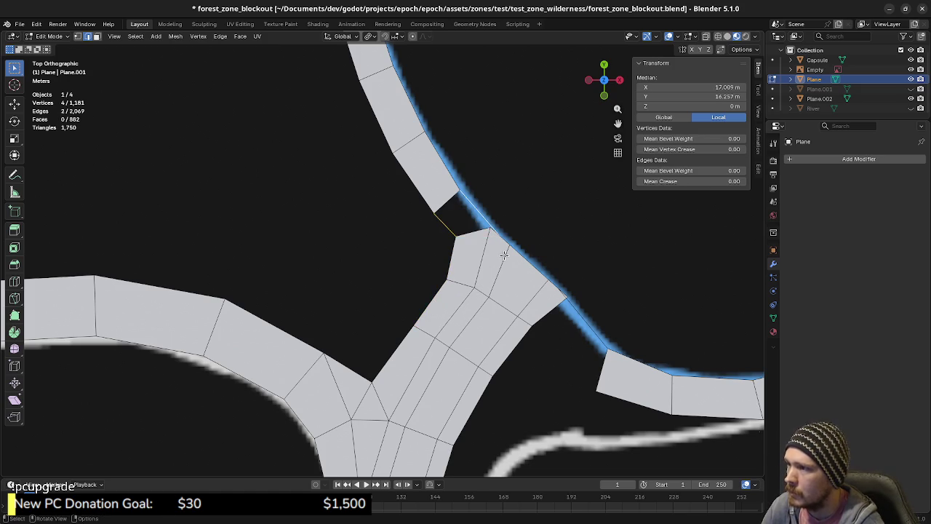
Step: Merge two vertices at the broken trail end, then undo the merge
left_click(506, 236)
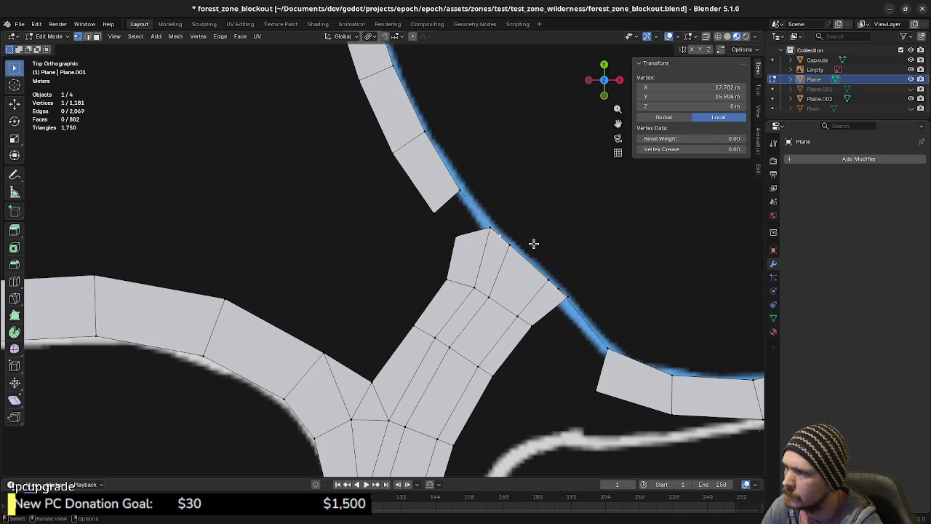
left_click(493, 229, "shift")
key("m")
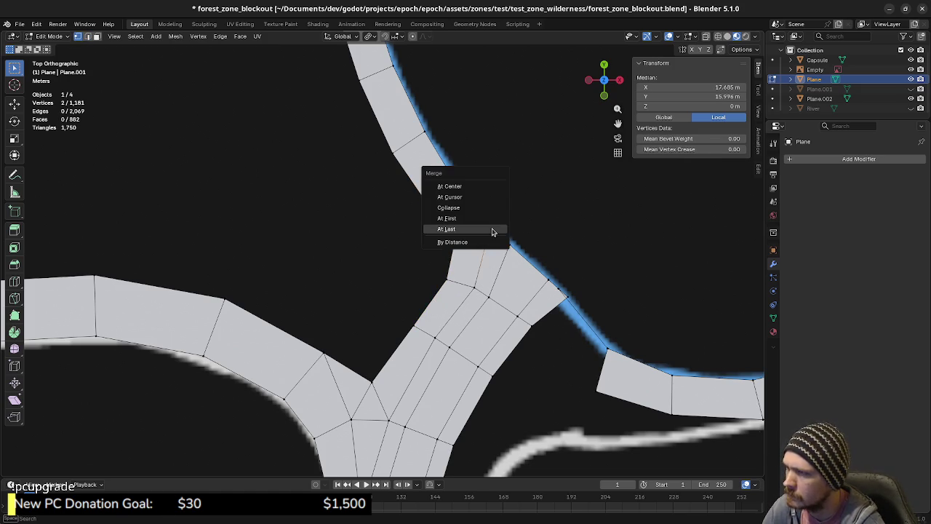
left_click(492, 231)
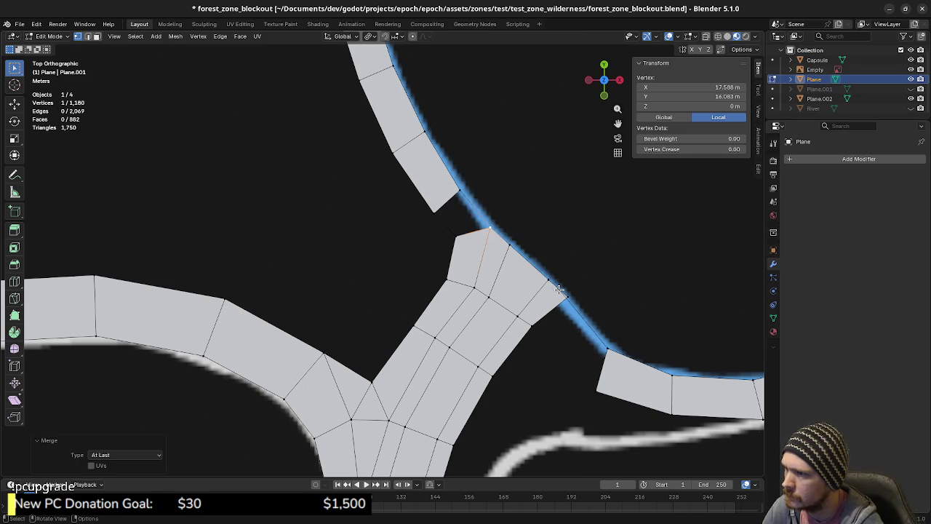
key("ctrl+z")
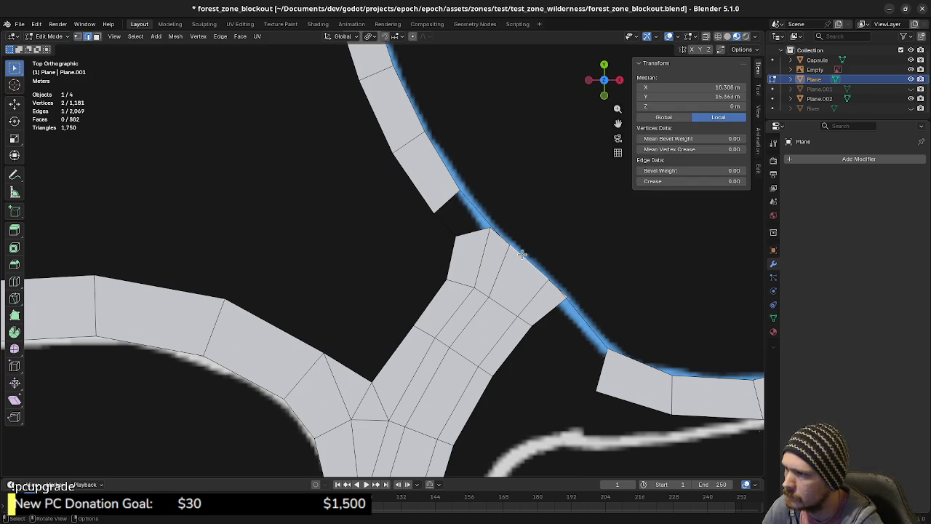
Step: Delete the three trail faces at the lake's edge
middle_click_drag(504, 237, 395, 310)
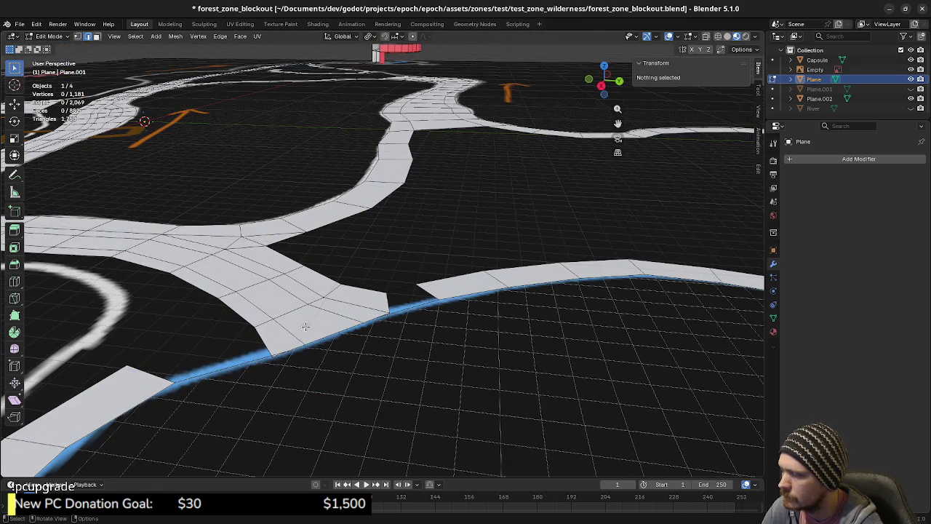
key("3")
left_click(287, 336)
left_click(320, 320, "shift")
left_click(365, 300, "shift")
key("Delete")
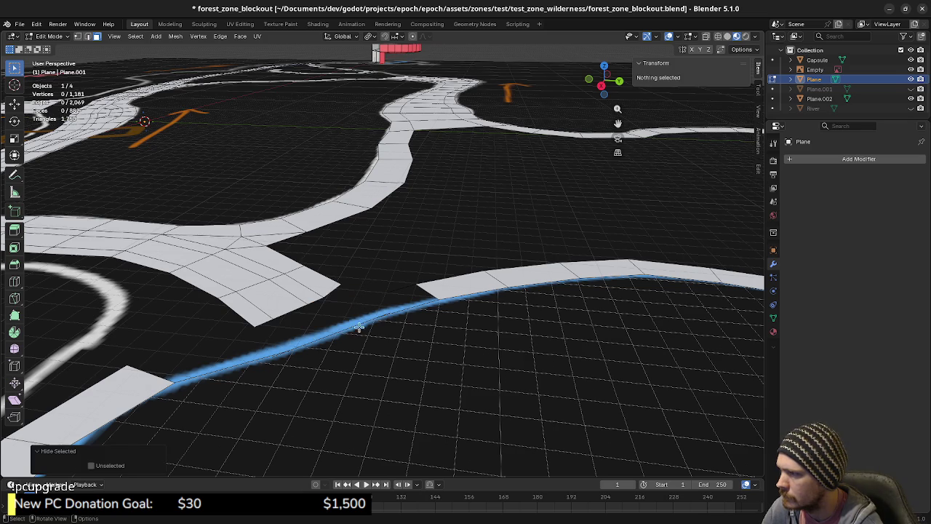
key("2")
left_click(316, 336)
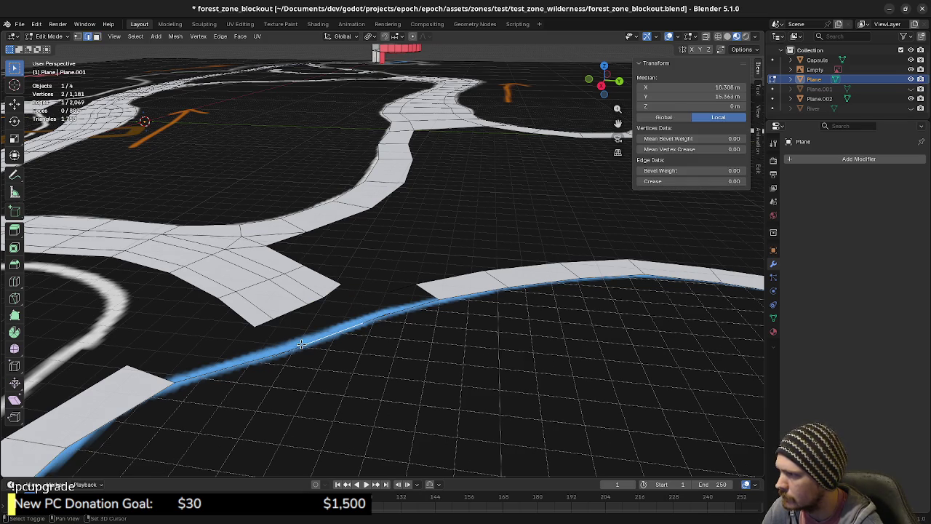
Step: Select a lake rim edge and try extruding it, then cancel the extrusion
middle_click_drag(314, 343, 312, 354)
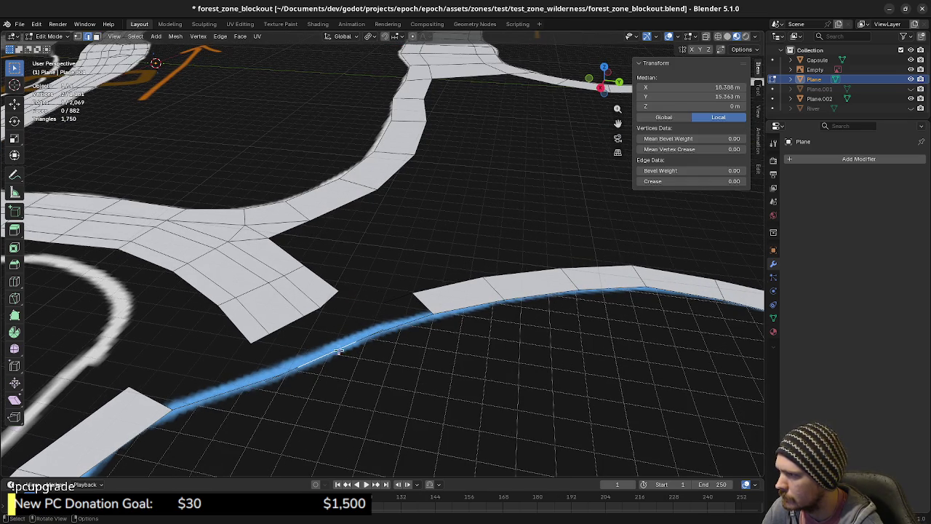
left_click(395, 325)
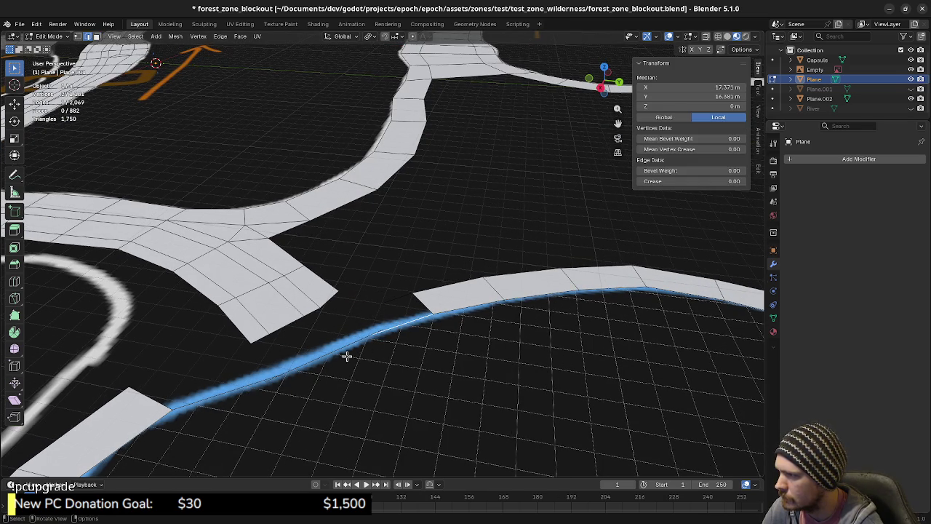
left_click(266, 377)
left_click(312, 363)
key("e")
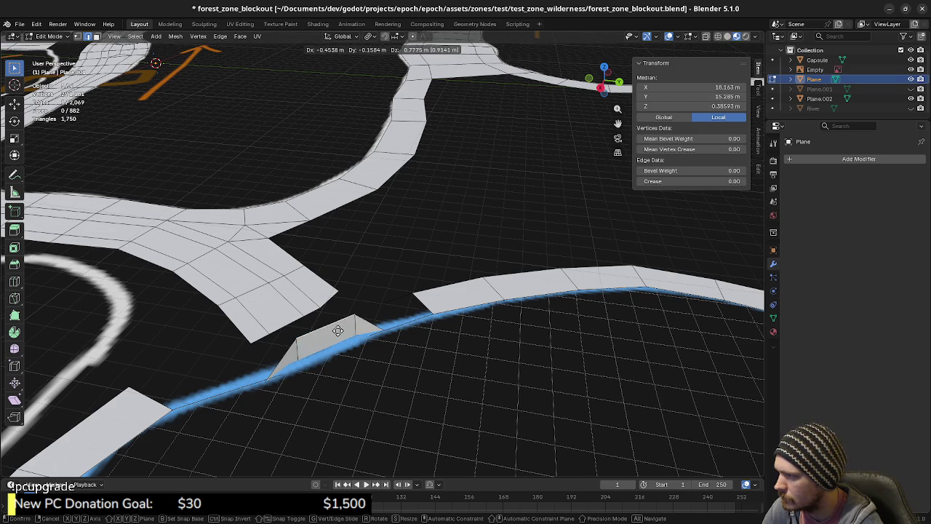
right_click(337, 332)
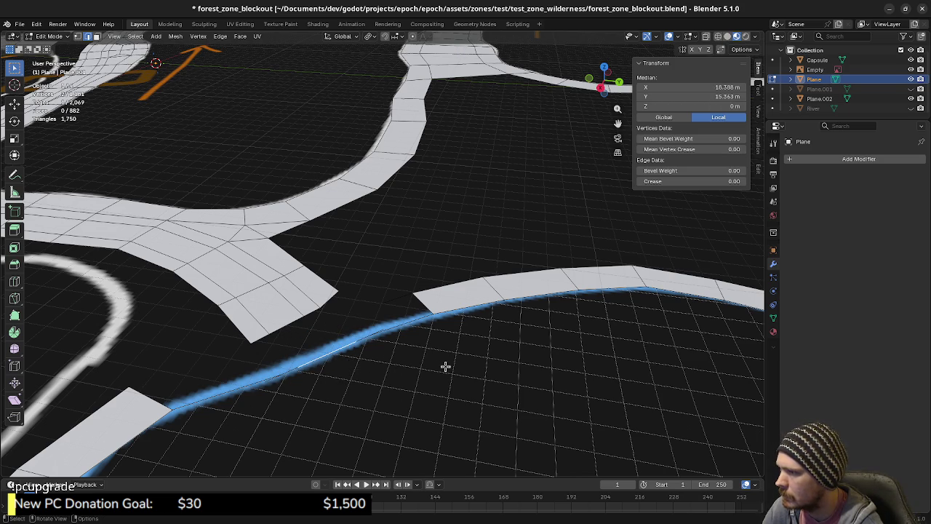
Step: Fill the lake rim outline with a single large face
key("f")
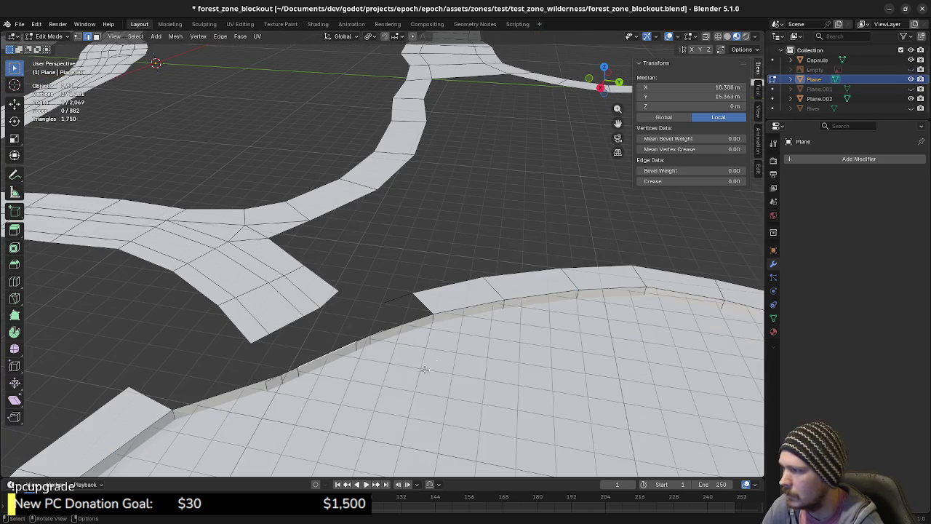
mouse_move(437, 365)
middle_mouse_down()
mouse_move(382, 385)
mouse_move(363, 356)
middle_mouse_up()
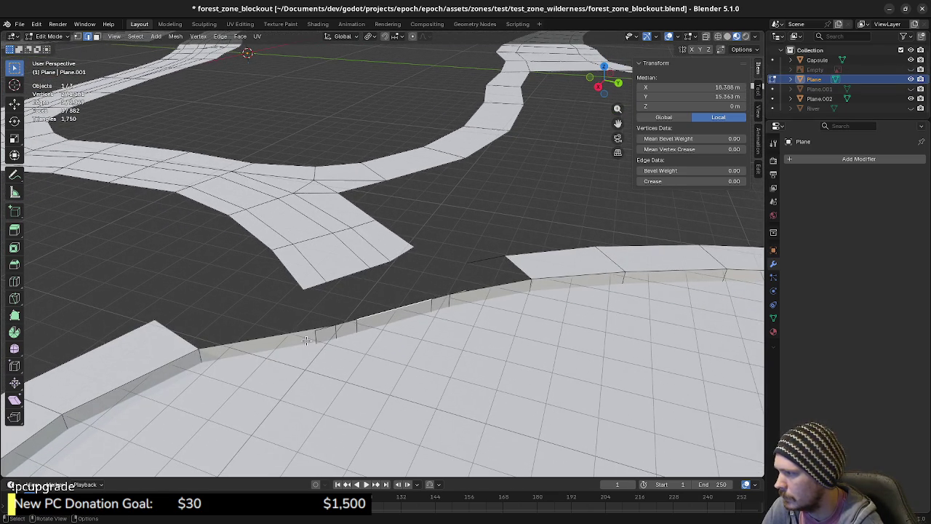
key("3")
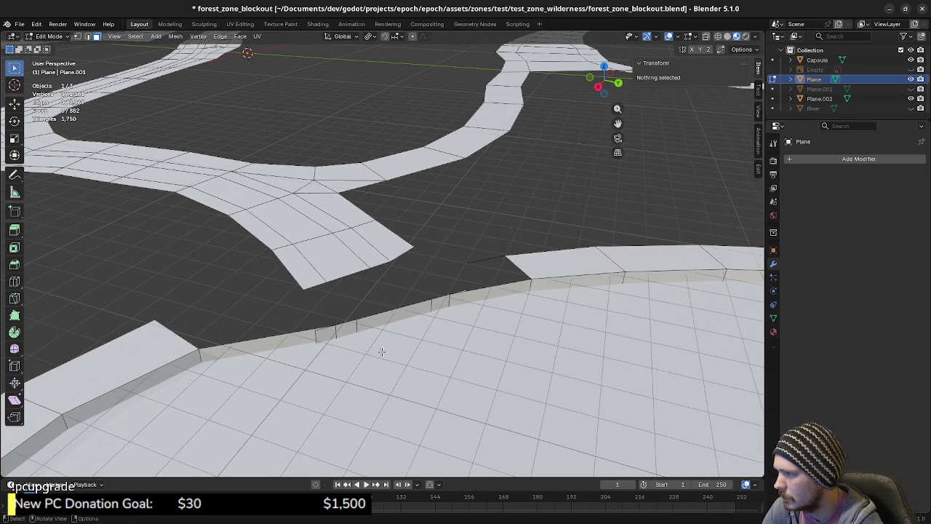
Step: Unhide Plane.001 and River and orbit around to inspect the sunken basin
scroll(381, 351, "down", 2)
scroll(381, 352, "down", 2)
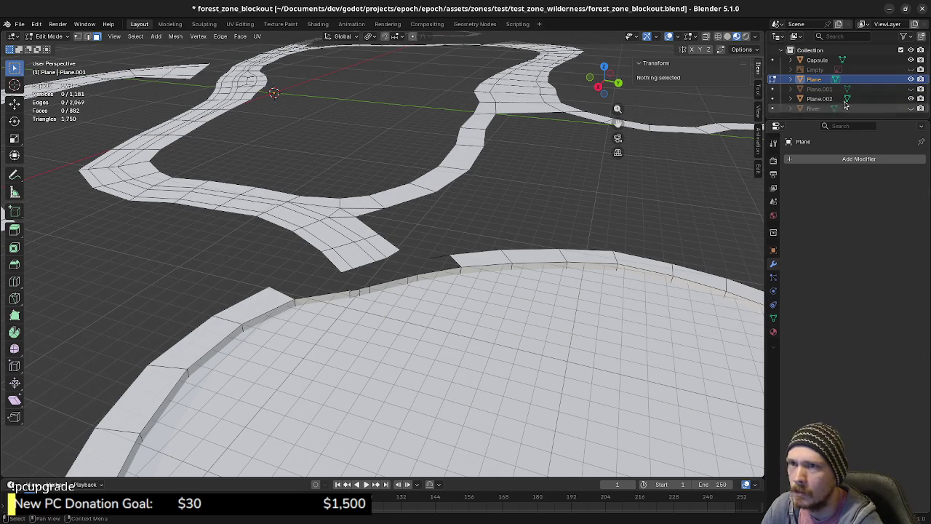
left_click(911, 107)
mouse_move(446, 327)
middle_mouse_down()
mouse_move(377, 324)
mouse_move(439, 300)
mouse_move(419, 264)
middle_mouse_up()
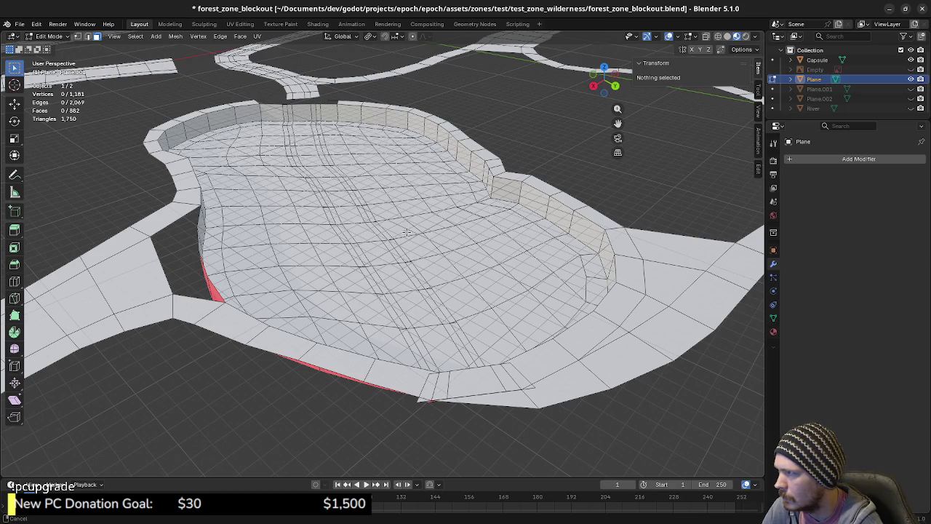
scroll(407, 232, "down", 3)
mouse_move(406, 232)
middle_mouse_down()
mouse_move(482, 348)
mouse_move(355, 296)
middle_mouse_up()
scroll(482, 349, "up", 3)
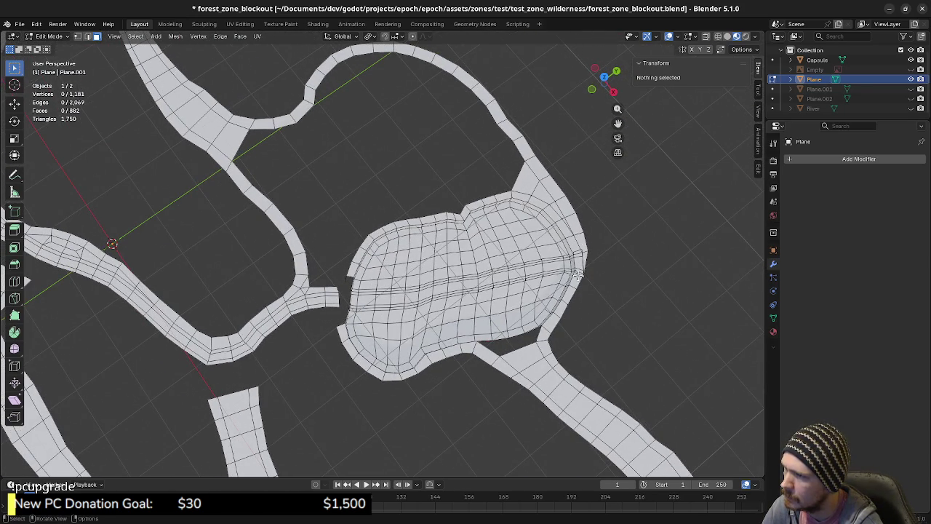
scroll(564, 297, "up", 3)
mouse_move(564, 296)
middle_mouse_down()
mouse_move(520, 292)
mouse_move(583, 250)
middle_mouse_up()
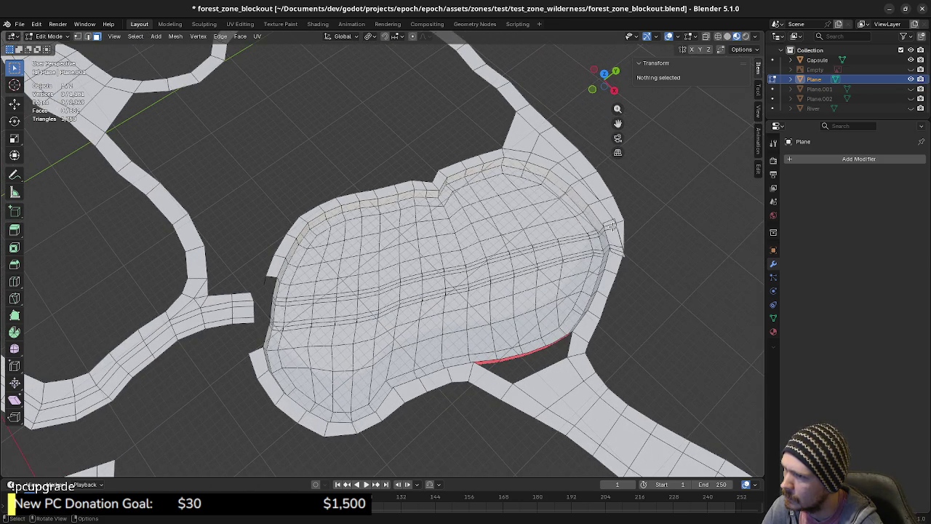
Step: Select the middle face loop across the basin and move it to a new position
left_click(611, 237, "alt")
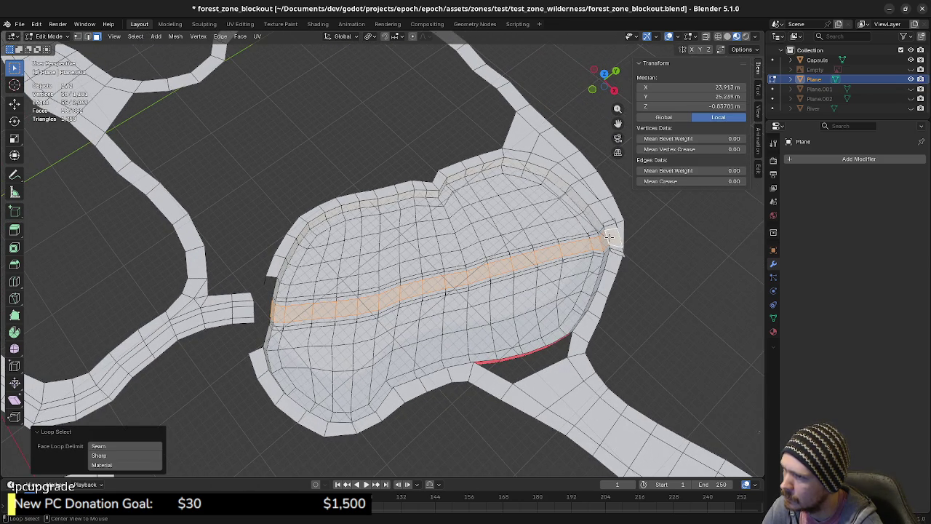
left_click(597, 195, "alt")
left_click(595, 224, "alt")
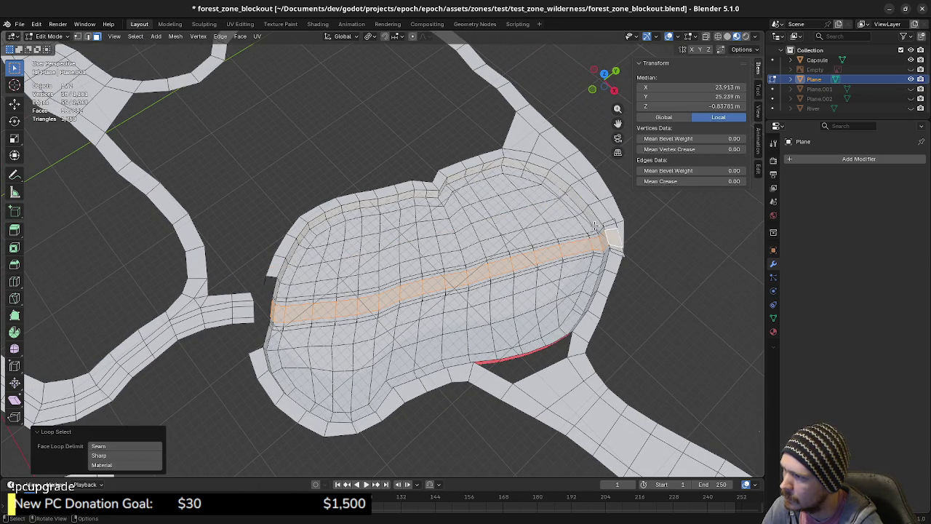
key("g")
key("Escape")
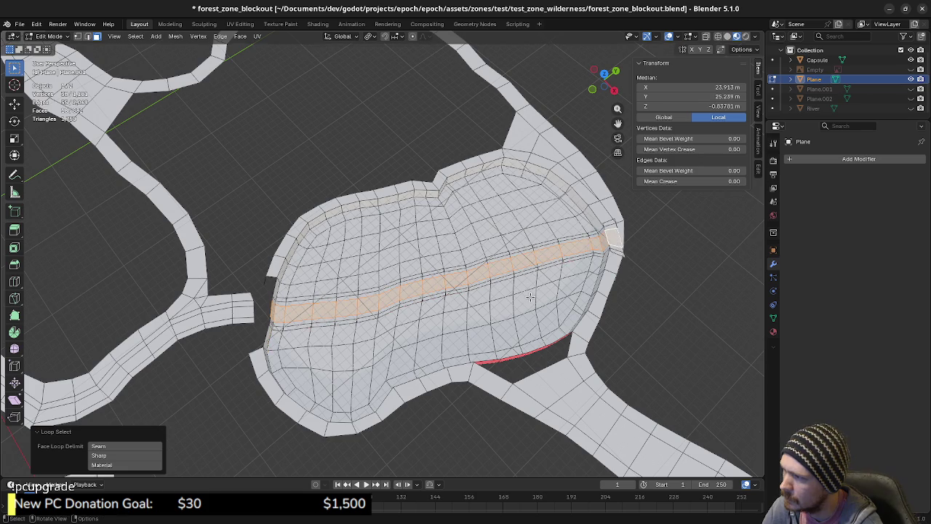
mouse_move(451, 325)
middle_mouse_down()
mouse_move(506, 232)
mouse_move(476, 214)
mouse_move(365, 218)
mouse_move(337, 181)
mouse_move(395, 327)
mouse_move(357, 312)
mouse_move(370, 310)
middle_mouse_up()
scroll(395, 326, "up", 3)
key("g")
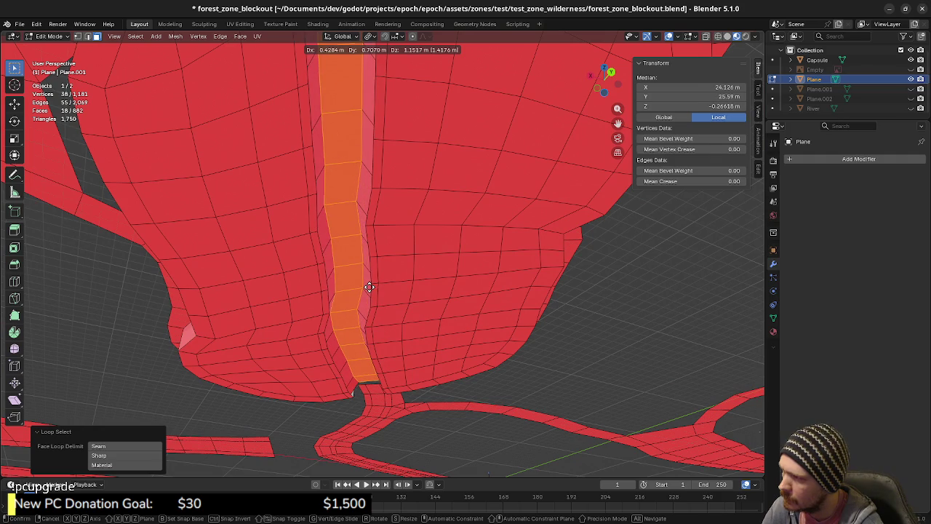
left_click(369, 287)
Step: Delete the vertices of the selected strip across the basin
mouse_move(354, 272)
middle_mouse_down()
mouse_move(379, 352)
mouse_move(494, 362)
middle_mouse_up()
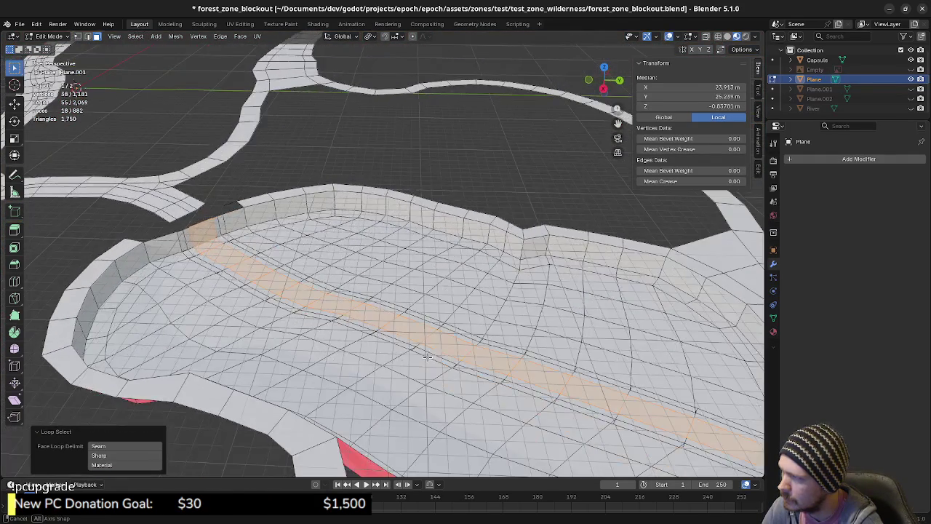
key("x")
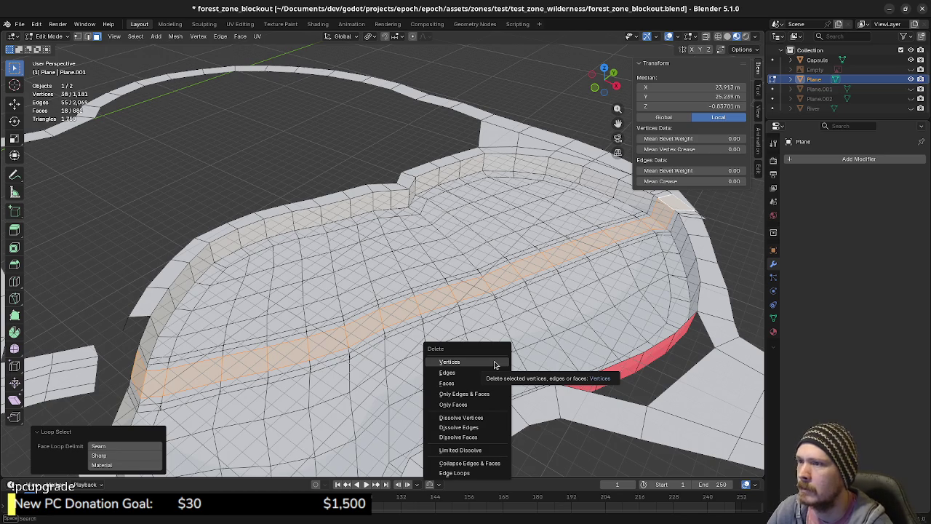
left_click(494, 362)
mouse_move(494, 362)
middle_mouse_down()
mouse_move(369, 402)
mouse_move(350, 371)
mouse_move(359, 354)
mouse_move(233, 251)
middle_mouse_up()
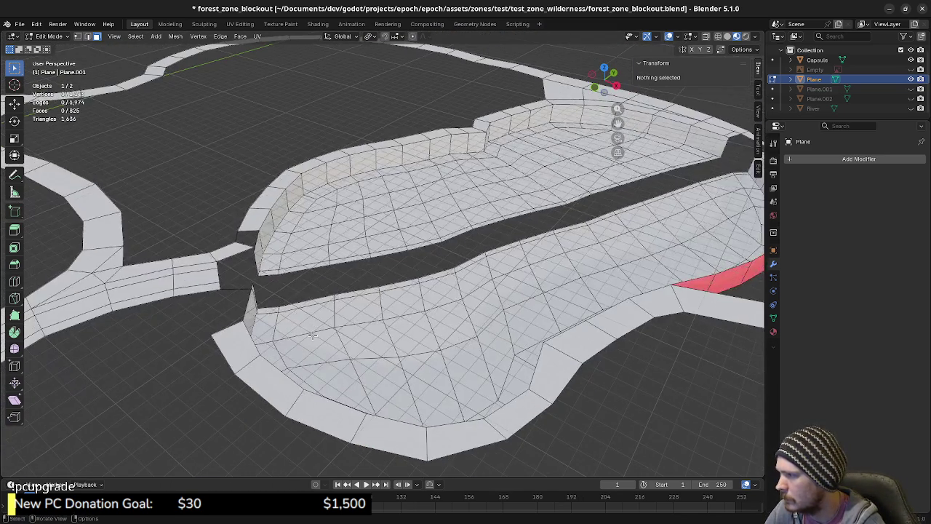
Step: Reveal the hidden trail faces at the basin's left edge with Alt+H
left_click(231, 250)
key("h")
key("alt+h")
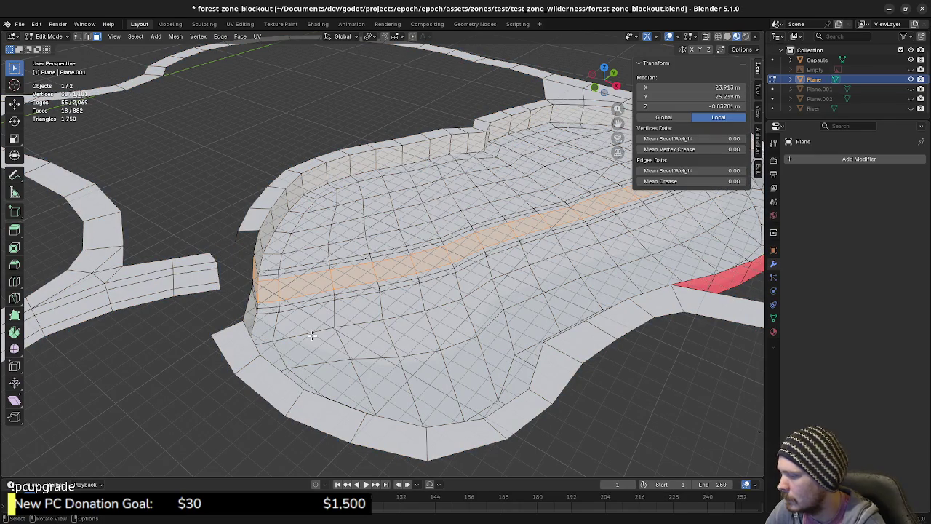
key("alt+h")
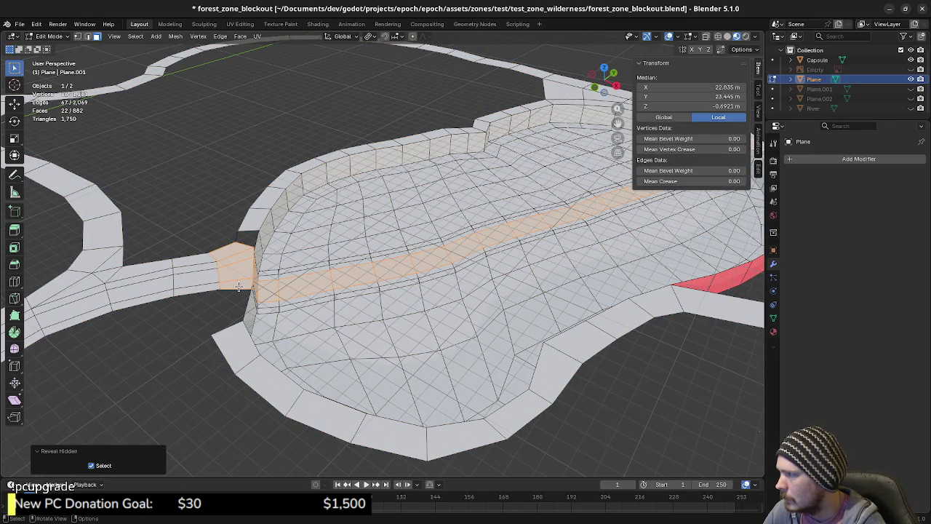
left_click(238, 286, "shift")
left_click(229, 249, "shift")
mouse_move(229, 249)
middle_mouse_down()
mouse_move(311, 350)
mouse_move(358, 300)
mouse_move(370, 313)
middle_mouse_up()
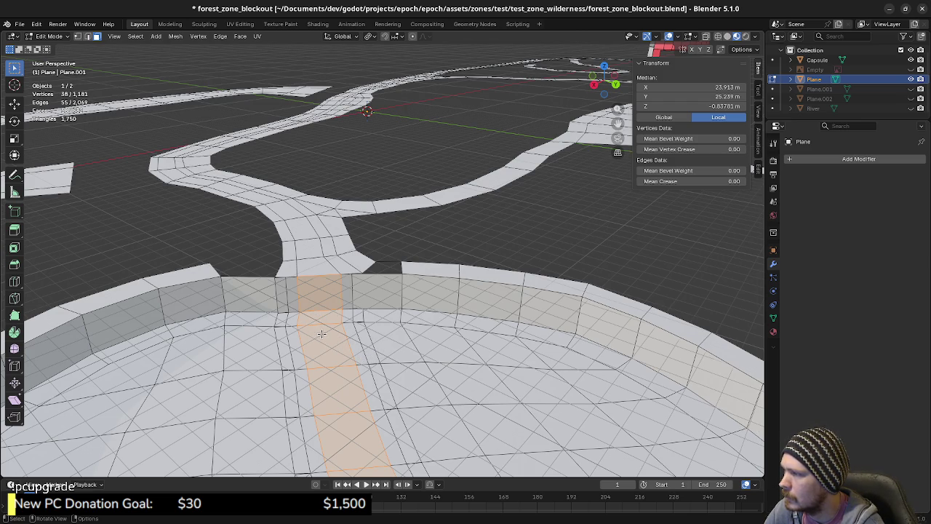
Step: Select the face loop running along the trail into the basin
middle_click_drag(304, 331, 307, 345)
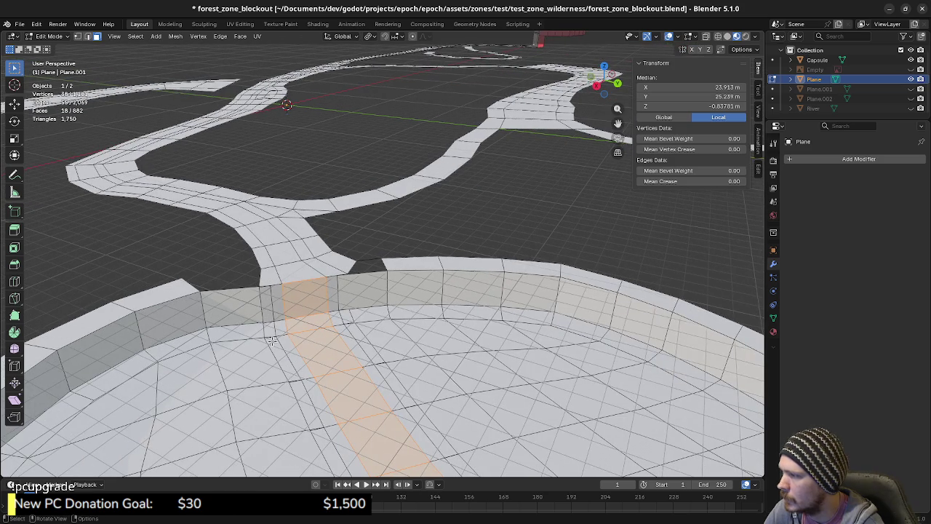
left_click(269, 304, "alt")
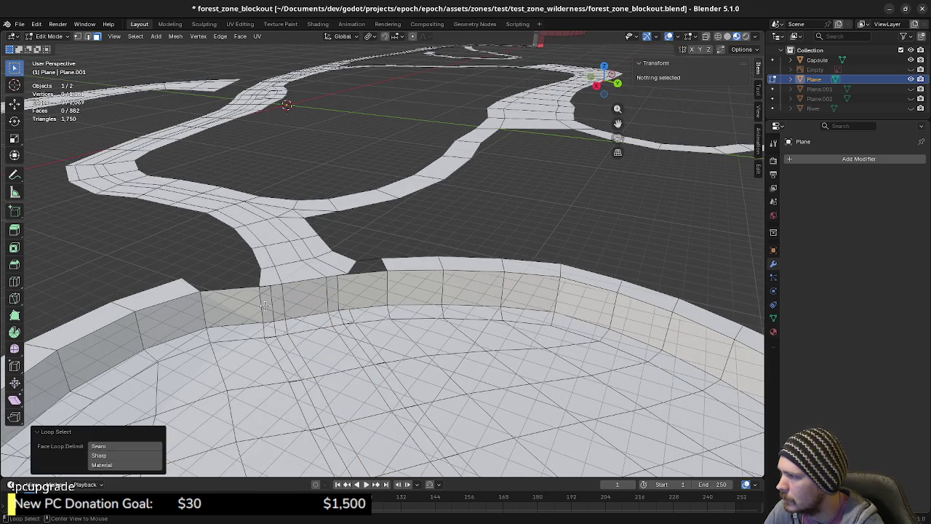
left_click(269, 326, "alt")
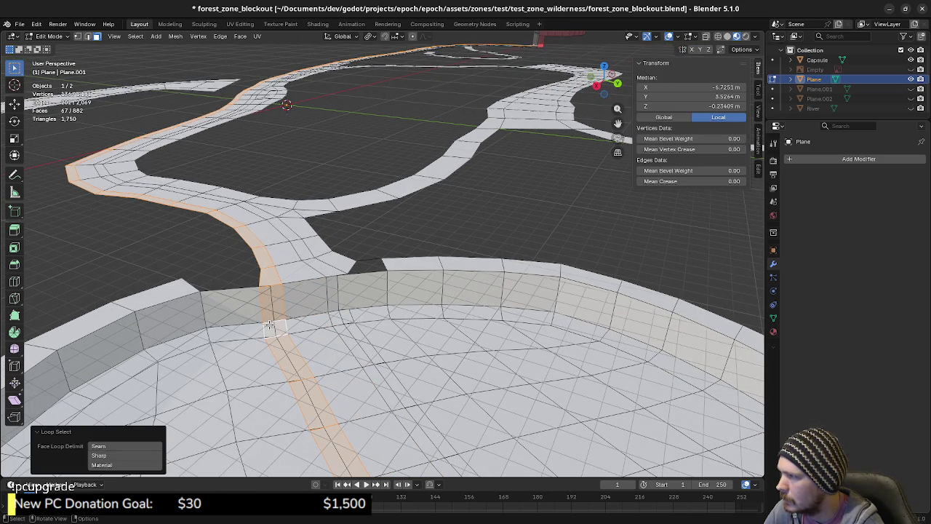
middle_click_drag(269, 326, 363, 341)
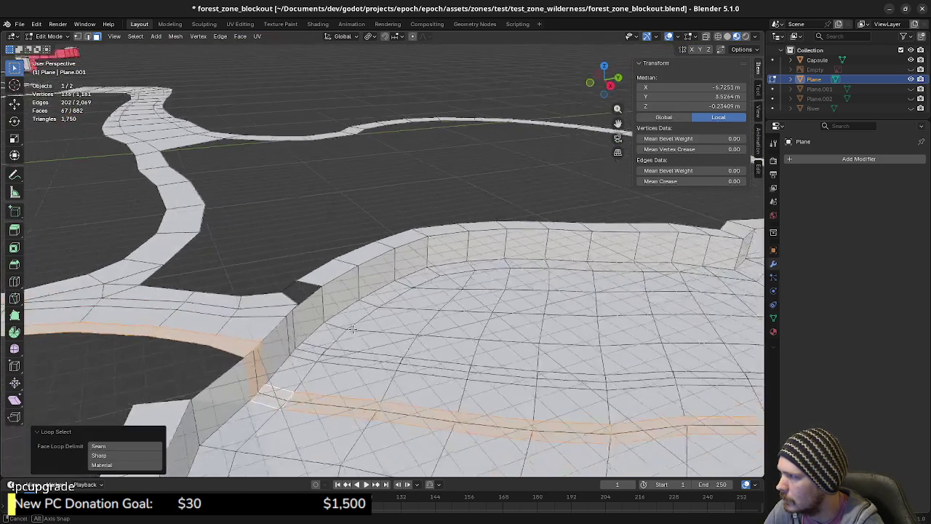
middle_click_drag(315, 390, 297, 391)
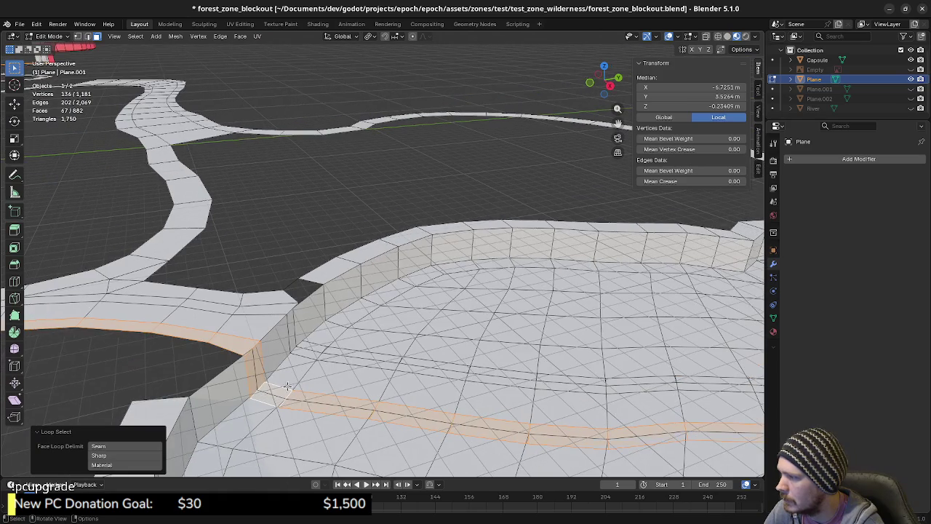
Step: Start selecting the trail faces that cross the basin, one by one
left_click(259, 369)
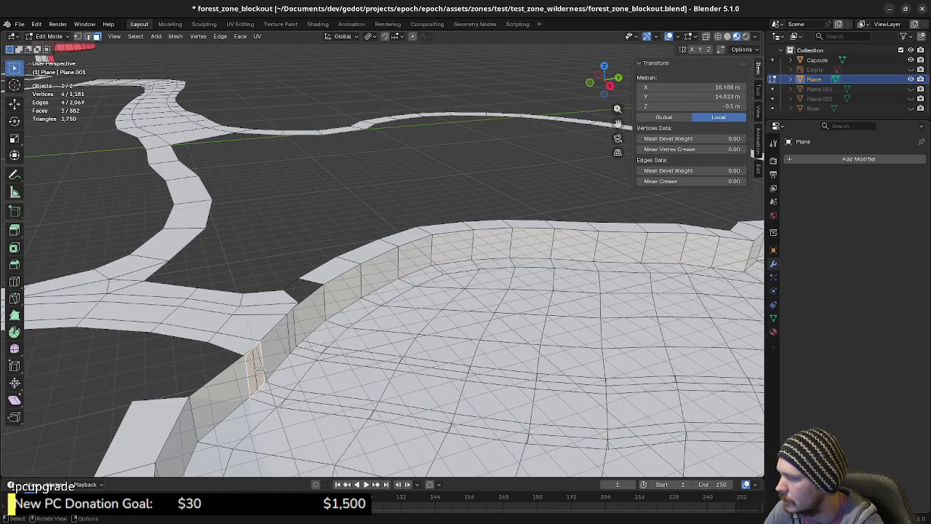
left_click(283, 392, "shift")
left_click(318, 396, "shift")
left_click(419, 415, "shift")
left_click(471, 420, "shift")
left_click(546, 430, "shift")
middle_click_drag(547, 430, 407, 402, "shift")
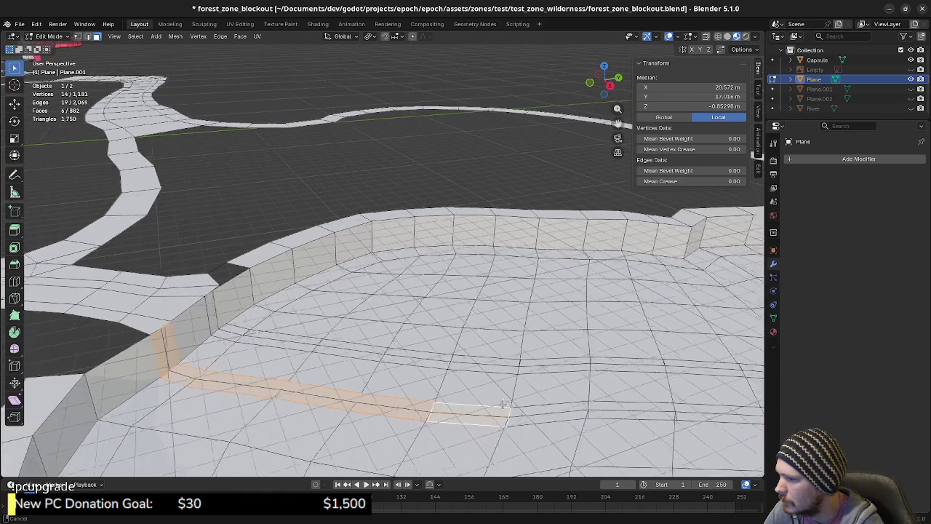
left_click(488, 402, "shift")
left_click(570, 402, "shift")
Step: Add the remaining trail faces, the small edge face, and the narrow wall face
middle_click_drag(601, 401, 455, 385, "shift")
left_click(502, 390, "shift")
left_click(454, 385, "shift")
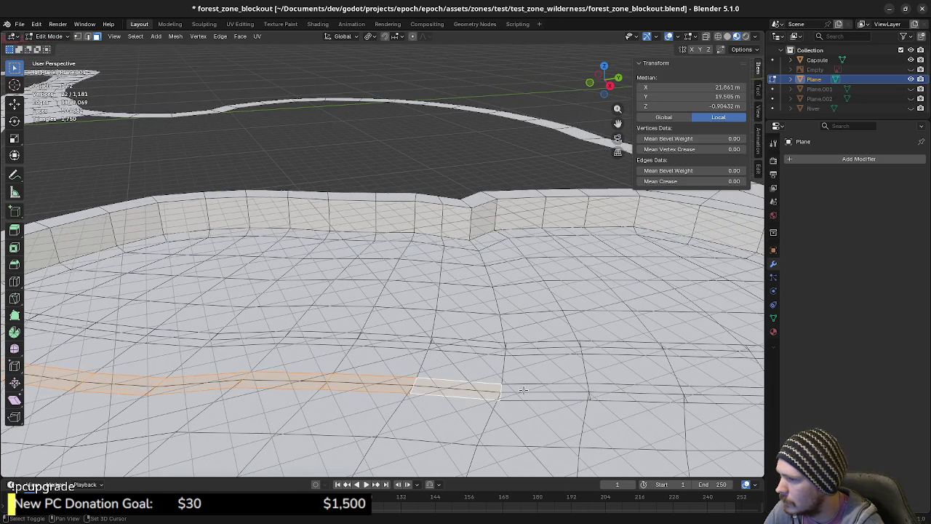
left_click(520, 390, "shift")
middle_click_drag(520, 389, 476, 399, "shift")
left_click(475, 394, "shift")
left_click(547, 399, "shift")
left_click(670, 402, "shift")
mouse_move(669, 403)
middle_mouse_down("shift")
mouse_move(507, 386)
mouse_move(527, 352)
middle_mouse_up("shift")
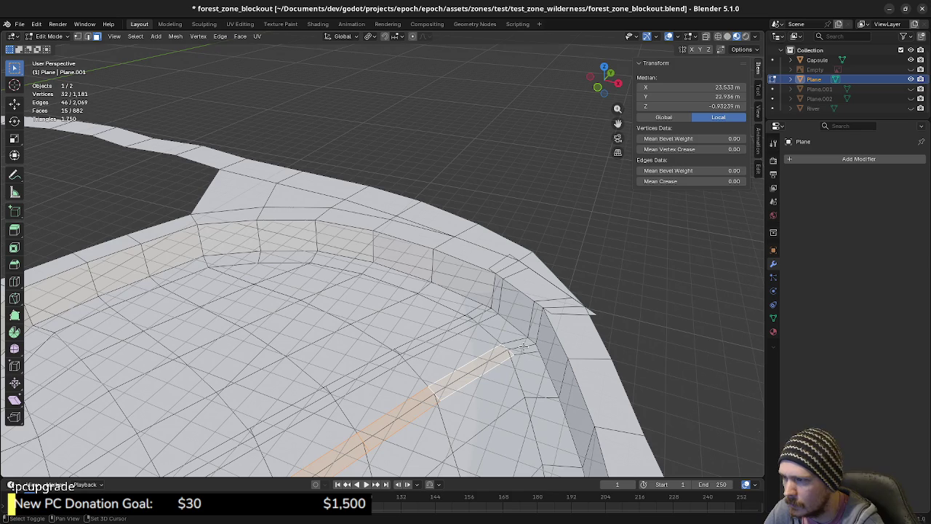
left_click(522, 346, "shift")
left_click(536, 320, "shift")
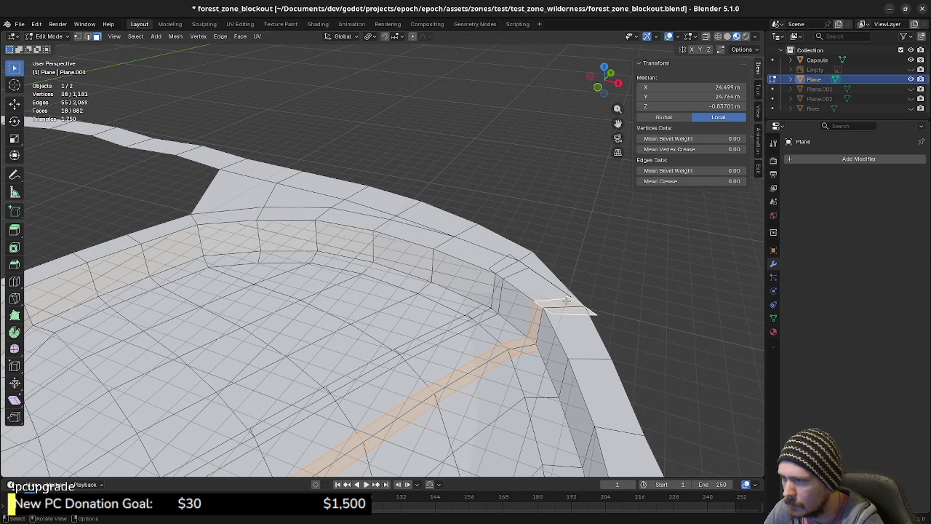
Step: Delete the selected trail faces, opening a gap through the basin floor
key("x")
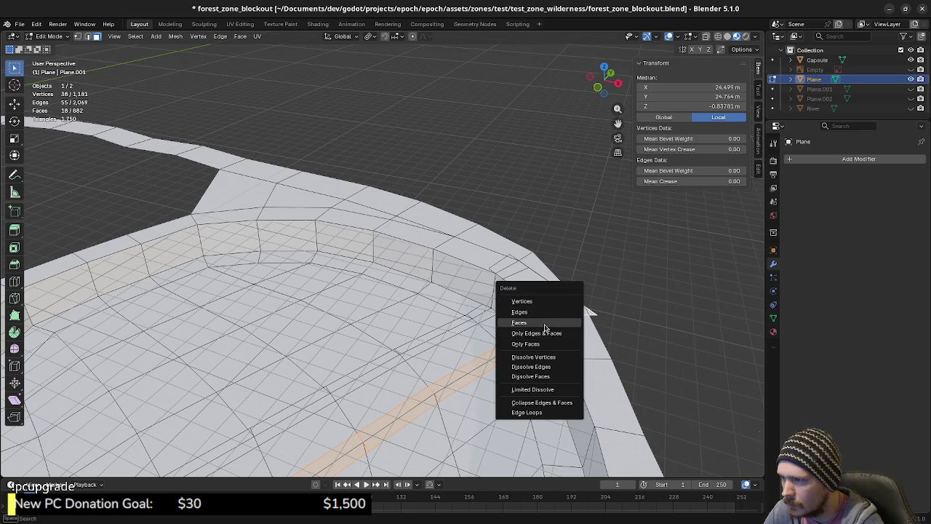
left_click(544, 324)
mouse_move(479, 372)
middle_mouse_down("shift")
mouse_move(497, 383)
mouse_move(554, 386)
middle_mouse_up("shift")
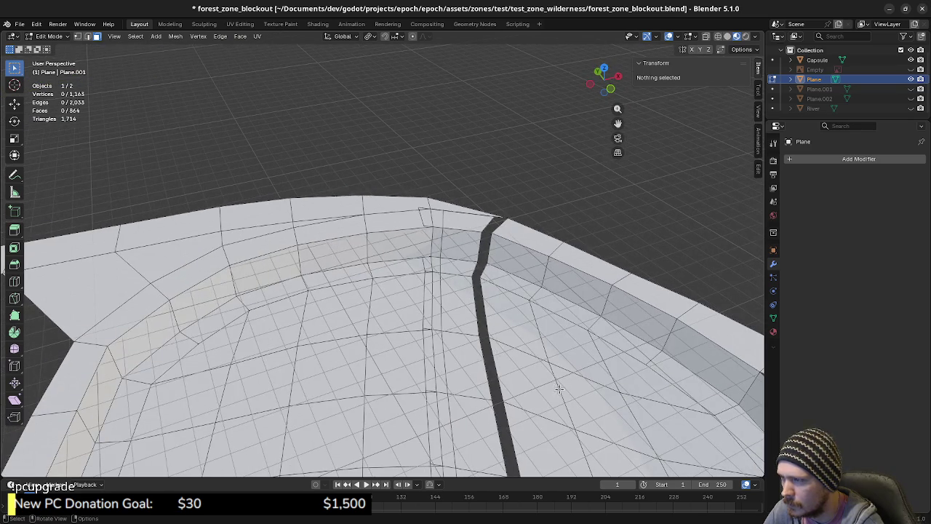
scroll(556, 387, "down", 2)
scroll(524, 360, "down", 2)
scroll(480, 327, "down", 2)
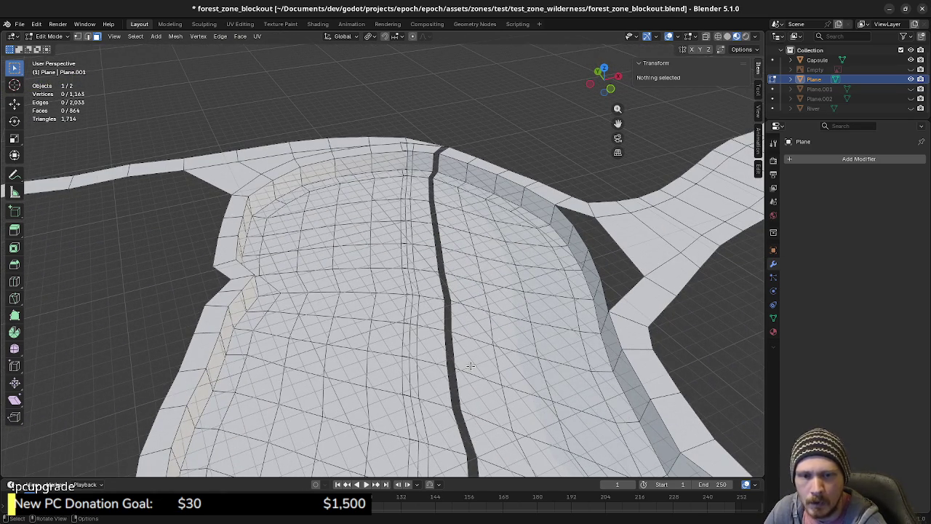
Step: Briefly show the Plane.002 lake surface, then hide it again
scroll(449, 371, "down", 2)
scroll(455, 340, "down", 1)
scroll(466, 348, "down", 1)
scroll(470, 352, "down", 1)
scroll(472, 349, "down", 1)
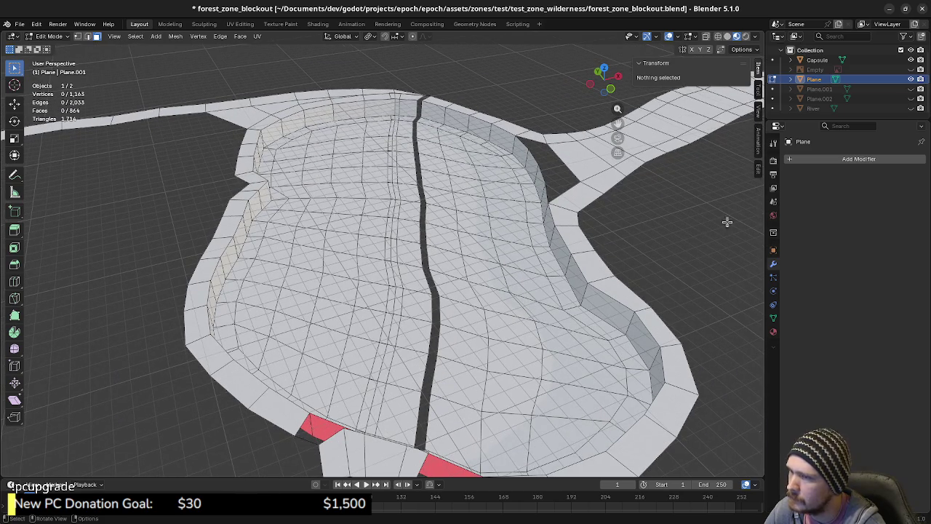
left_click(909, 99)
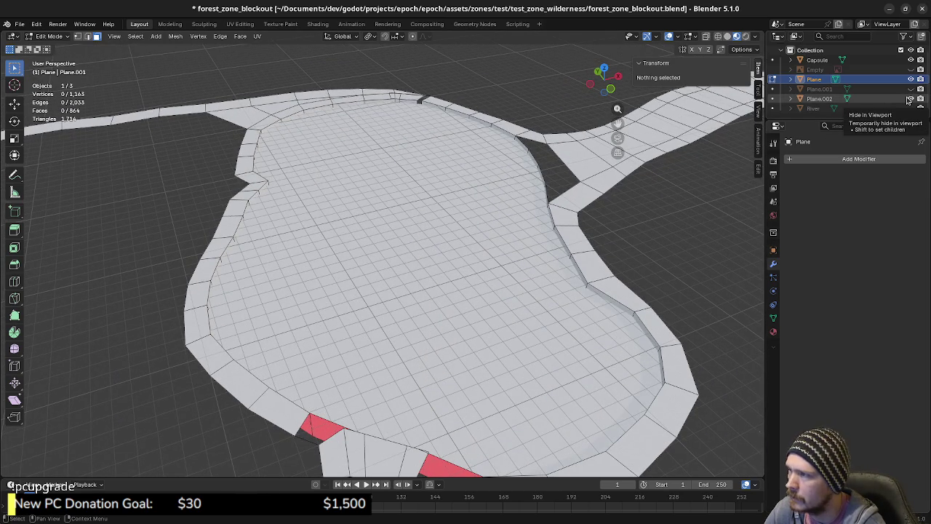
left_click(909, 99)
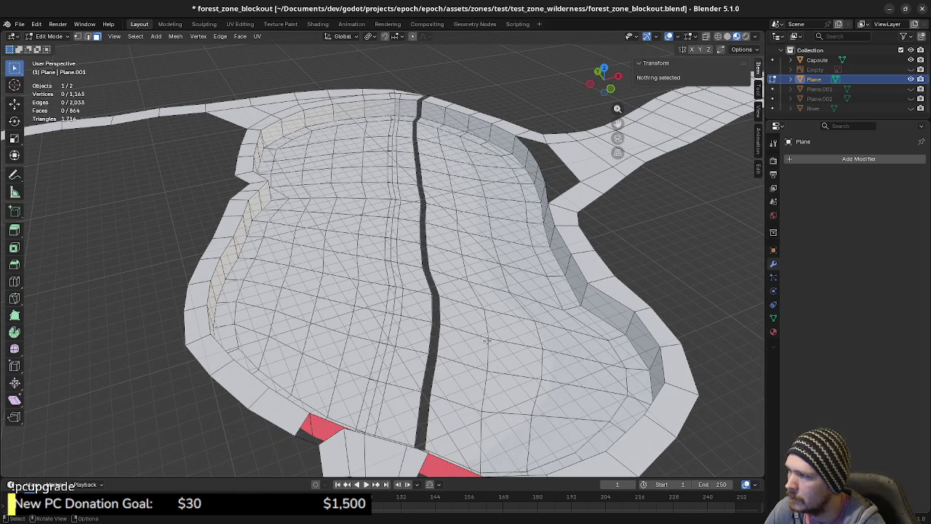
Step: Check the basin from top view (numpad 7) and front view (numpad 1)
scroll(488, 348, "down", 2)
scroll(481, 342, "down", 2)
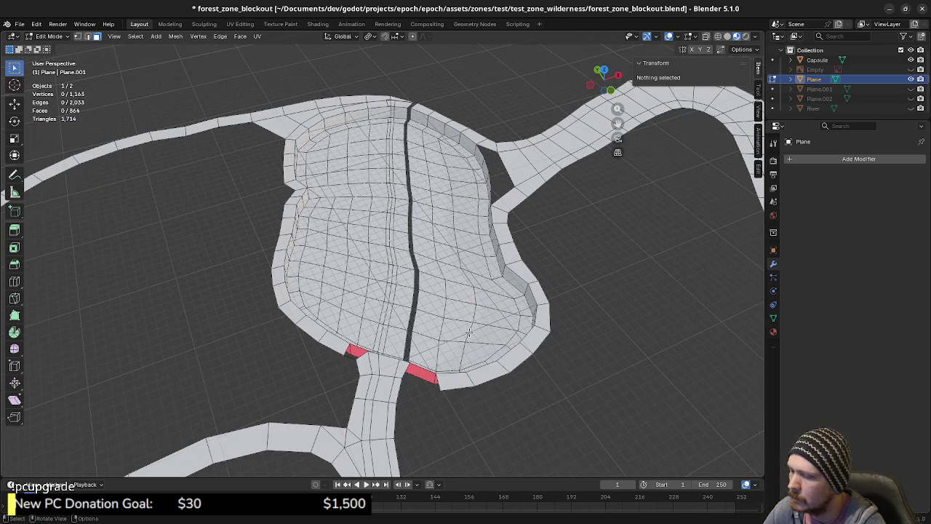
key("KP_7")
middle_click_drag(368, 393, 377, 324)
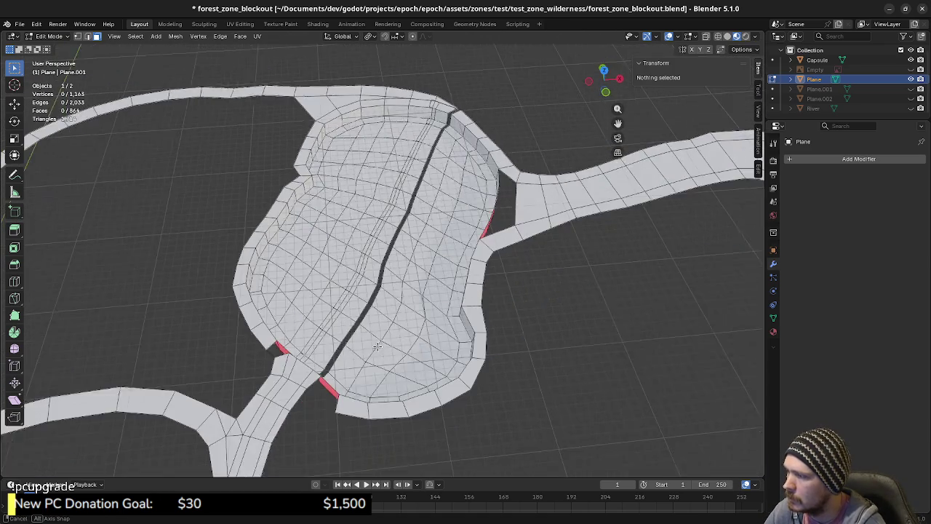
key("KP_1")
scroll(376, 322, "up", 2)
Step: Box-select and delete the lowered basin vertices, then undo the deletion
left_click_drag(199, 191, 611, 258)
mouse_move(611, 258)
middle_mouse_down()
mouse_move(483, 273)
mouse_move(481, 281)
middle_mouse_up()
key("x")
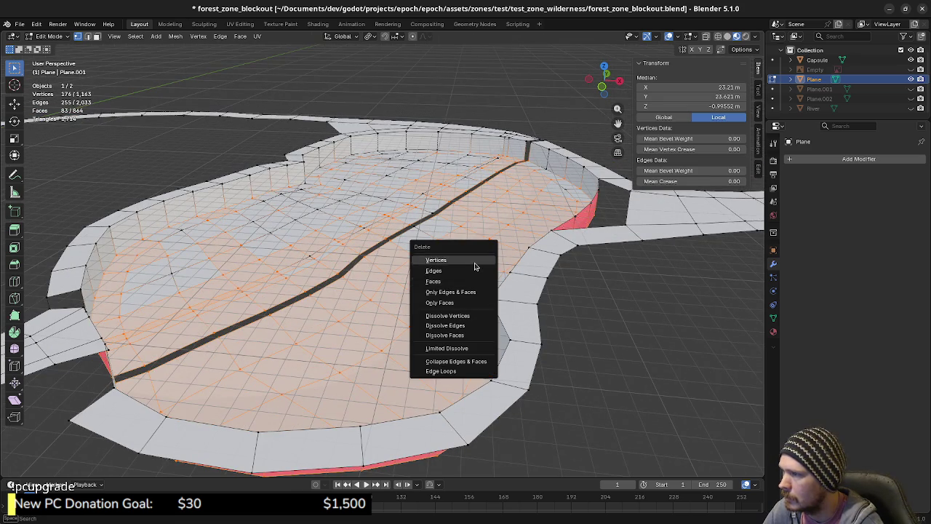
left_click(475, 263)
key("ctrl+z")
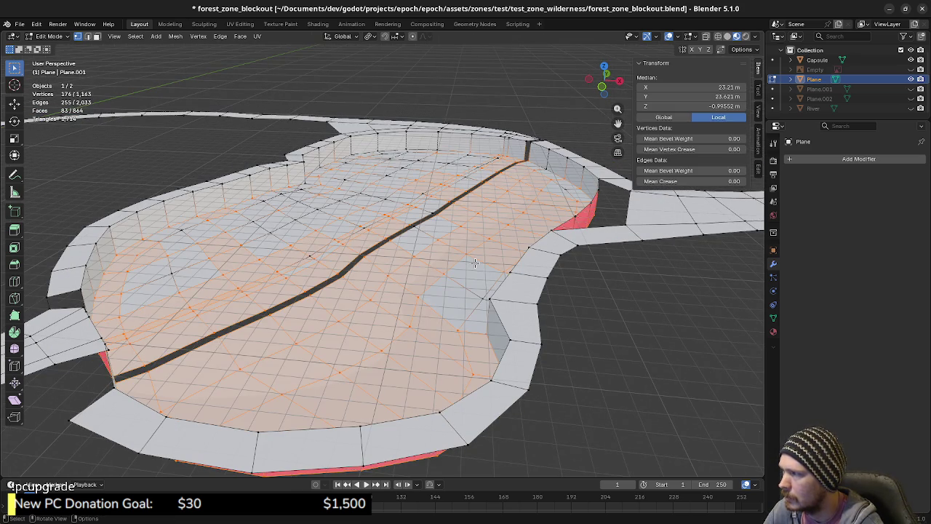
Step: In front wireframe view, box-select all lowered basin vertices and delete them
key("KP_1")
key("z")
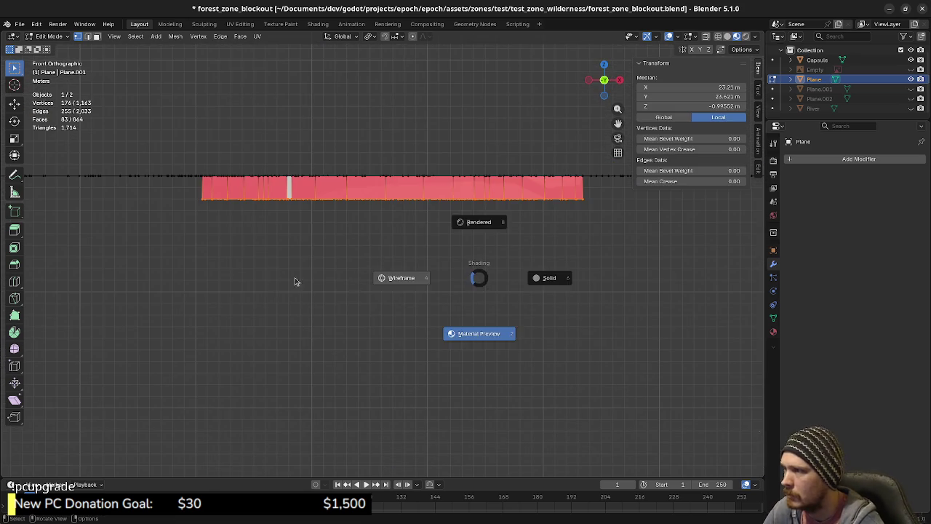
left_click(354, 280)
key("alt+a")
left_click_drag(198, 195, 611, 225)
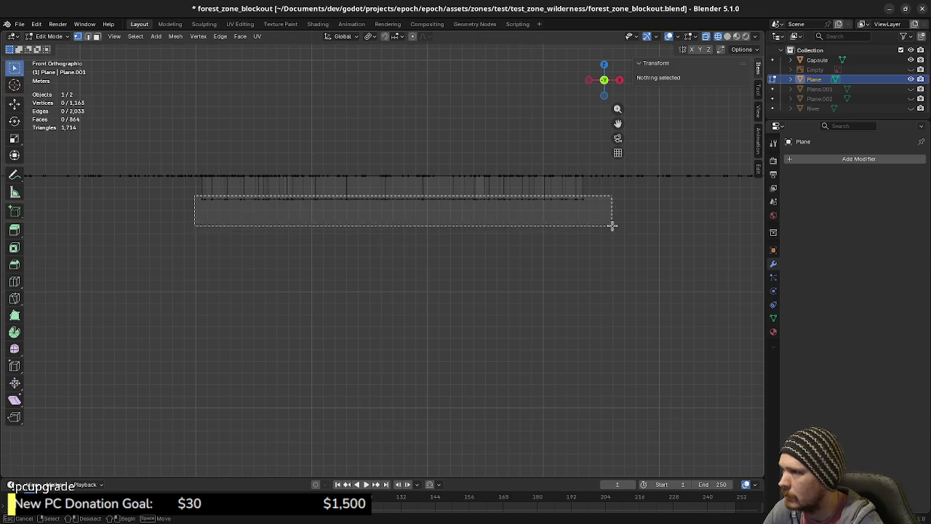
key("x")
left_click(590, 222)
Step: Return to solid shading and view the whole trail loop, briefly toggling Plane.001
middle_click_drag(589, 222, 524, 264)
key("shift+z")
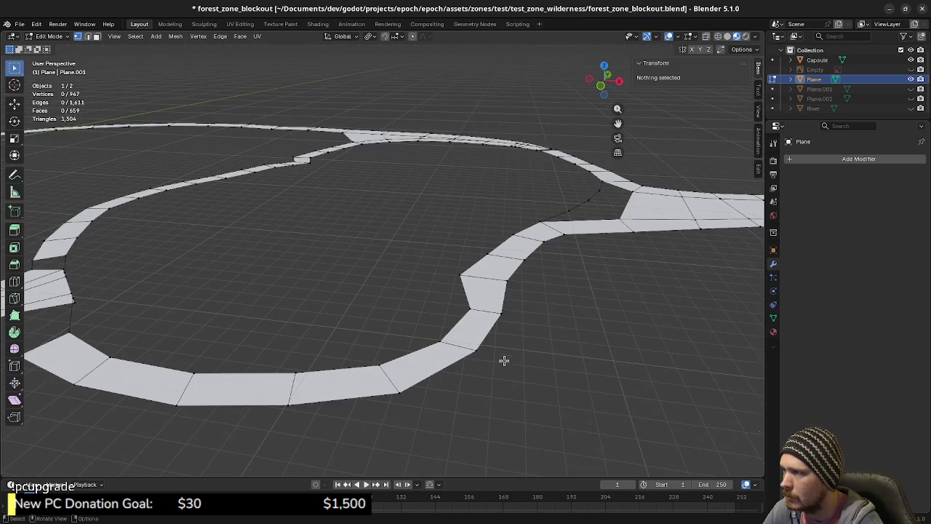
mouse_move(458, 278)
middle_mouse_down()
mouse_move(513, 293)
mouse_move(462, 297)
mouse_move(499, 286)
middle_mouse_up()
left_click(912, 89)
left_click(912, 89)
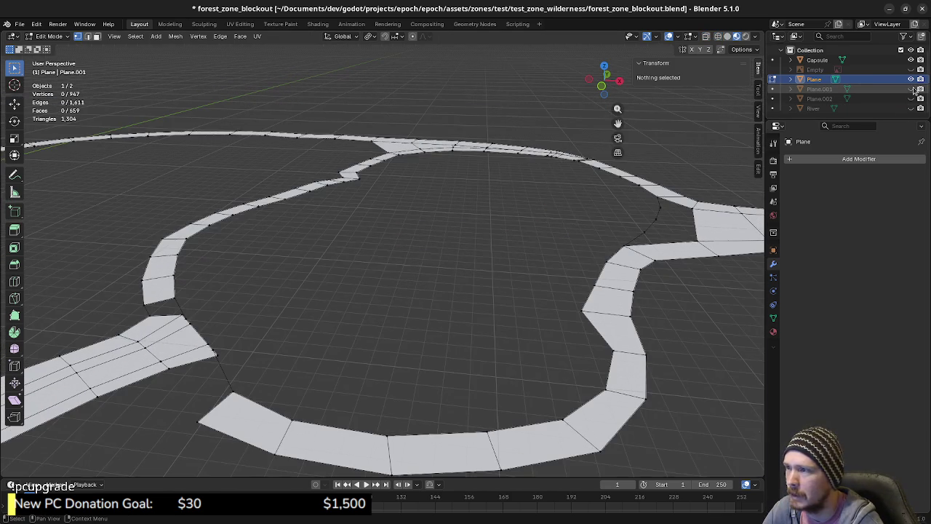
Step: Select the Plane.002 lake surface and select all of its mesh in Edit Mode
left_click(911, 98)
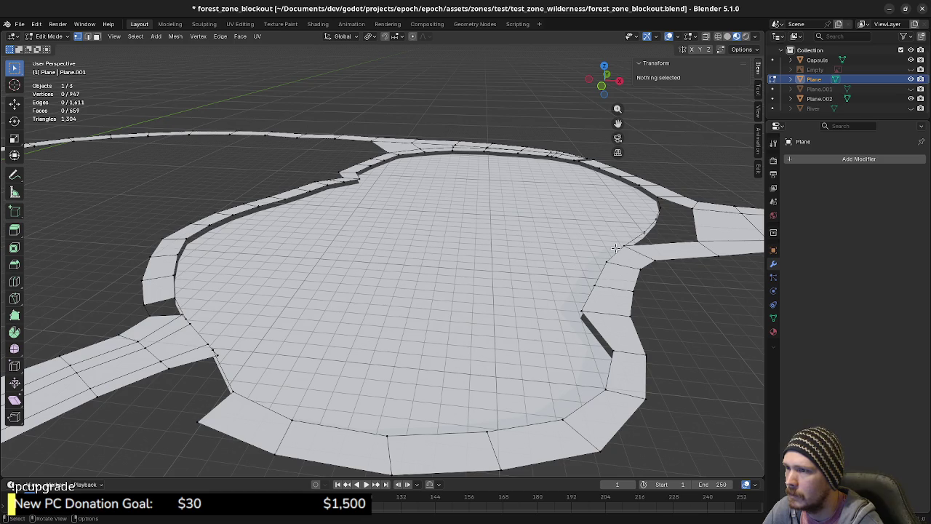
key("Tab")
left_click(469, 264)
key("Tab")
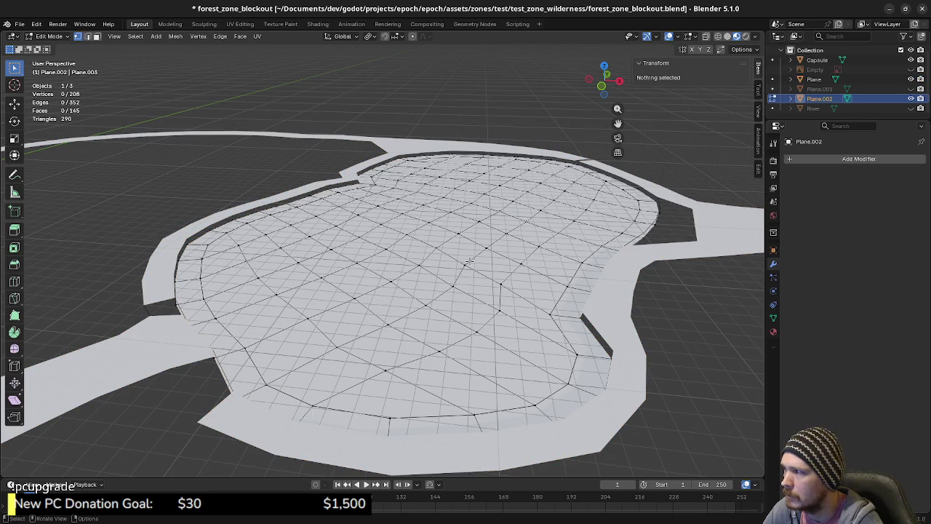
key("a")
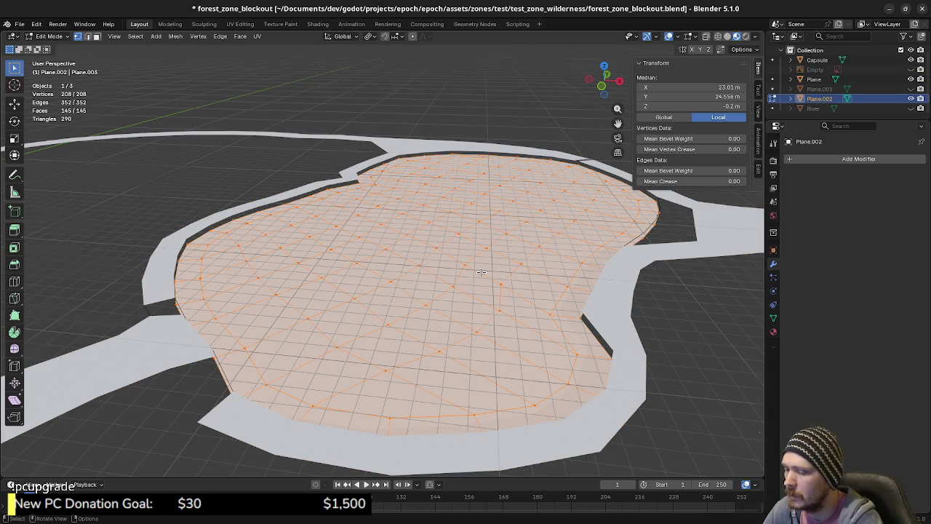
Step: Duplicate the lake surface mesh and lower the copy by 1 m along Z
key("KP_1")
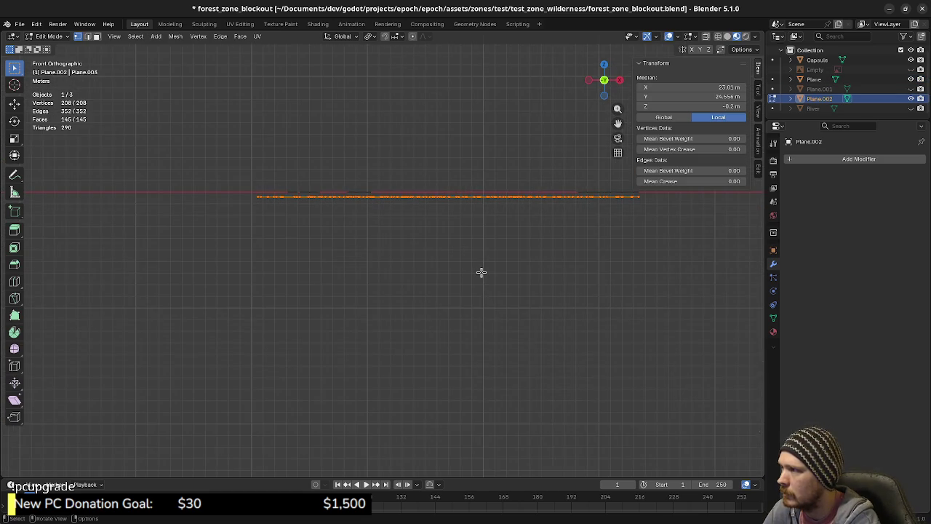
middle_click_drag(466, 262, 426, 298, "shift")
scroll(428, 297, "up", 3)
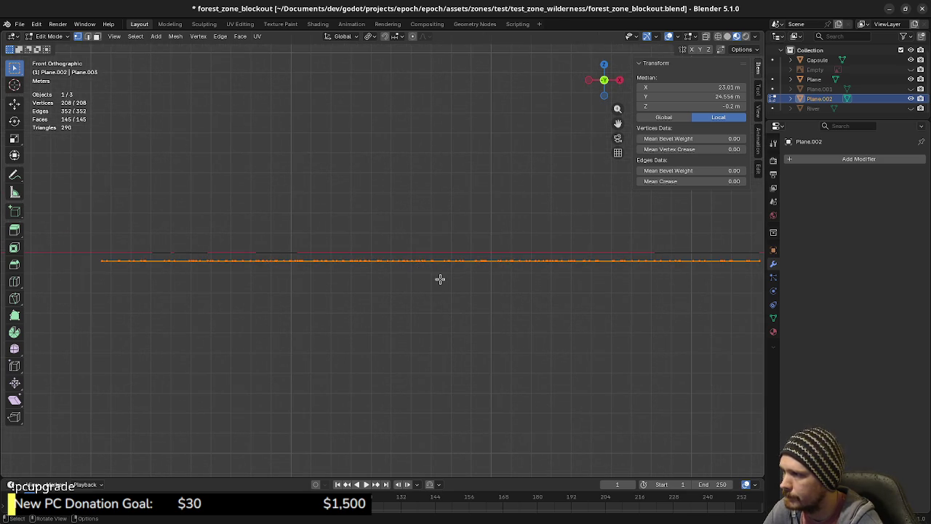
key("shift+d")
key("z")
key("Return")
Step: Separate the lowered copy into its own object, Plane.003, and return to Object Mode
mouse_move(487, 325)
middle_mouse_down()
mouse_move(448, 371)
mouse_move(433, 298)
middle_mouse_up()
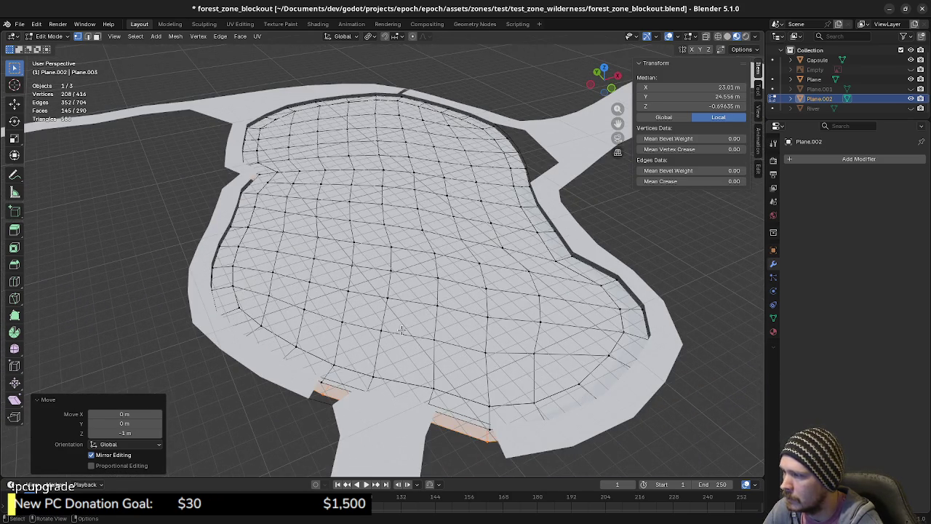
middle_click_drag(401, 330, 538, 276)
mouse_move(655, 218)
middle_mouse_down()
mouse_move(590, 265)
mouse_move(475, 311)
middle_mouse_up()
key("p")
left_click(485, 327)
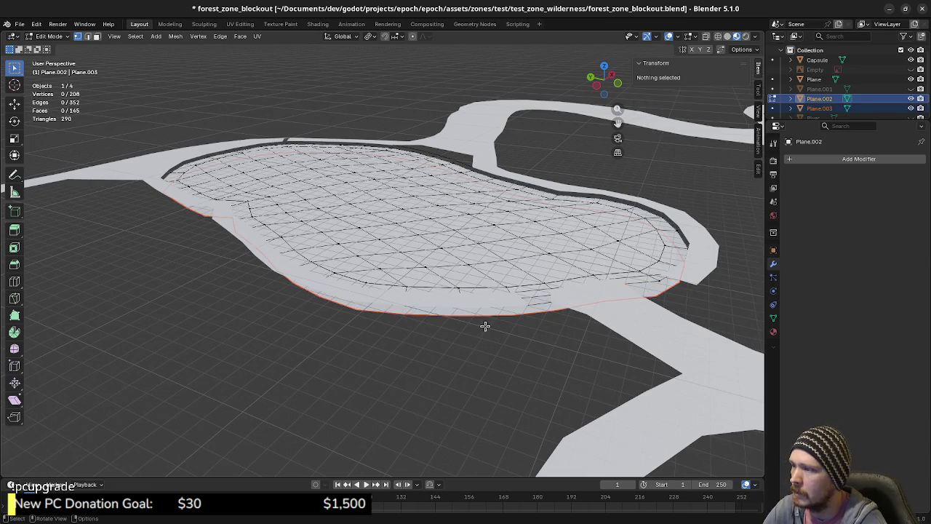
key("Tab")
Step: Join the Plane.003 basin into the trail mesh Plane and enter Edit Mode on the result
left_click(478, 319)
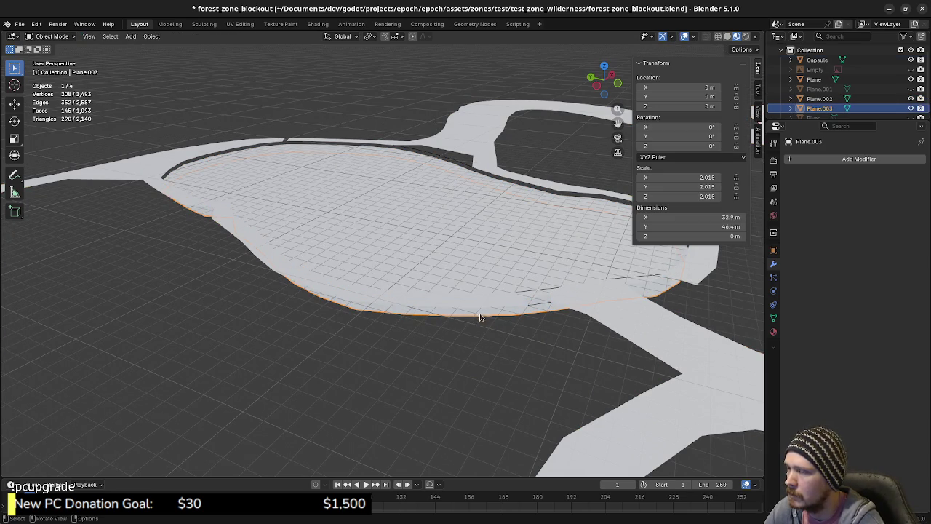
left_click(465, 309, "shift")
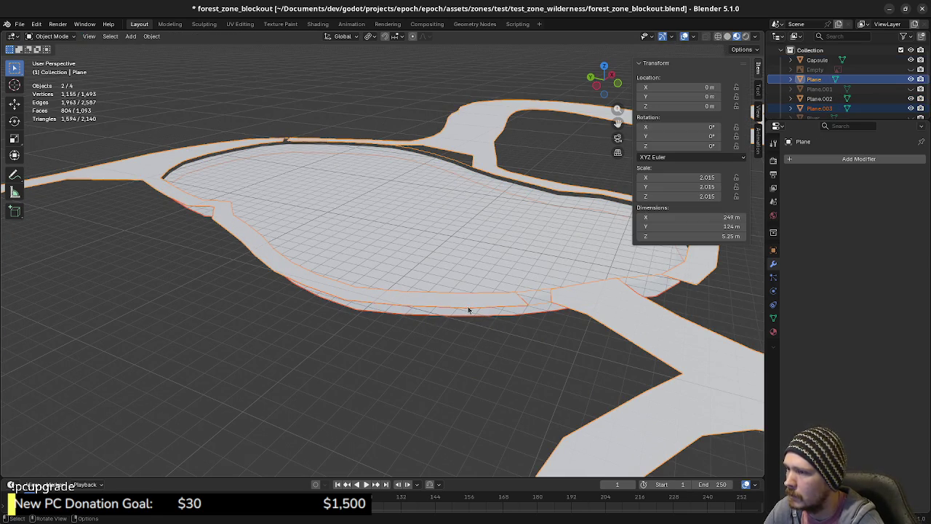
key("F3")
type("join")
key("Return")
key("Tab")
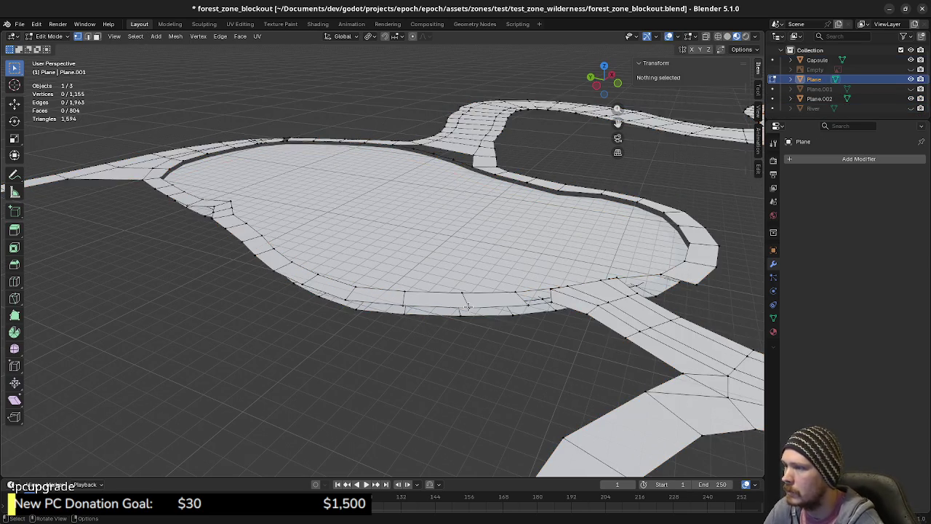
Step: Select the basin rim and inner border loops and delete the overlapping vertices at the rim
left_click(440, 320, "alt")
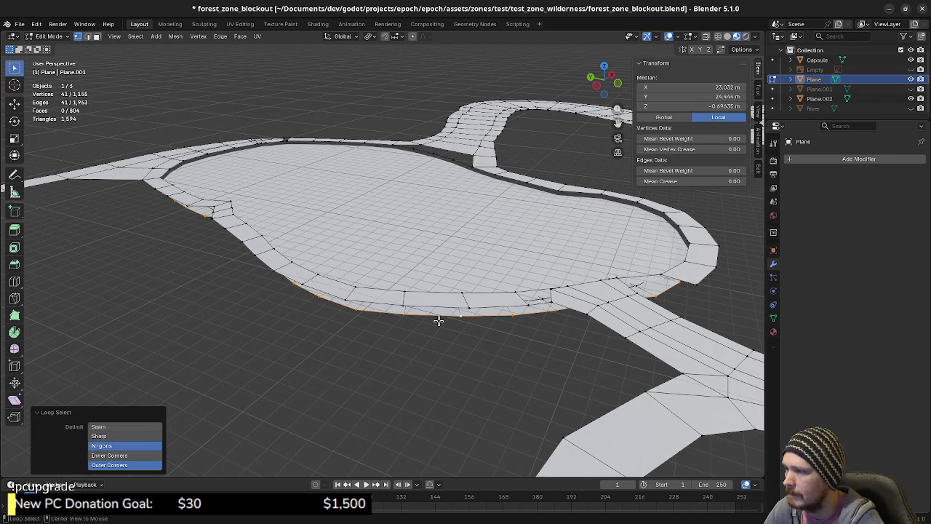
mouse_move(462, 335)
middle_mouse_down()
mouse_move(472, 310)
mouse_move(365, 311)
mouse_move(400, 337)
middle_mouse_up()
left_click(528, 231, "alt+shift")
scroll(525, 237, "up", 5)
mouse_move(466, 291)
middle_mouse_down()
mouse_move(470, 303)
mouse_move(448, 272)
mouse_move(485, 303)
mouse_move(468, 307)
mouse_move(460, 351)
middle_mouse_up()
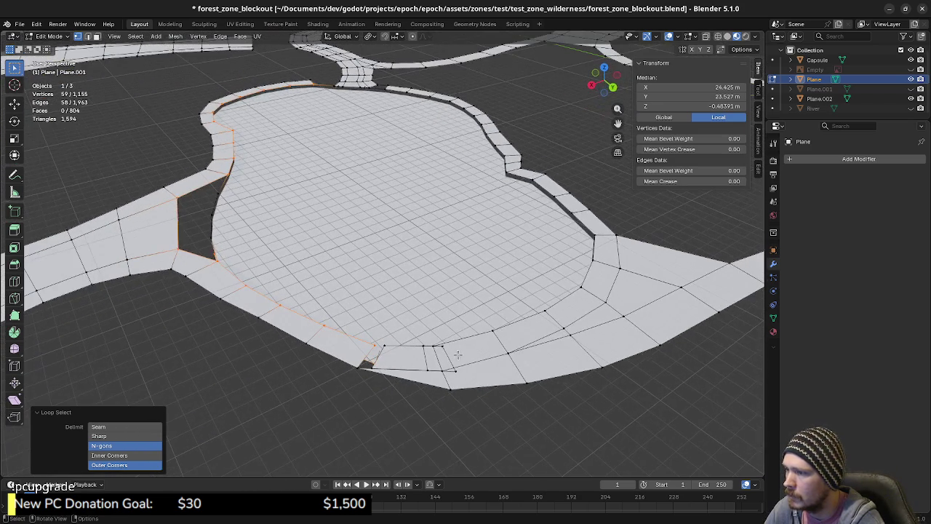
left_click(445, 358)
key("x")
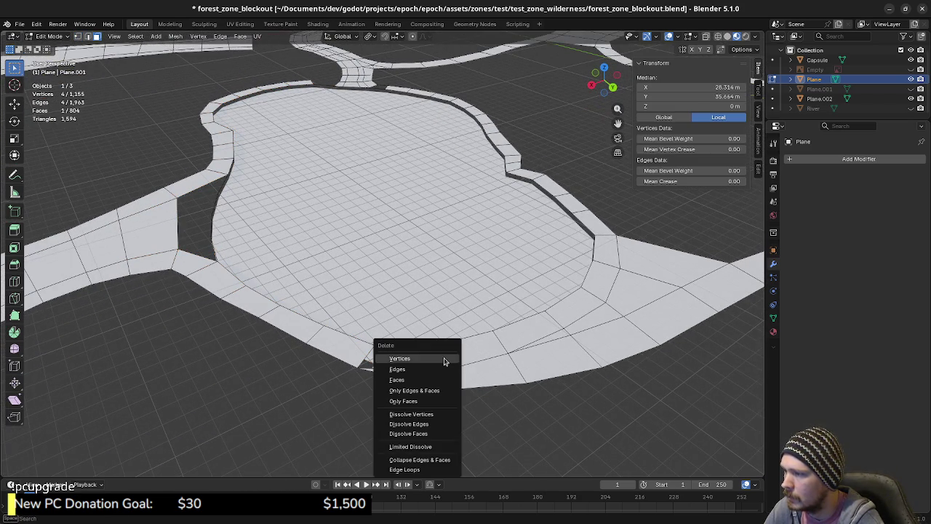
left_click(443, 357)
Step: Delete the stray edge left at the basin rim
mouse_move(443, 357)
middle_mouse_down()
mouse_move(434, 368)
mouse_move(460, 347)
mouse_move(461, 357)
mouse_move(453, 309)
middle_mouse_up()
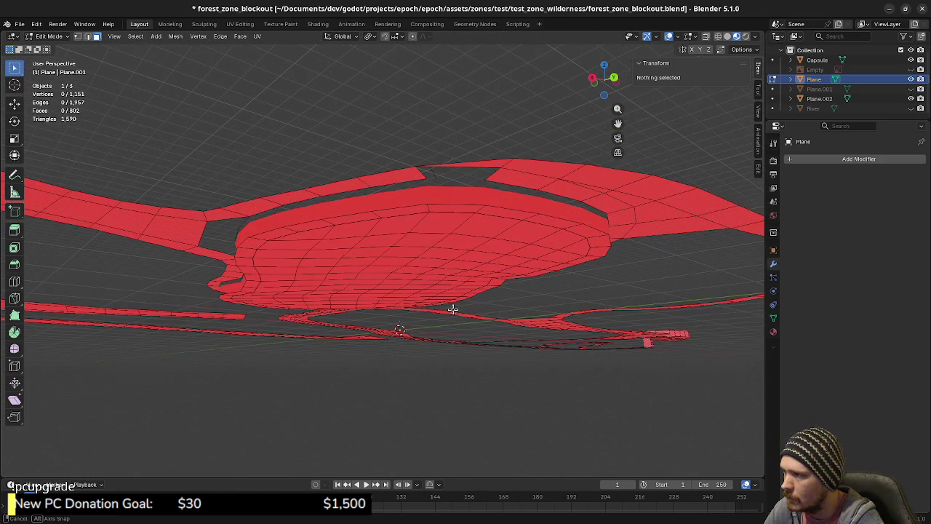
left_click(435, 173)
key("x")
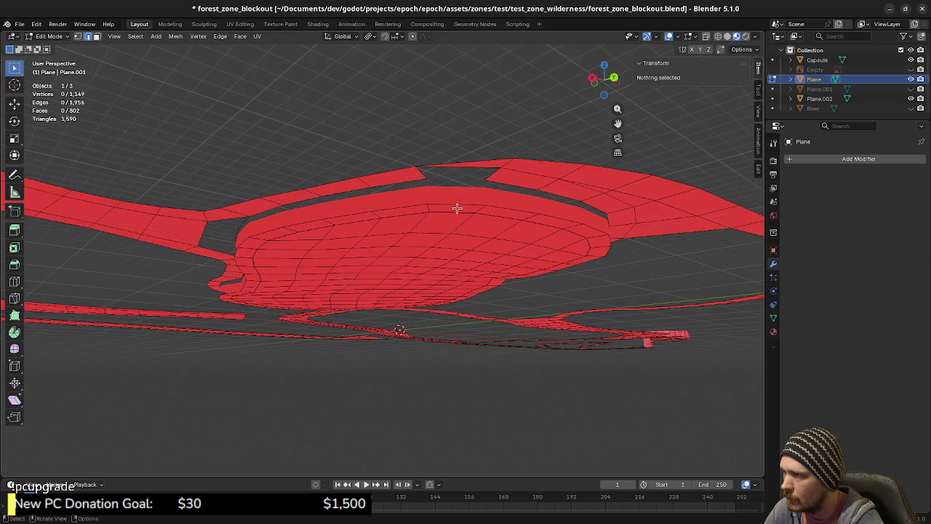
middle_click_drag(457, 198, 449, 281)
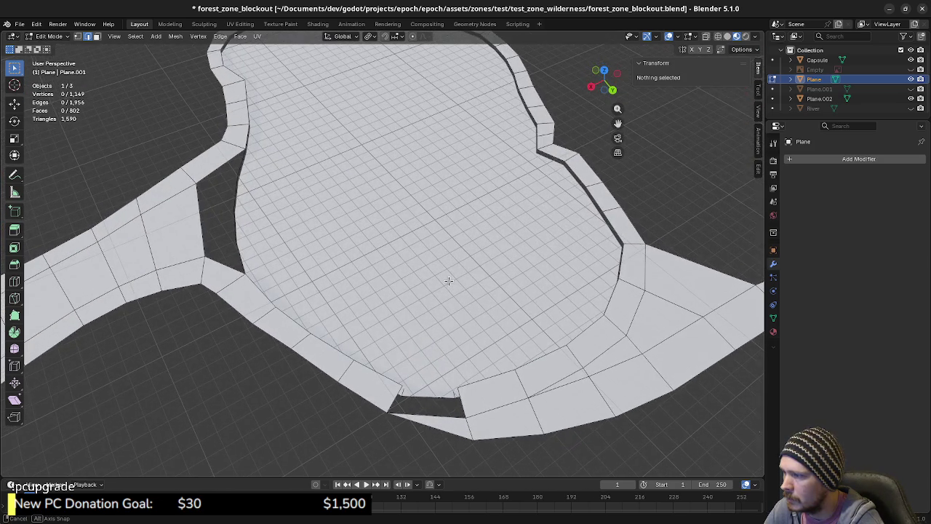
middle_click_drag(449, 281, 461, 291)
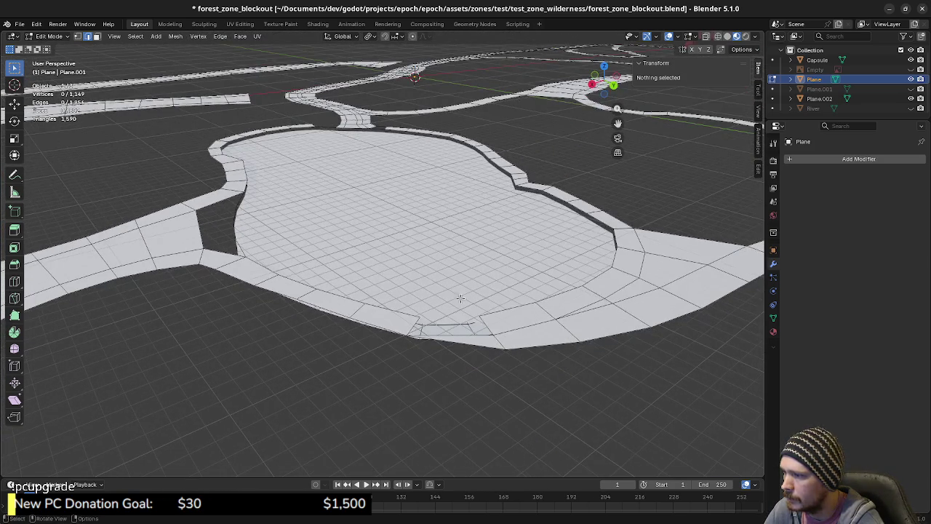
Step: Box-select the vertices around the rim gap, then select the connected mesh region
left_click_drag(416, 328, 488, 324)
mouse_move(489, 323)
middle_mouse_down()
mouse_move(458, 376)
mouse_move(470, 295)
middle_mouse_up()
left_click(470, 295)
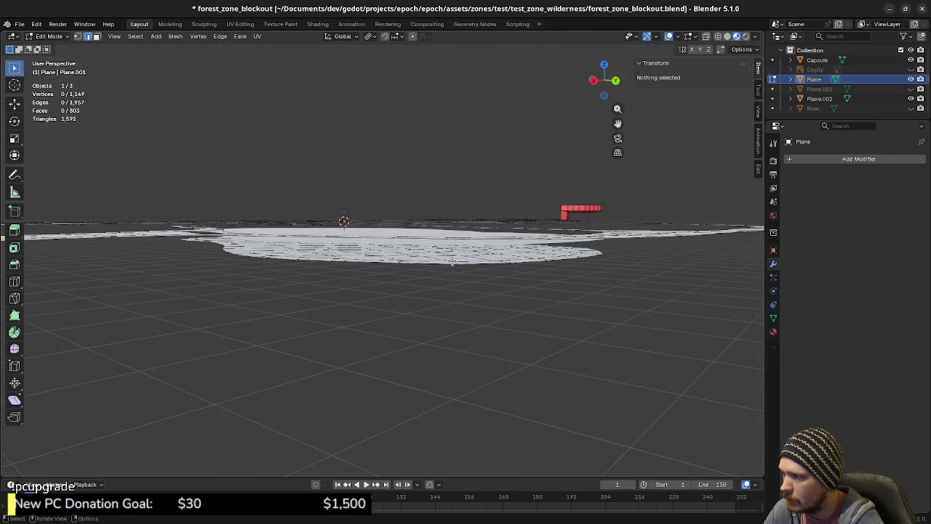
key("l")
mouse_move(453, 262)
middle_mouse_down()
mouse_move(428, 275)
mouse_move(408, 269)
mouse_move(456, 235)
middle_mouse_up()
mouse_move(353, 237)
middle_mouse_down()
mouse_move(390, 228)
mouse_move(440, 252)
middle_mouse_up()
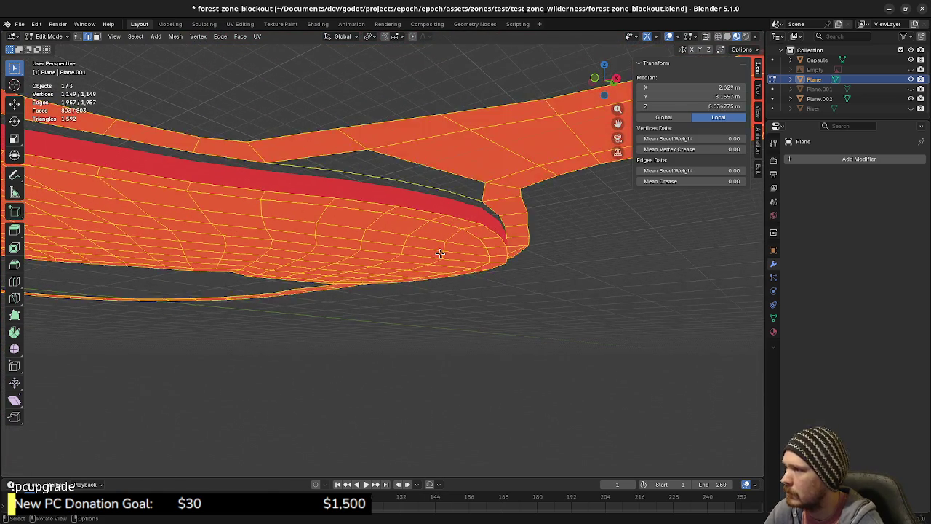
Step: Select the lake basin island and merge its duplicate vertices by distance
key("alt+a")
key("l")
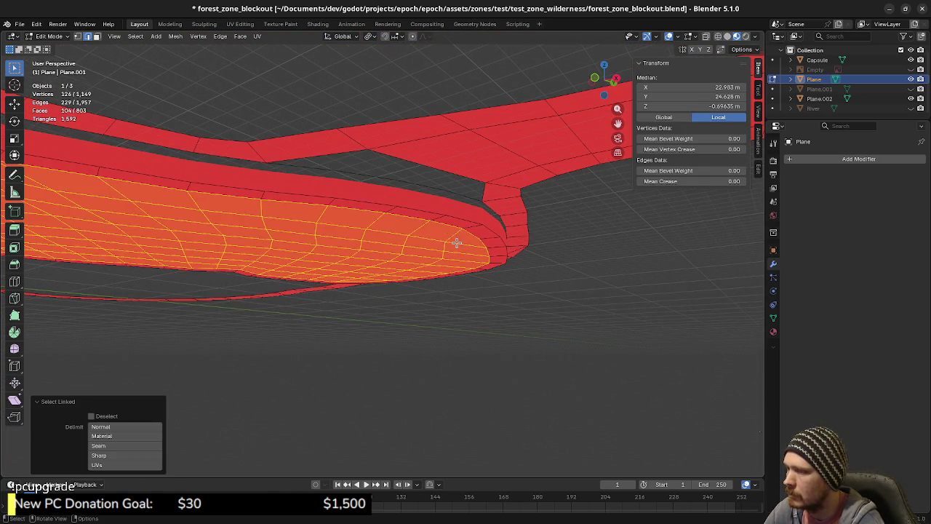
key("g")
key("Escape")
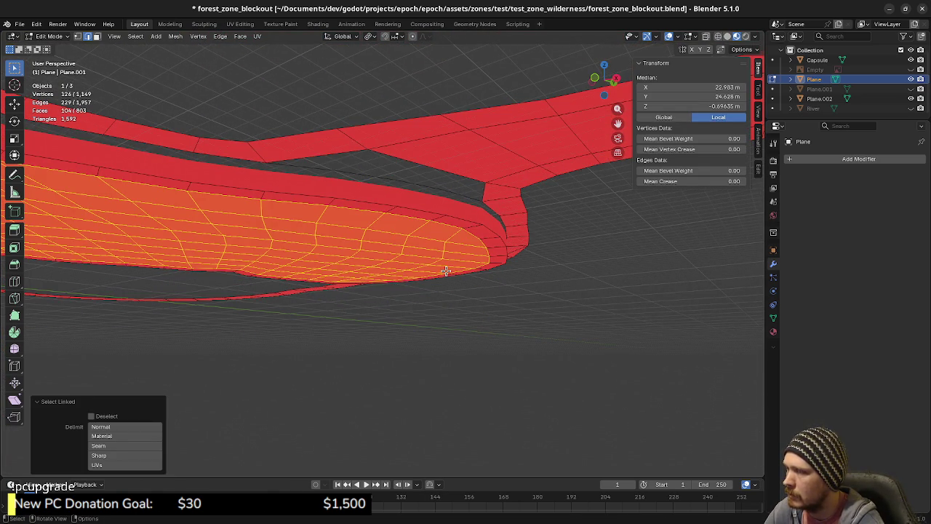
key("l")
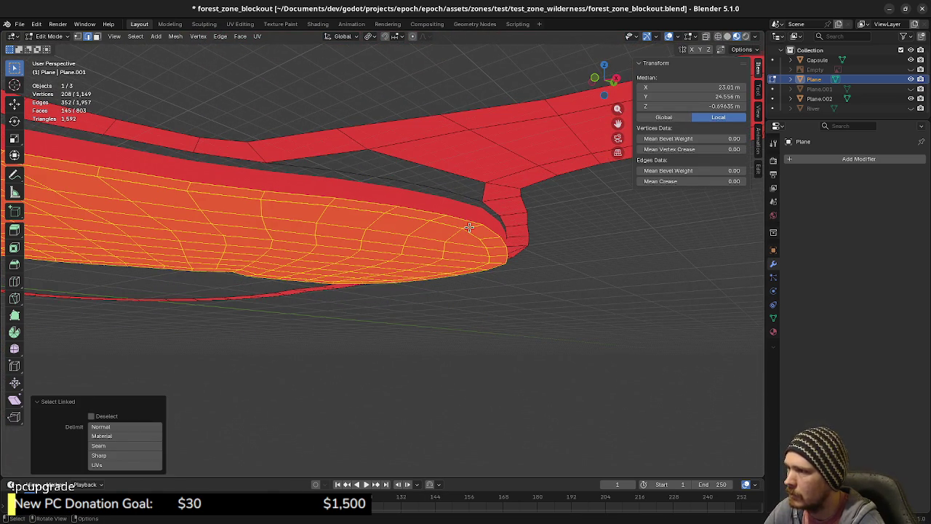
mouse_move(476, 251)
middle_mouse_down()
mouse_move(495, 267)
mouse_move(359, 225)
mouse_move(383, 264)
mouse_move(367, 227)
mouse_move(357, 262)
mouse_move(356, 252)
middle_mouse_up()
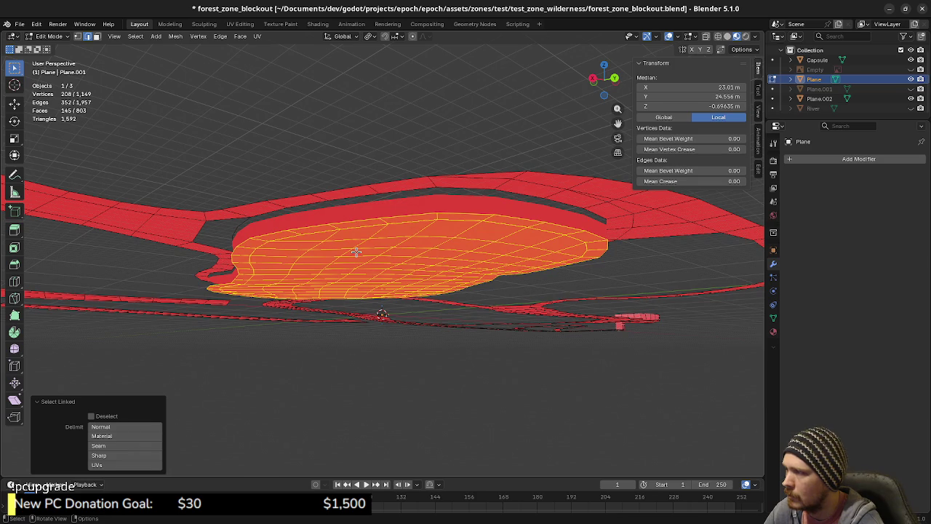
key("m")
left_click(352, 288)
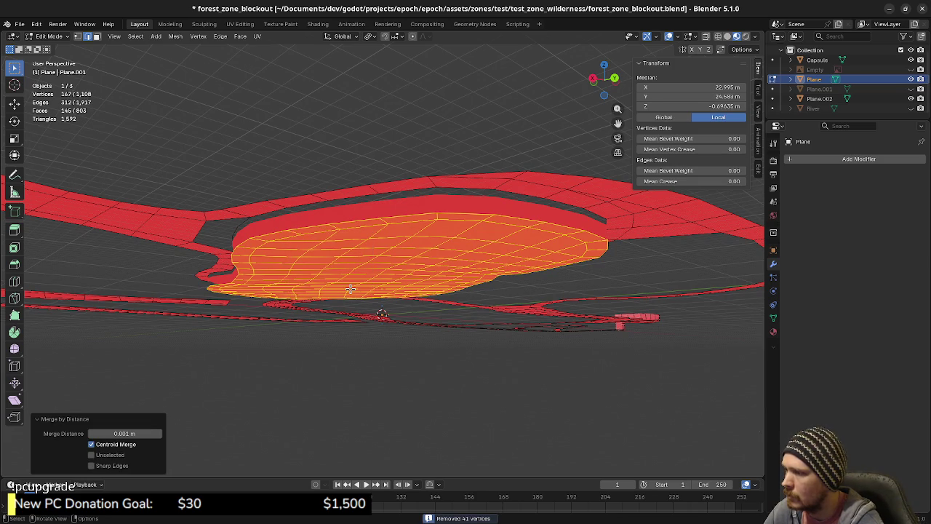
Step: Select only the basin's top rim edge loop and line up a front view
key("a")
key("alt+a")
left_click(344, 224, "alt")
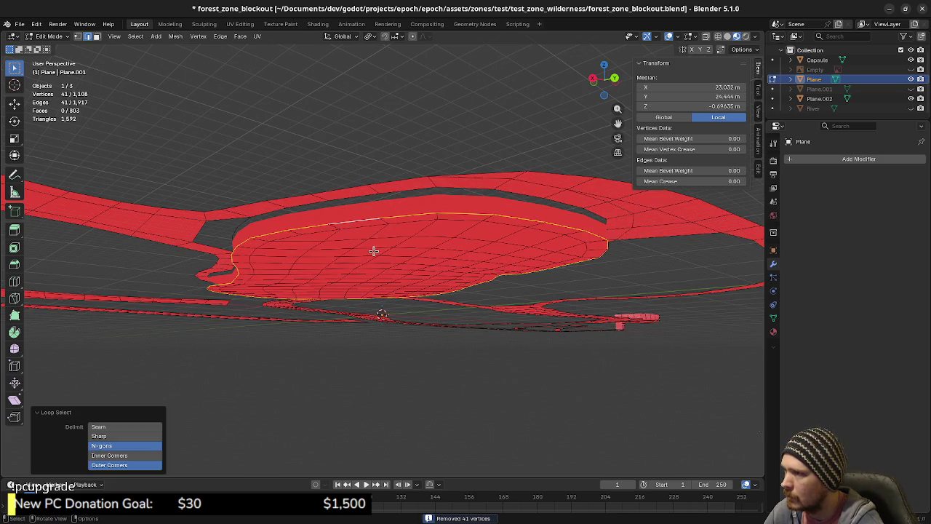
type("ez2")
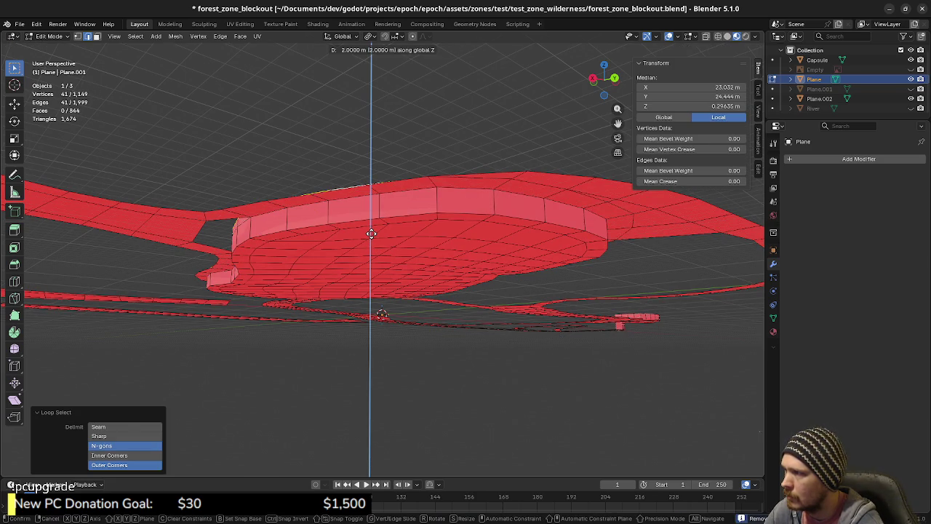
key("Escape")
key("KP_1")
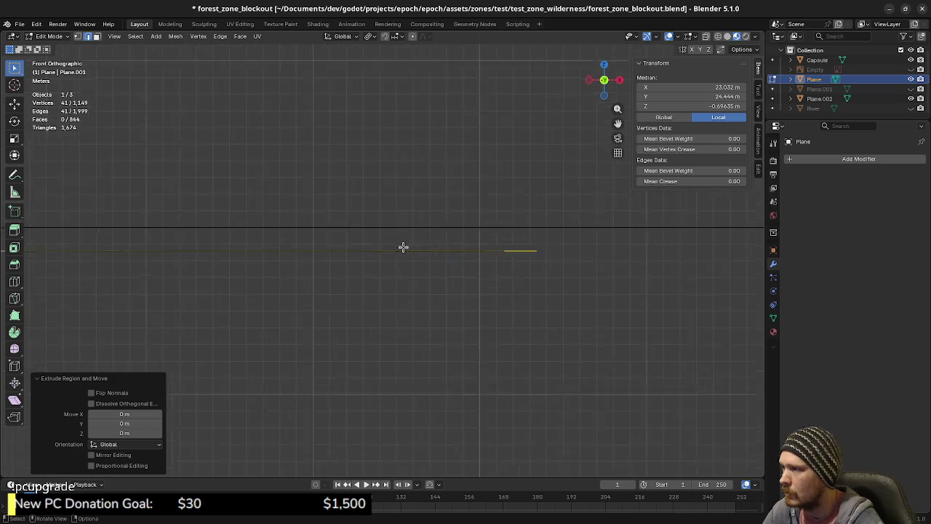
middle_click_drag(403, 247, 393, 297, "shift")
scroll(456, 304, "up", 1)
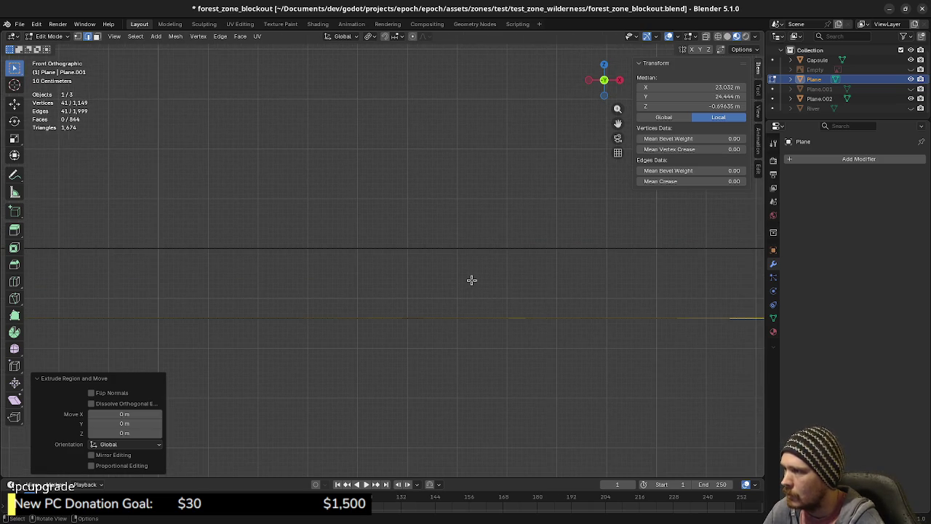
Step: Extrude the rim loop straight up 1.4 m to meet the trails
key("e")
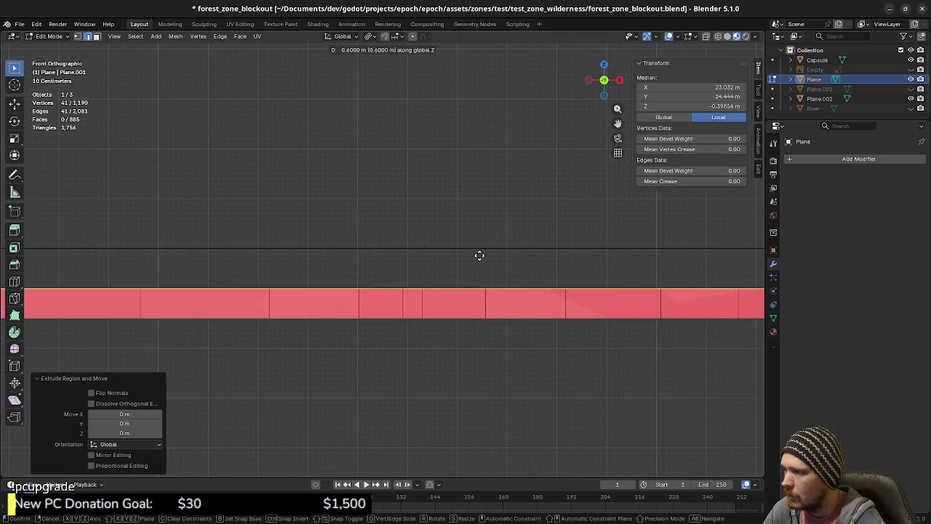
key("Escape")
key("ctrl+z")
middle_click_drag(516, 316, 509, 320)
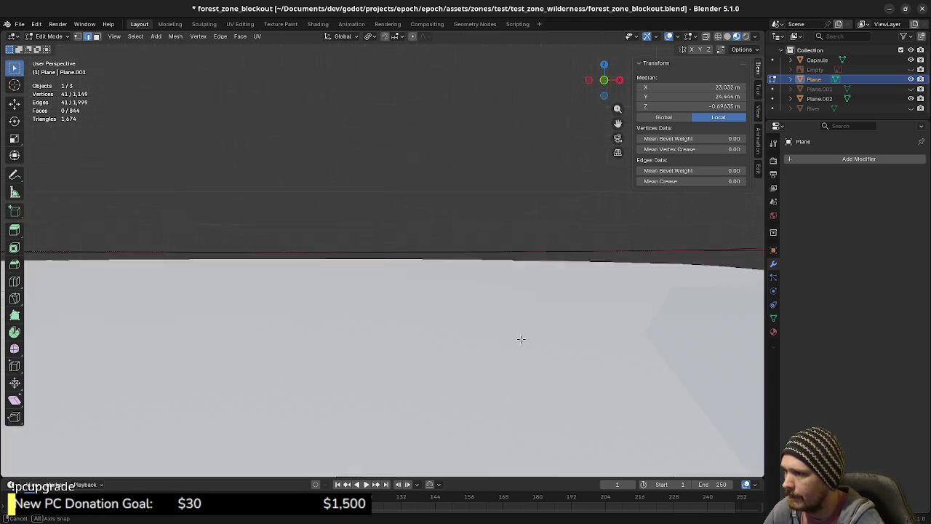
key("e")
key("Escape")
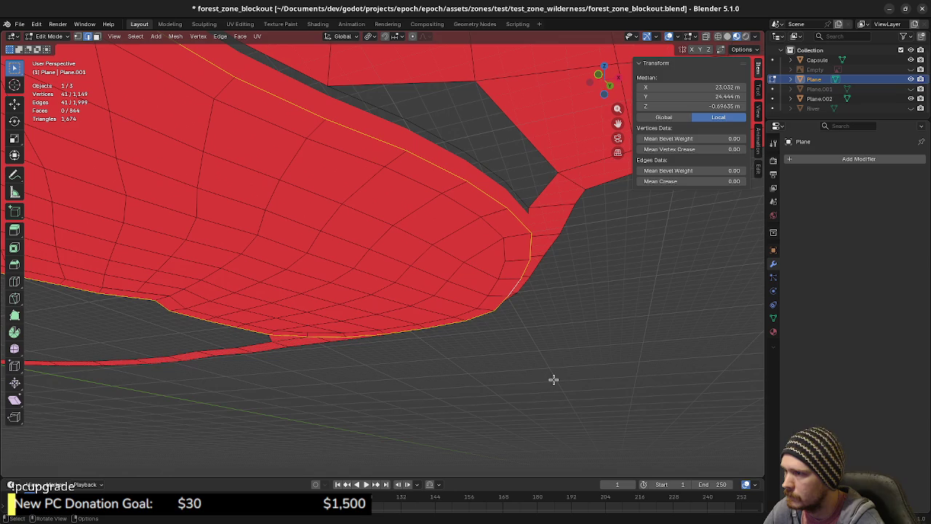
key("KP_1")
scroll(570, 383, "down", 3)
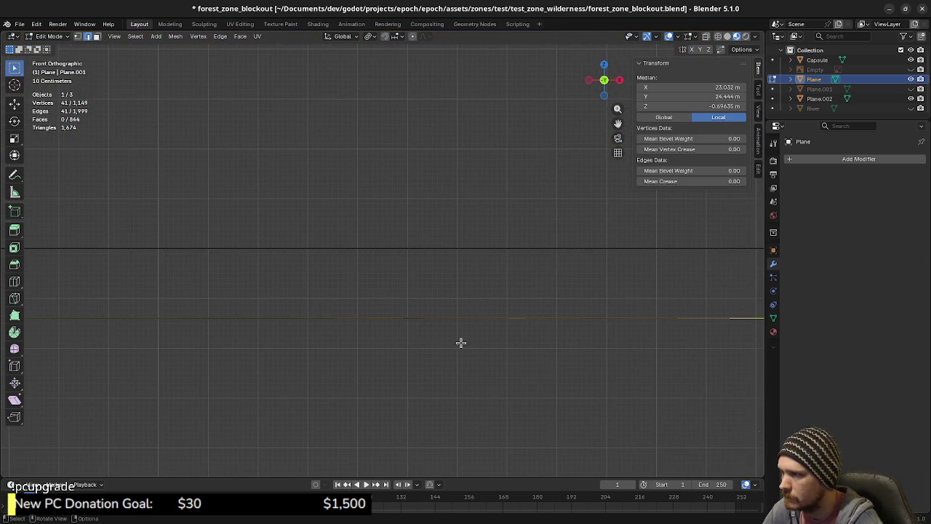
key("e")
left_click(466, 274)
Step: Select the entire mesh and merge by distance, removing 4 doubled vertices
mouse_move(473, 279)
middle_mouse_down()
mouse_move(484, 339)
mouse_move(401, 347)
mouse_move(476, 346)
mouse_move(455, 337)
mouse_move(437, 366)
mouse_move(391, 357)
mouse_move(407, 337)
mouse_move(395, 312)
mouse_move(429, 272)
middle_mouse_up()
scroll(484, 339, "down", 2)
scroll(401, 347, "down", 3)
scroll(407, 337, "up", 3)
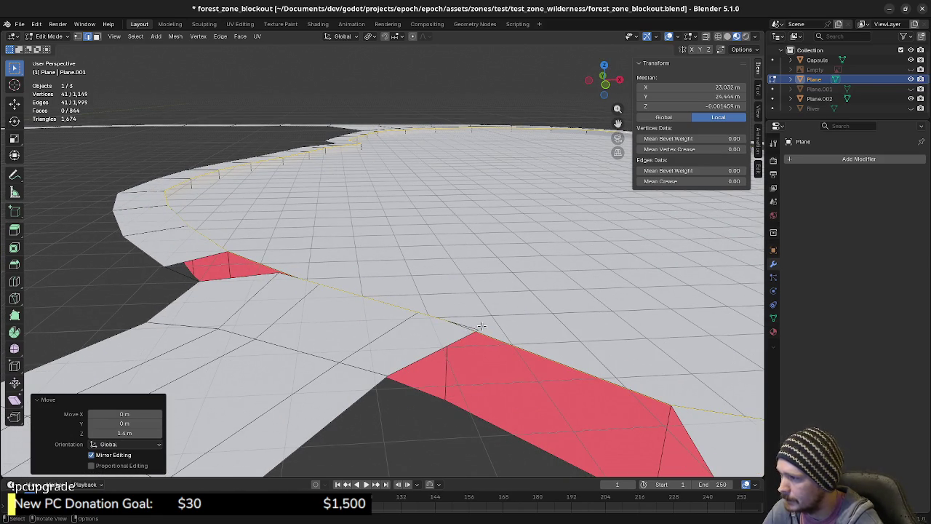
scroll(482, 326, "down", 3)
scroll(480, 335, "down", 3)
scroll(475, 354, "up", 1)
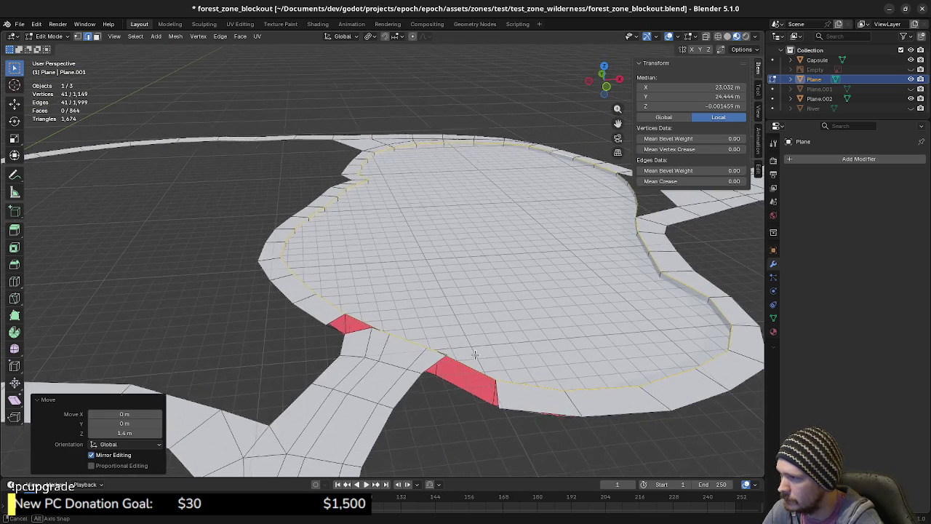
scroll(475, 354, "up", 1)
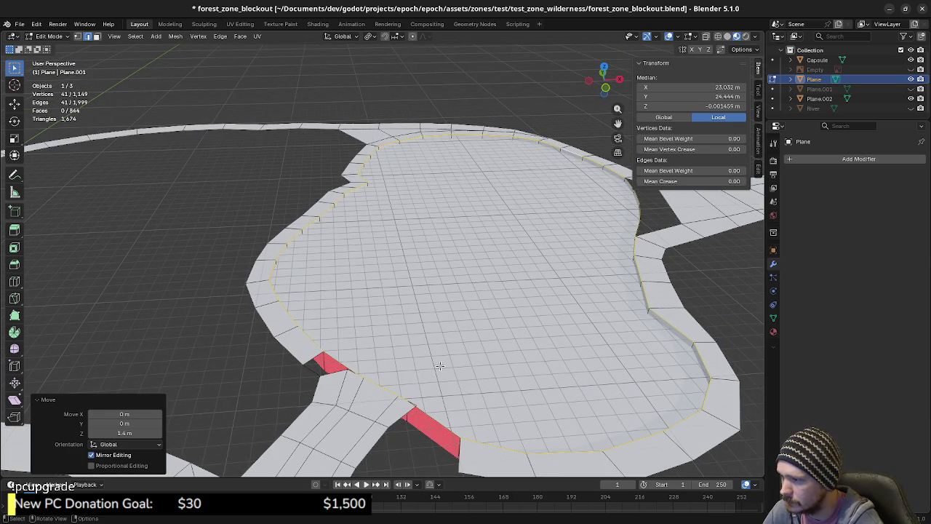
middle_click_drag(424, 388, 417, 363)
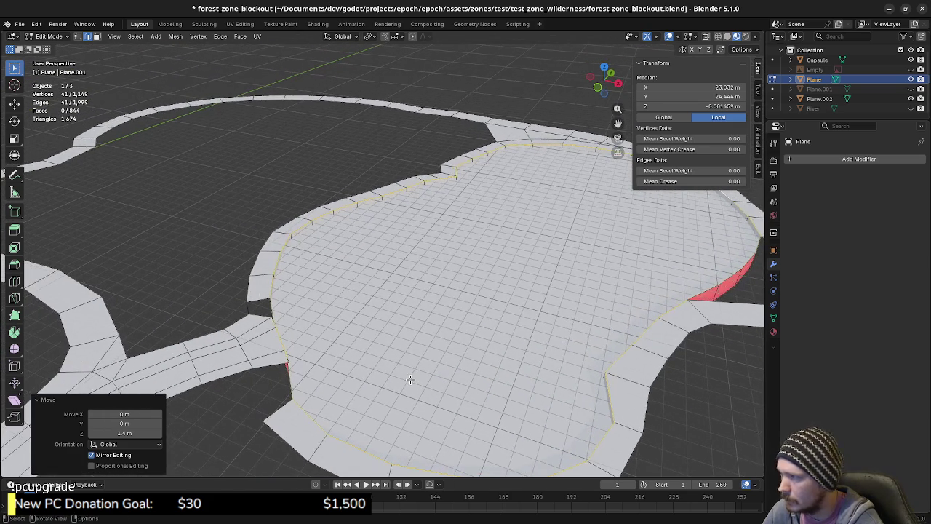
key("a")
key("alt+a")
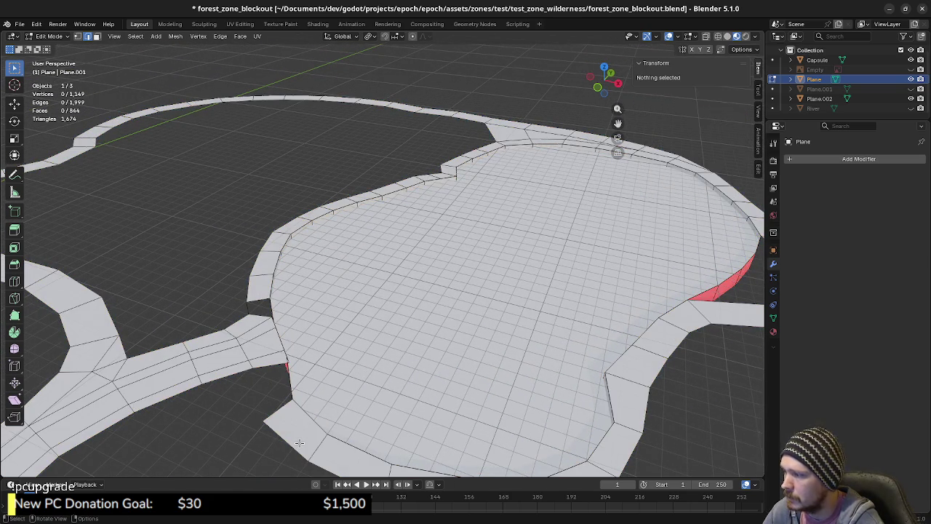
key("l")
key("a")
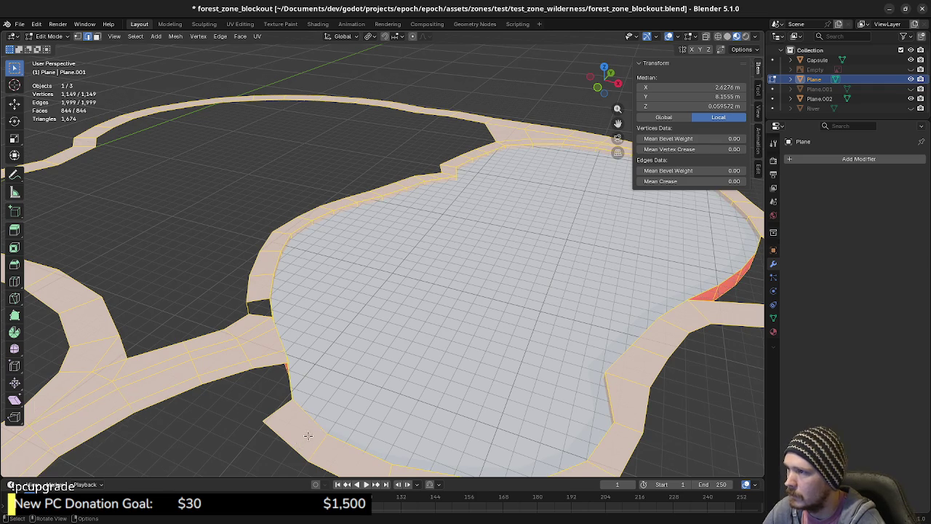
key("m")
left_click(348, 376)
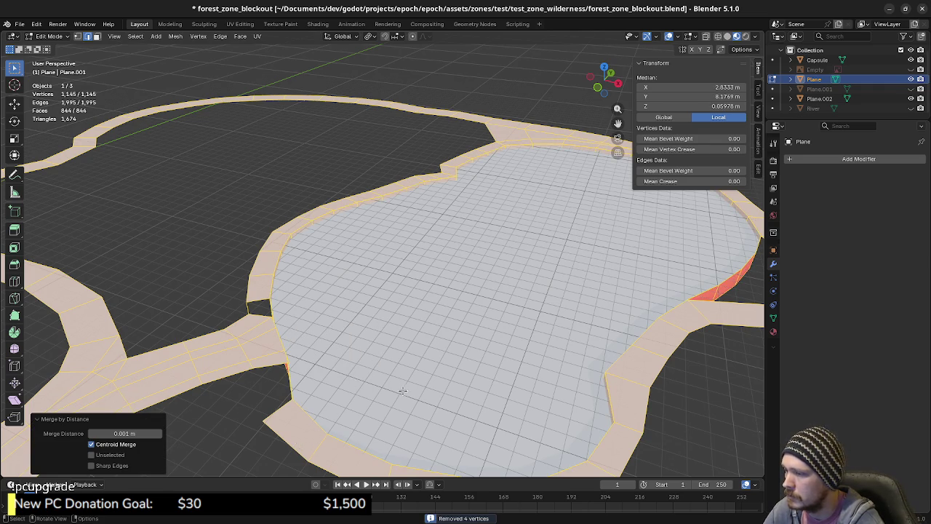
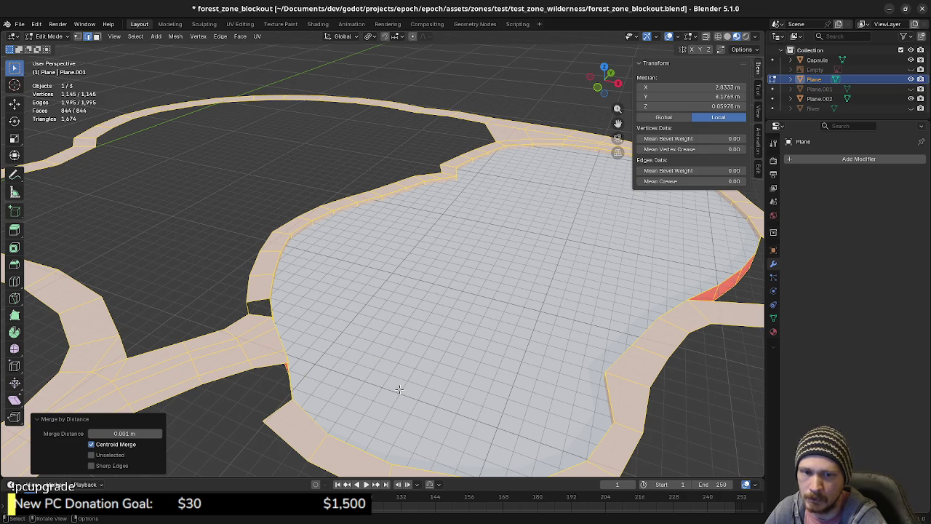
Step: Switch to top view of the mesh border and clear the mesh selection
scroll(309, 381, "up", 5)
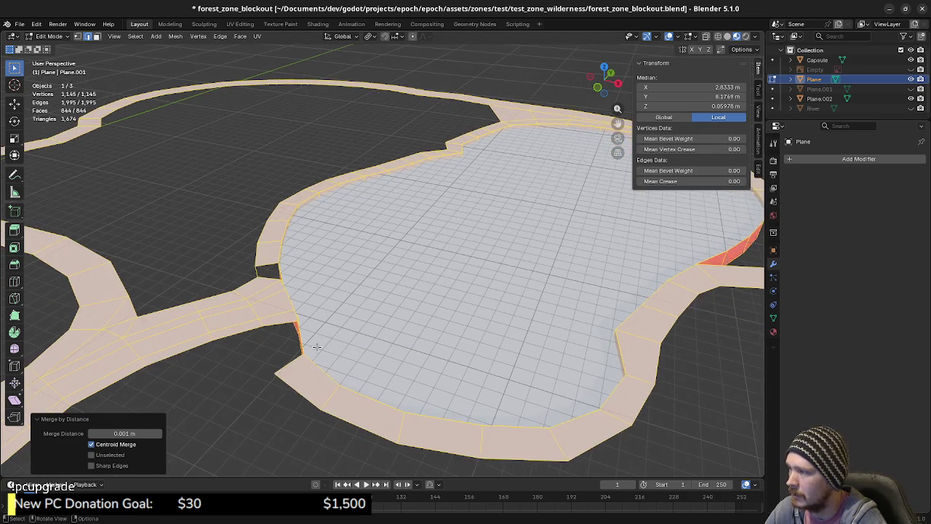
middle_click_drag(377, 365, 422, 346)
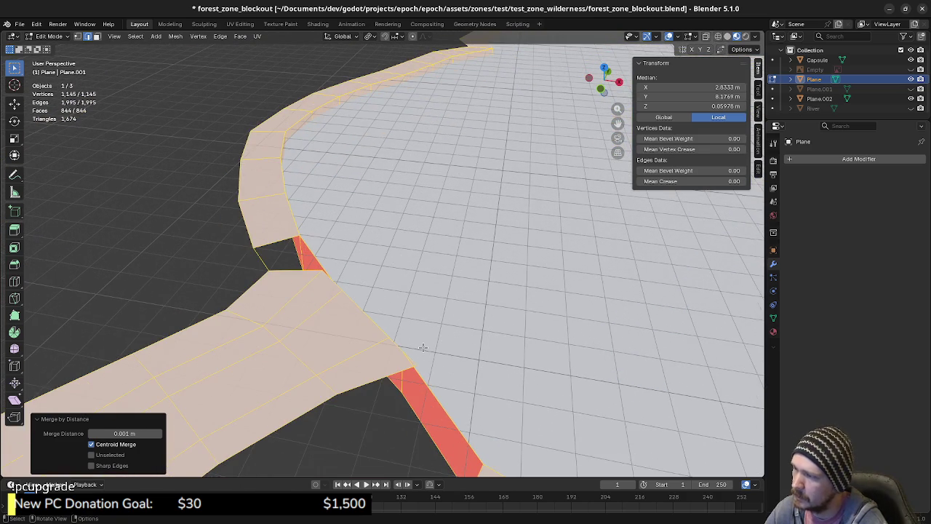
key("KP_7")
scroll(429, 218, "down", 4)
scroll(424, 277, "up", 1)
scroll(424, 276, "up", 2)
scroll(430, 302, "up", 3)
key("Tab")
key("Tab")
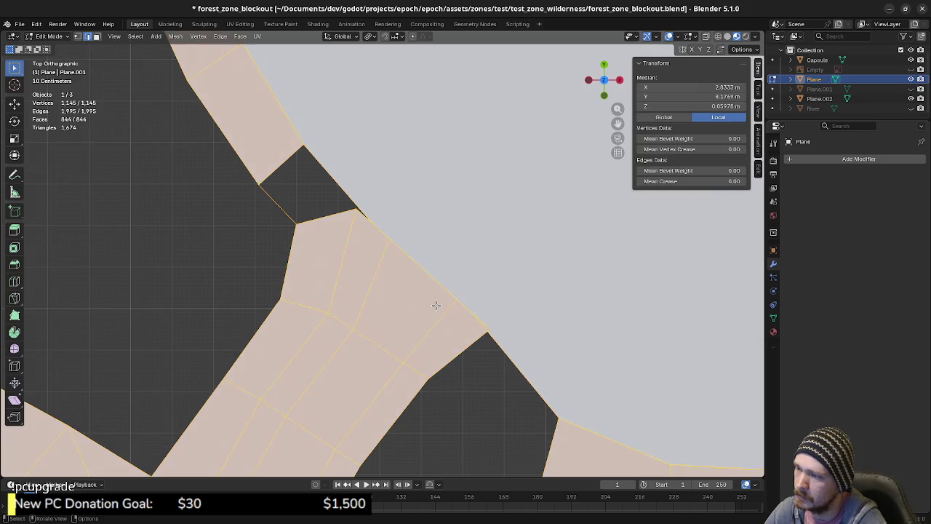
key("alt+a")
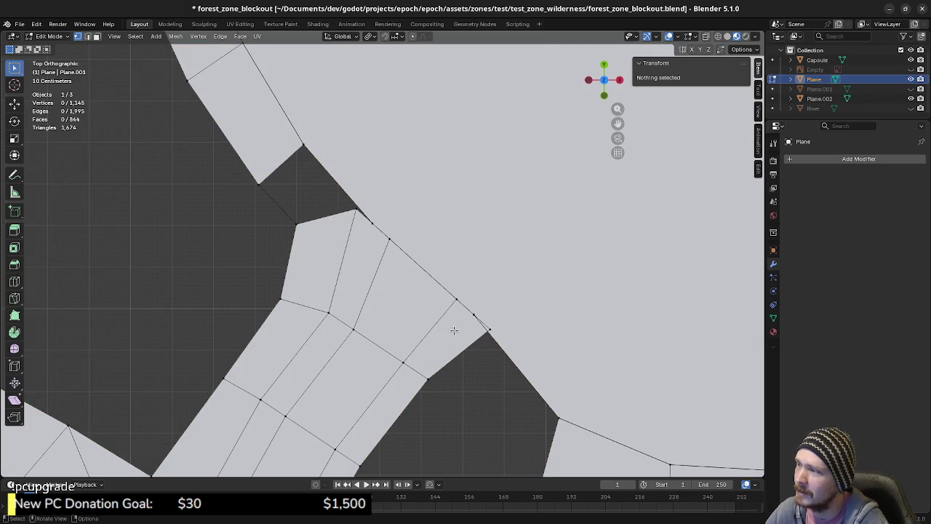
Step: Select the strip's two corner vertices and move them 0.39915 m X, -0.35047 m Y toward the clearing edge
left_click(486, 326)
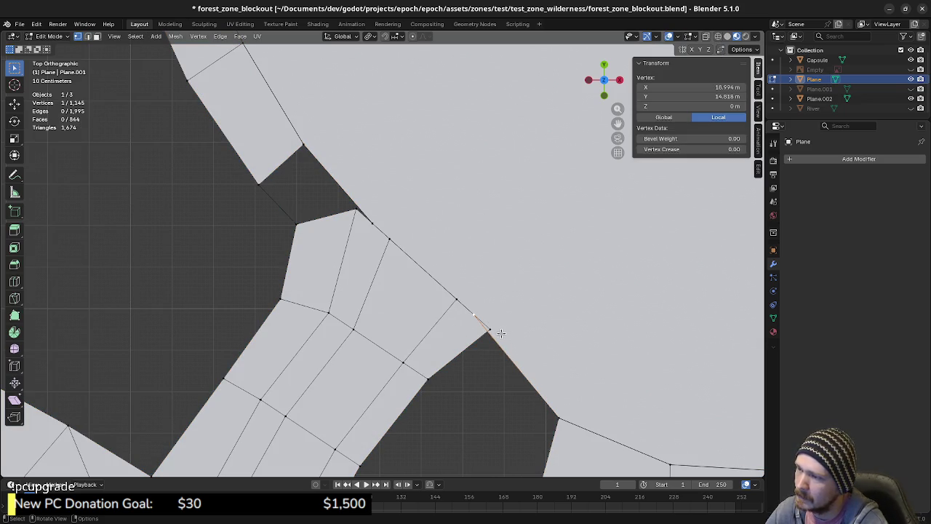
mouse_move(513, 360)
middle_mouse_down()
mouse_move(463, 389)
mouse_move(436, 388)
mouse_move(441, 357)
mouse_move(450, 364)
mouse_move(432, 417)
mouse_move(424, 354)
mouse_move(400, 325)
middle_mouse_up()
scroll(449, 364, "down", 5)
left_click(404, 288, "shift")
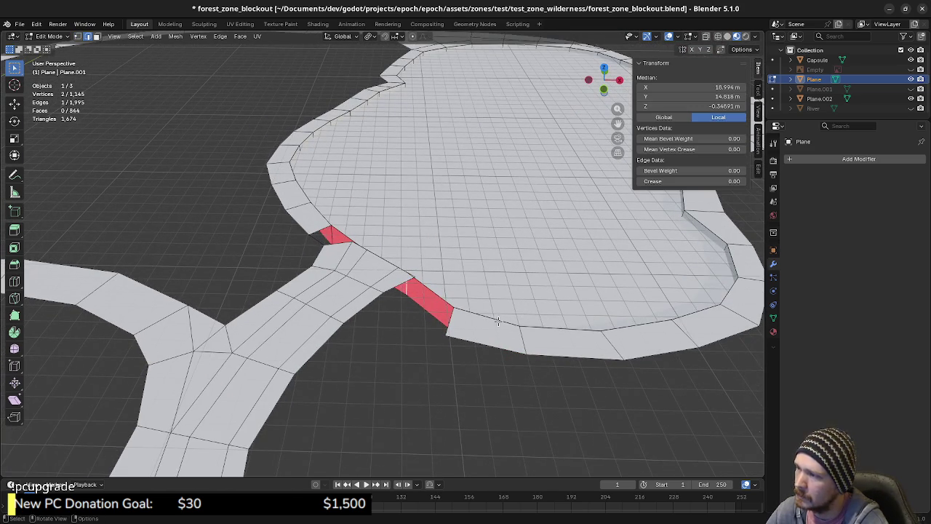
key("KP_7")
scroll(473, 366, "up", 2)
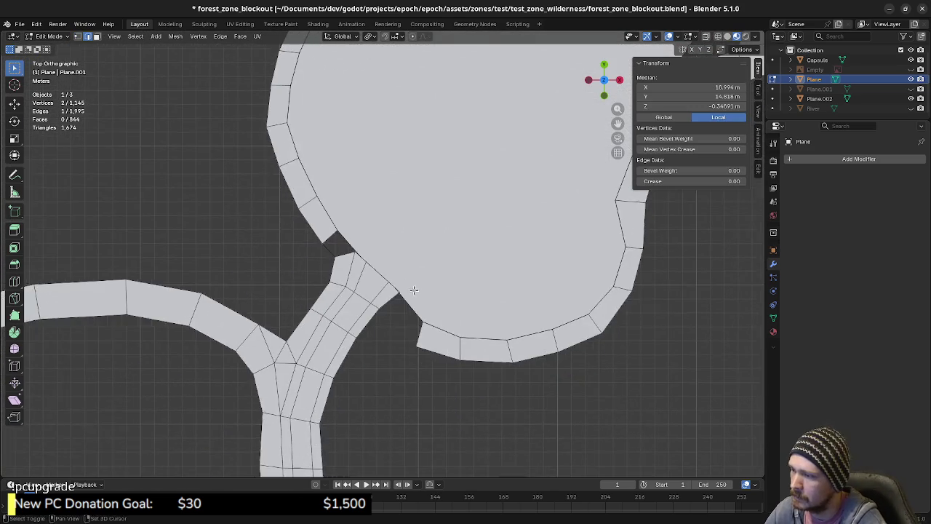
scroll(428, 333, "up", 3)
scroll(428, 333, "up", 2)
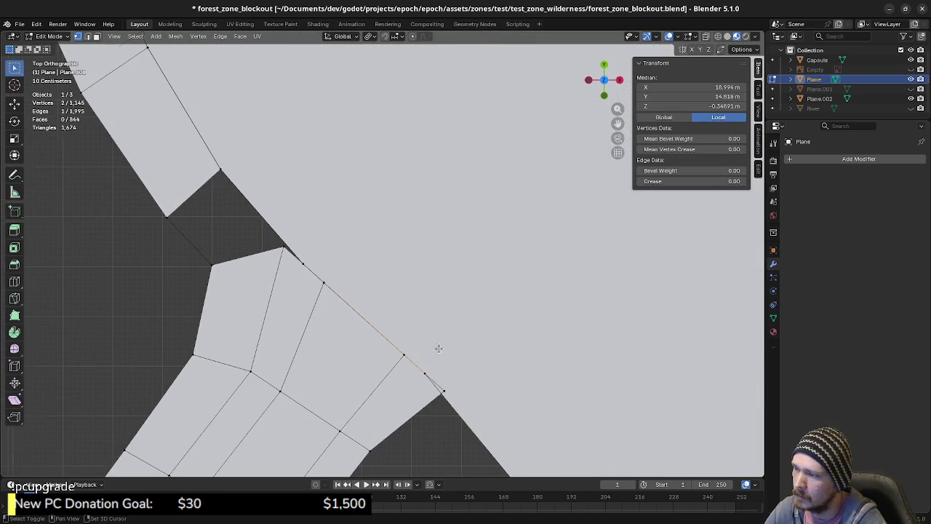
middle_click_drag(437, 365, 409, 283, "shift")
key("g")
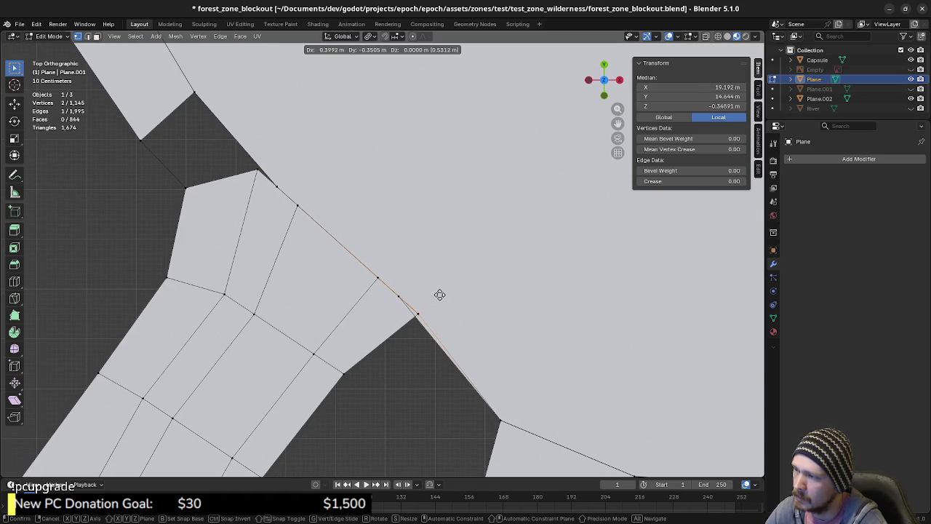
left_click(439, 294)
Step: Inspect the joined corner on the red strip and undo the vertex move
mouse_move(439, 294)
middle_mouse_down()
mouse_move(415, 343)
mouse_move(429, 278)
mouse_move(434, 320)
middle_mouse_up()
right_click(446, 327)
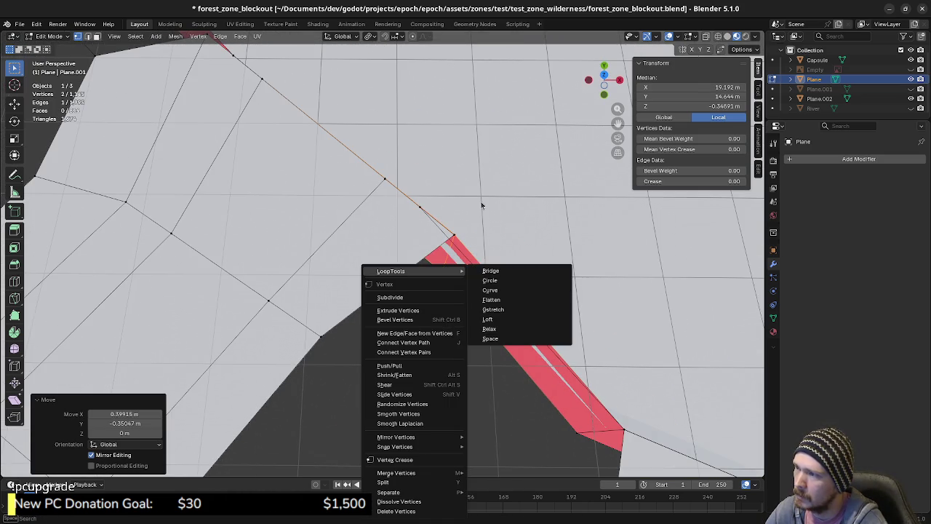
key("Escape")
mouse_move(476, 288)
middle_mouse_down()
mouse_move(437, 342)
mouse_move(444, 328)
mouse_move(481, 340)
middle_mouse_up()
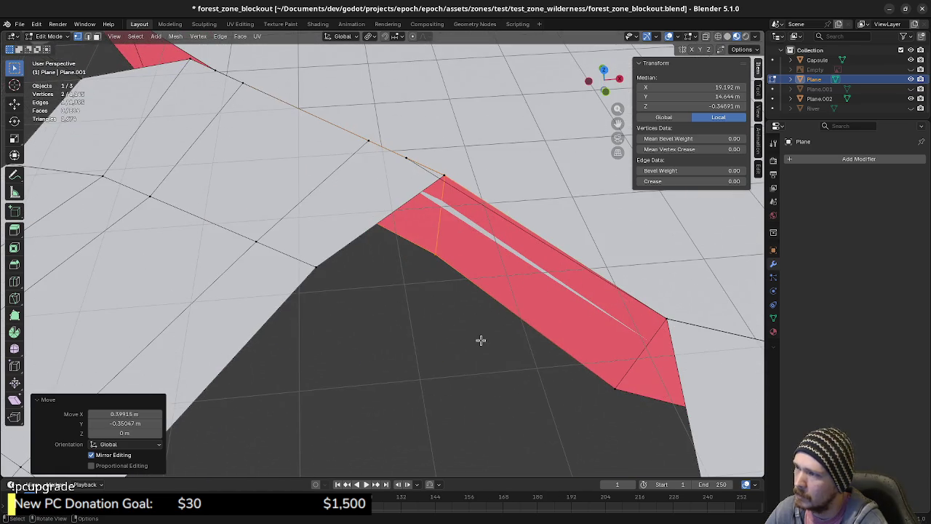
scroll(480, 339, "up", 2)
scroll(455, 254, "up", 2)
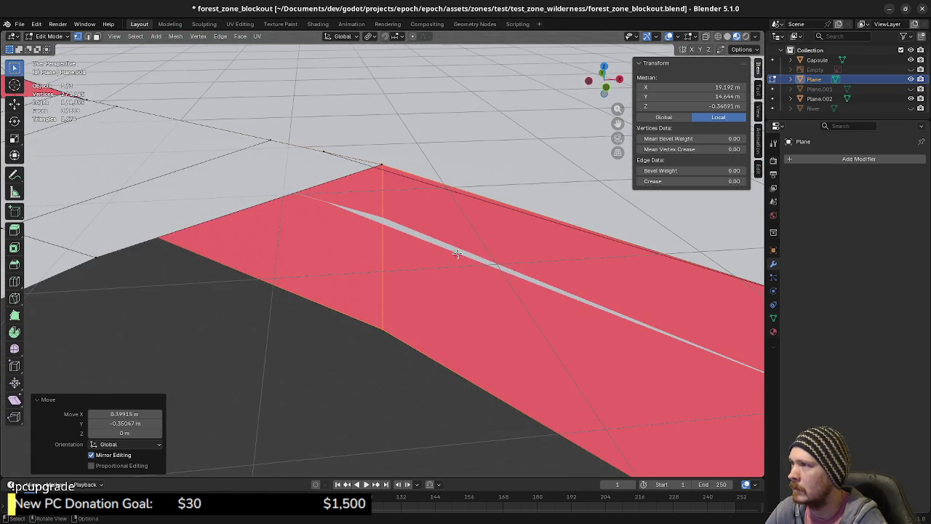
key("ctrl+z")
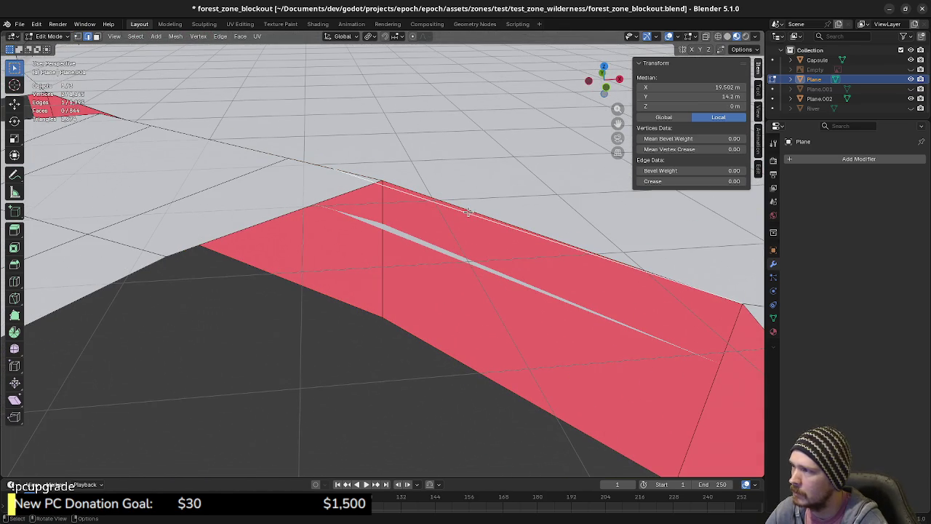
Step: Delete the selected edges, then return to Object Mode with Plane.002 selected
key("x")
left_click(452, 223)
mouse_move(412, 233)
middle_mouse_down()
mouse_move(386, 274)
mouse_move(424, 302)
middle_mouse_up()
left_click(423, 303)
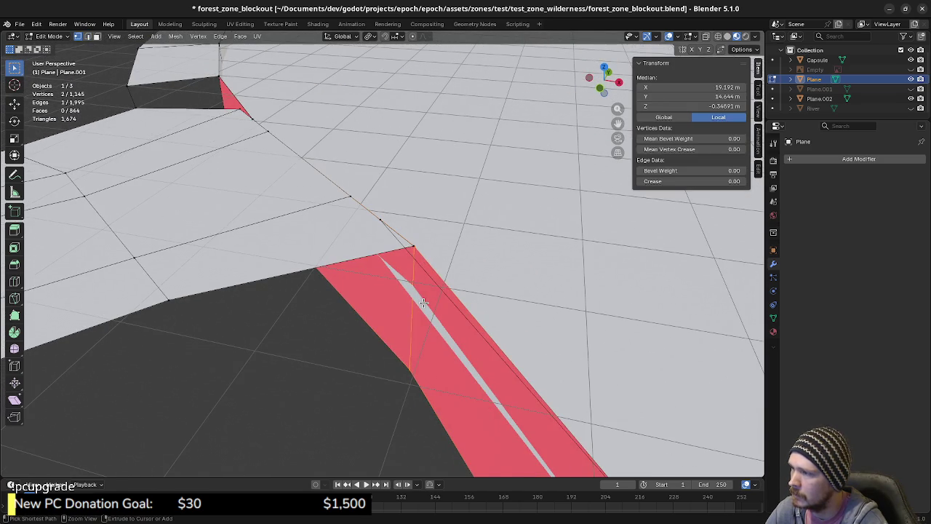
key("Tab")
left_click(510, 258)
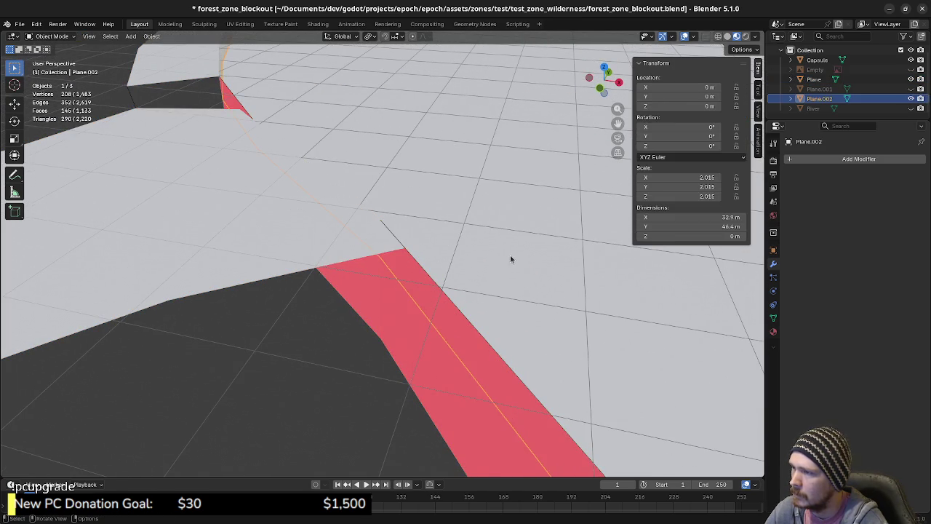
Step: Edit Plane and Plane.002 together in wireframe and box-select the two overlapping corner vertices
left_click(321, 243, "shift")
key("Tab")
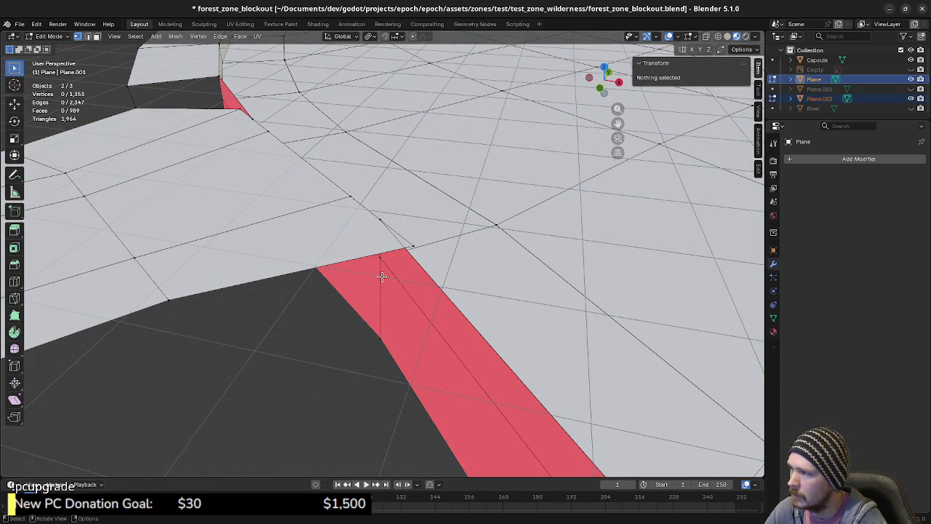
mouse_move(386, 279)
middle_mouse_down()
mouse_move(395, 301)
mouse_move(378, 291)
mouse_move(337, 298)
middle_mouse_up()
key("z")
left_click(436, 304)
key("shift+z")
left_click_drag(379, 249, 411, 374)
mouse_move(392, 216)
middle_mouse_down()
mouse_move(377, 208)
mouse_move(401, 245)
mouse_move(390, 274)
mouse_move(405, 347)
mouse_move(401, 291)
middle_mouse_up()
Step: Try merging the vertices At Center, undo it, and select the strip's end edge
key("m")
left_click(387, 255)
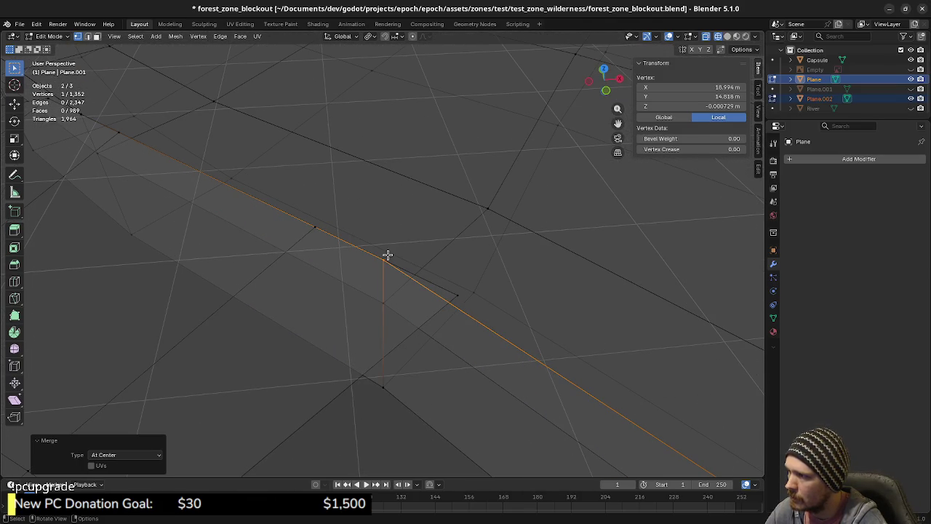
key("ctrl+z")
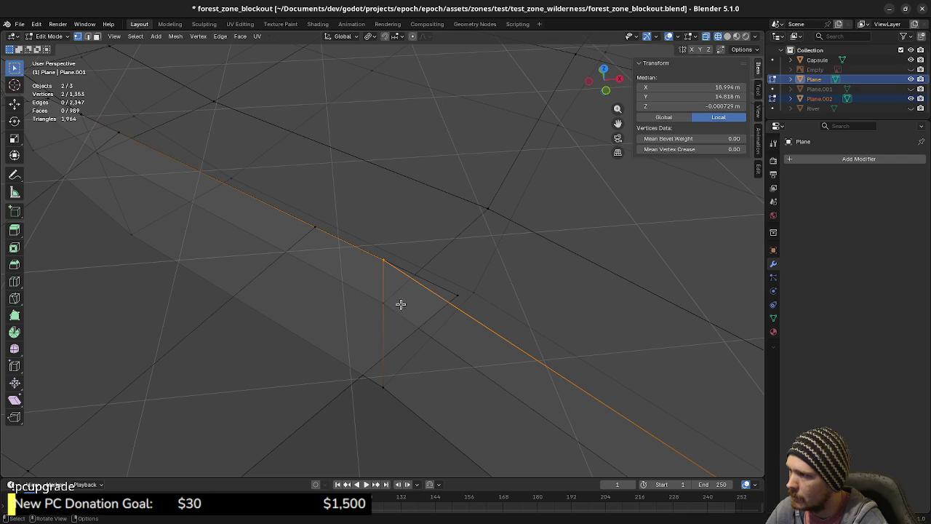
key("alt+a")
left_click(389, 329, "alt")
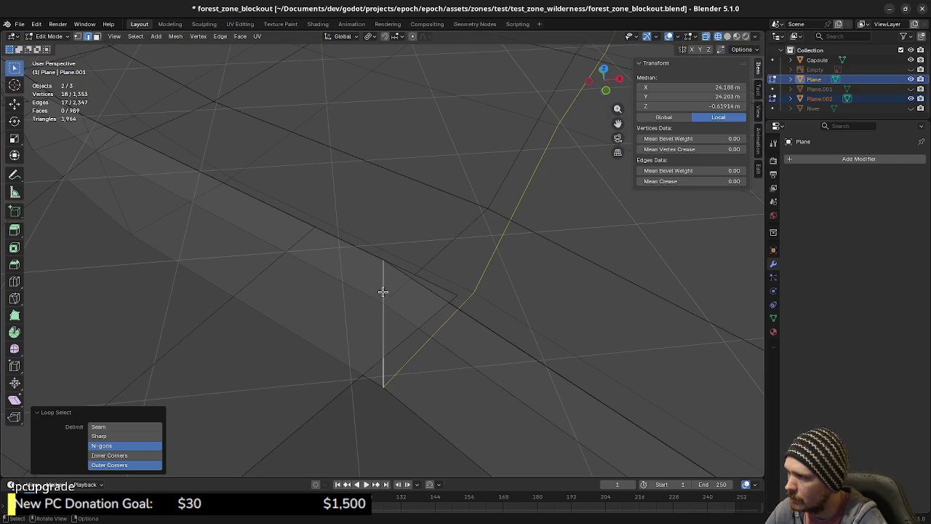
left_click(383, 293)
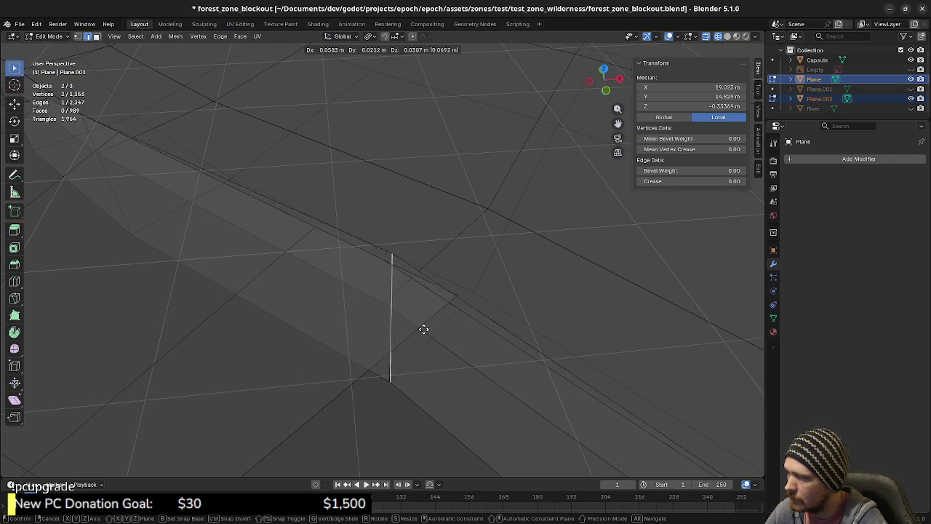
Step: Move the strip's end edge against the clearing border, to a median Z of -0.34691 m
key("z")
left_click(499, 392)
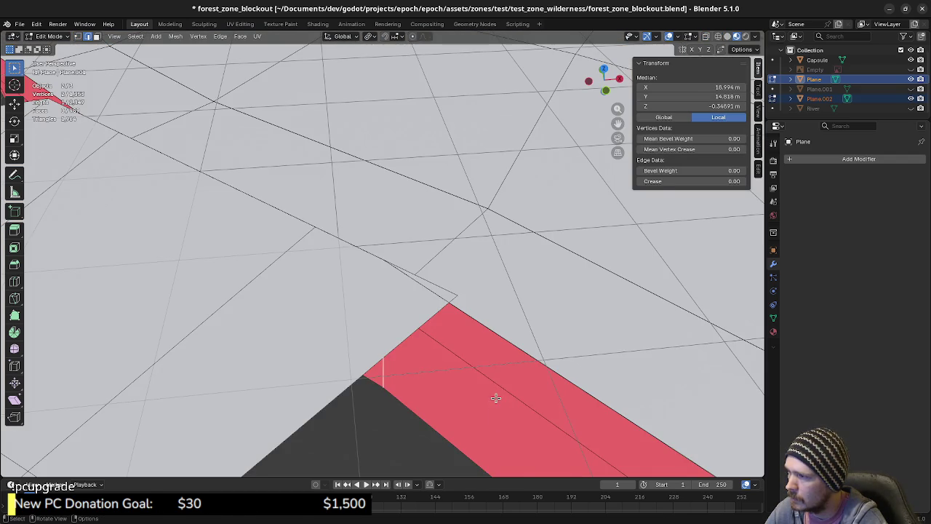
key("g")
left_click(532, 352)
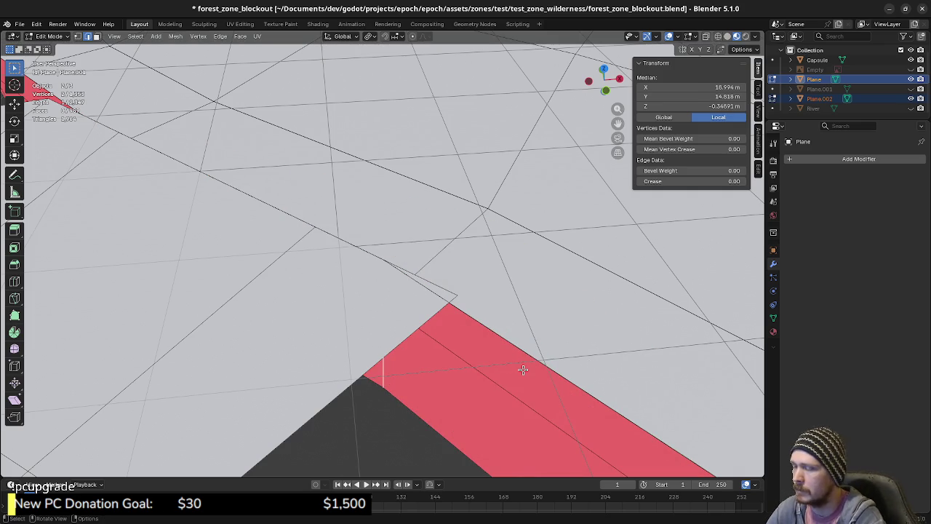
mouse_move(521, 368)
middle_mouse_down()
mouse_move(425, 359)
mouse_move(393, 342)
middle_mouse_up()
key("shift+z")
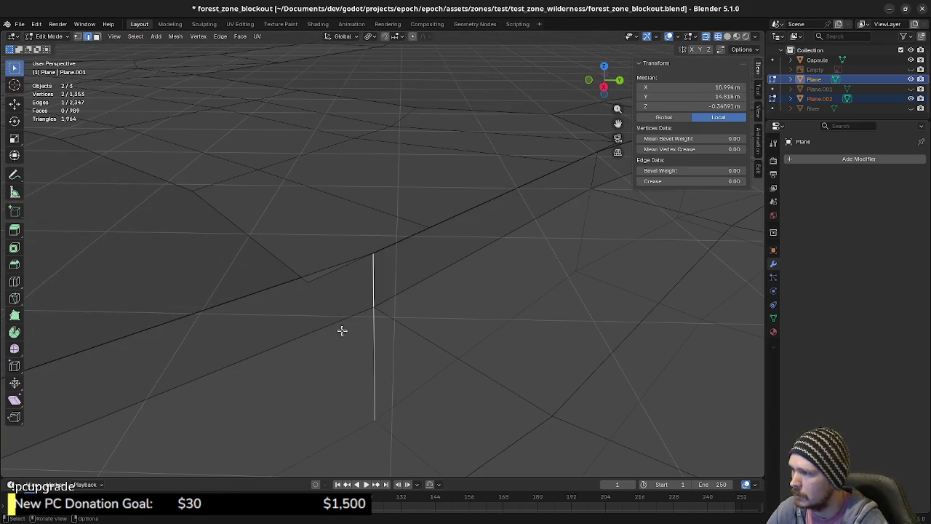
Step: Move the strip's vertex onto the border junction from top view
left_click(375, 311, "shift")
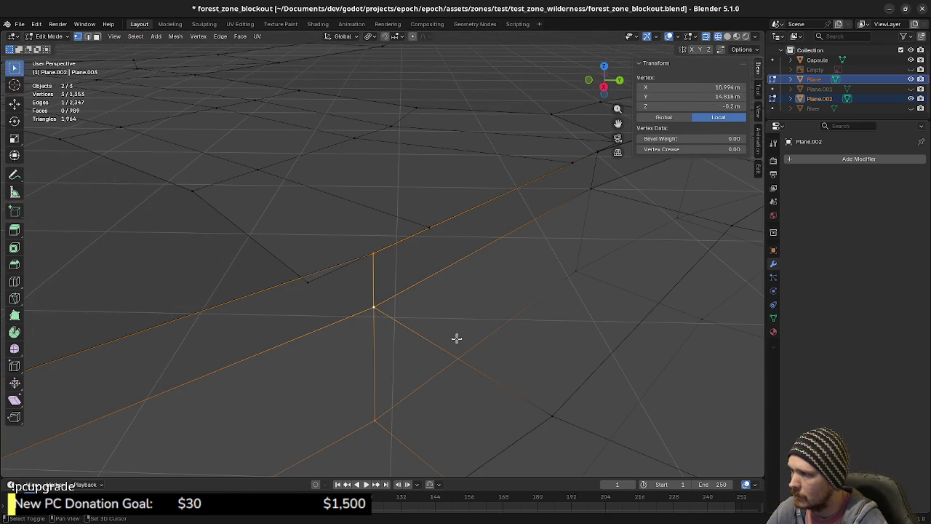
key("KP_7")
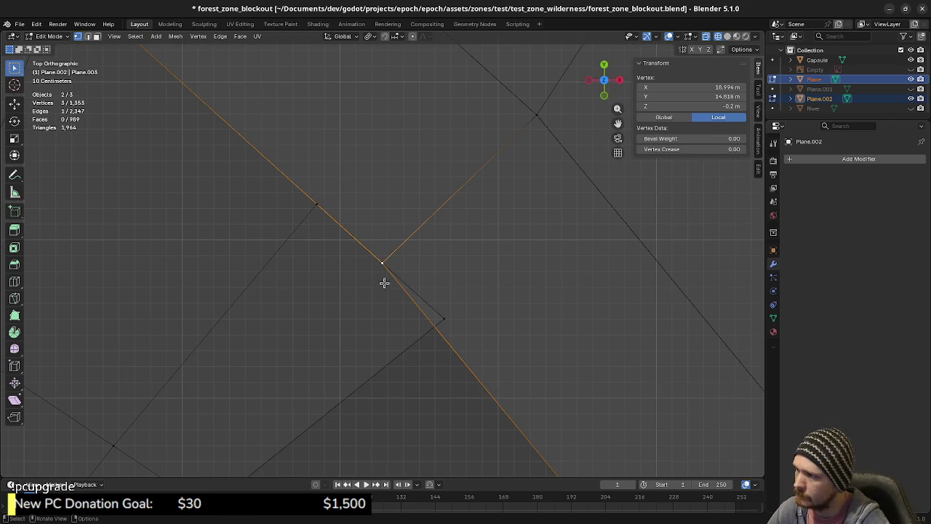
key("g")
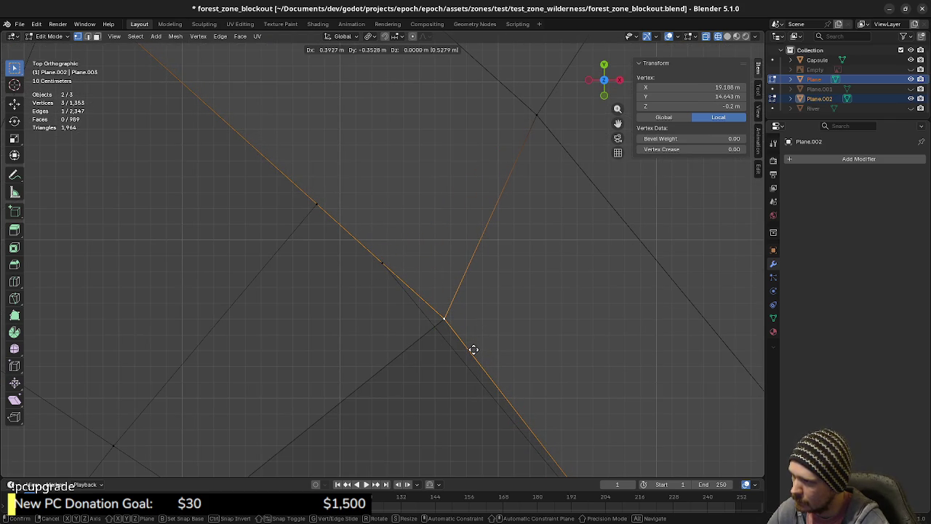
left_click(473, 350)
scroll(469, 356, "down", 1)
Step: Delete the stray vertex from the clearing border, leaving 1,352 vertices
left_click(386, 259)
mouse_move(425, 363)
middle_mouse_down()
mouse_move(456, 364)
mouse_move(474, 302)
middle_mouse_up()
key("x")
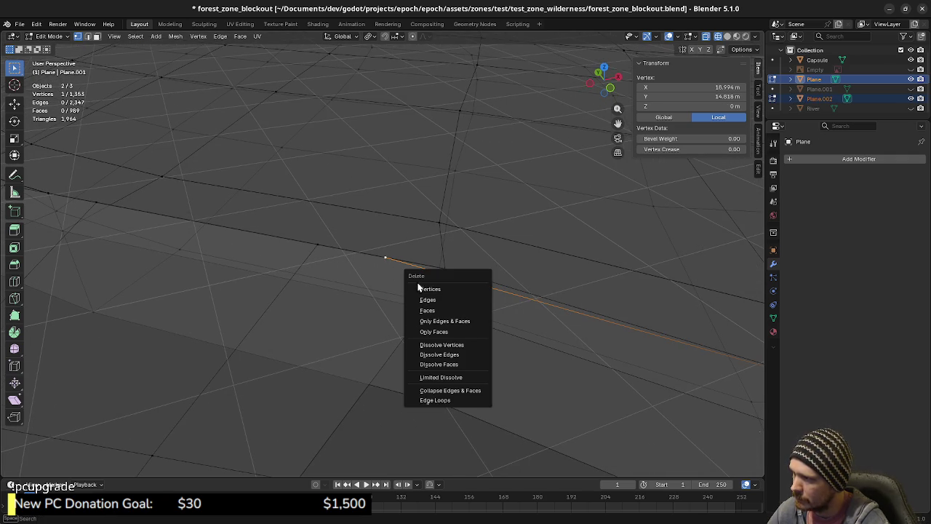
left_click(430, 288)
mouse_move(328, 301)
middle_mouse_down()
mouse_move(430, 327)
mouse_move(604, 347)
middle_mouse_up()
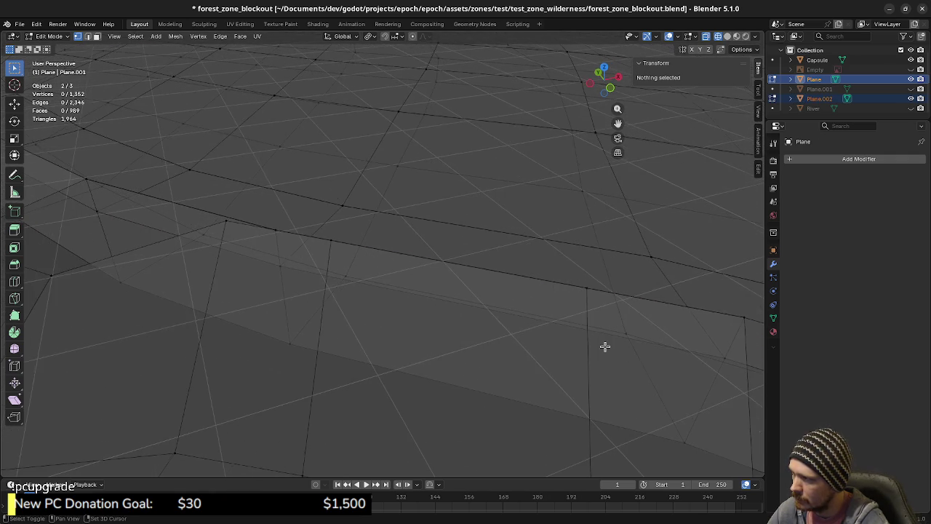
middle_click_drag(349, 308, 393, 328)
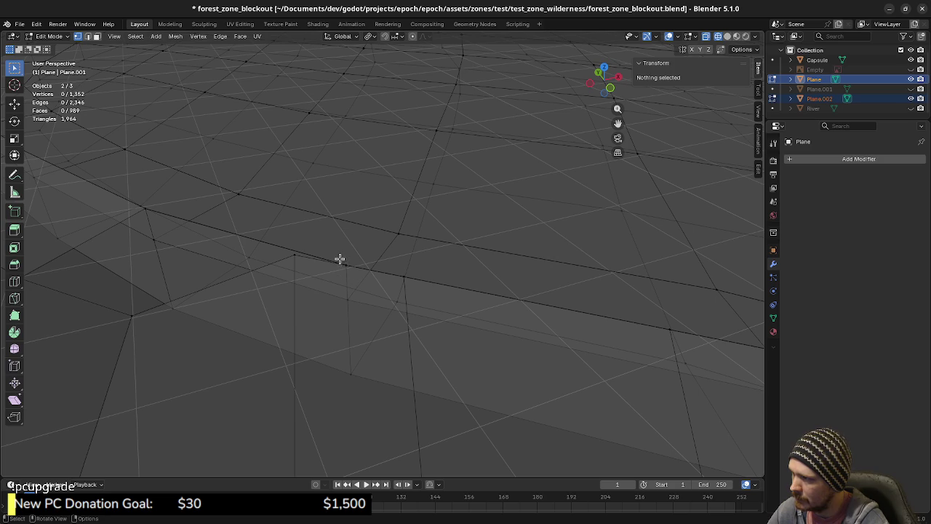
Step: Select the vertices near the junction in vertex mode and start moving them from top view
left_click(344, 318)
key("g")
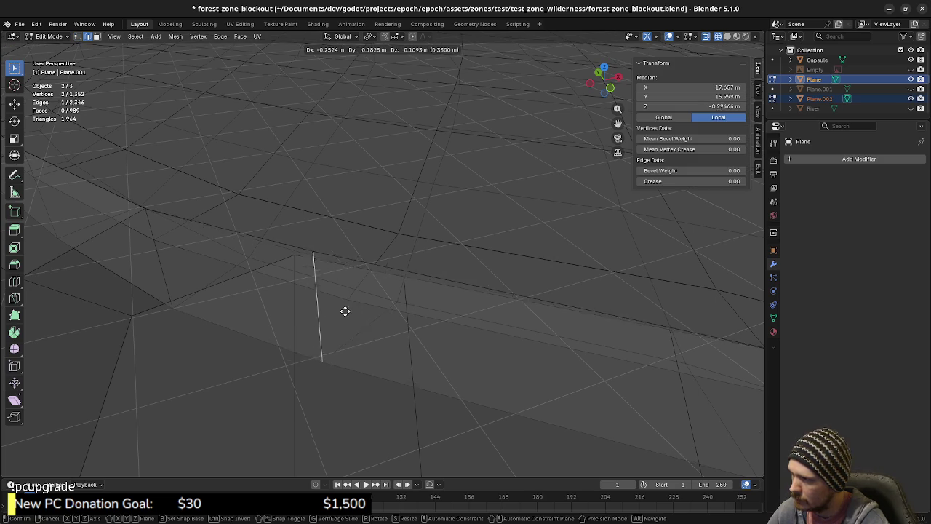
key("Escape")
key("1")
left_click(362, 314, "shift")
key("KP_7")
scroll(411, 298, "up", 2)
key("g")
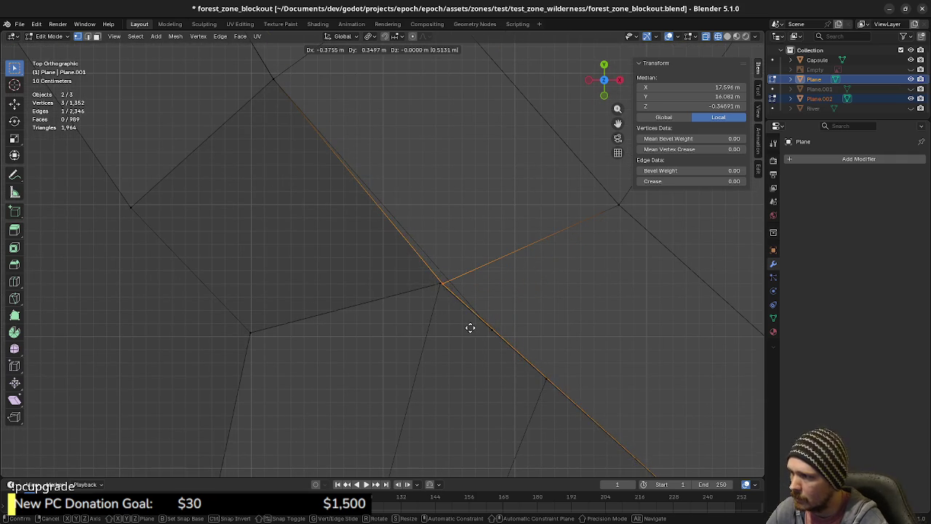
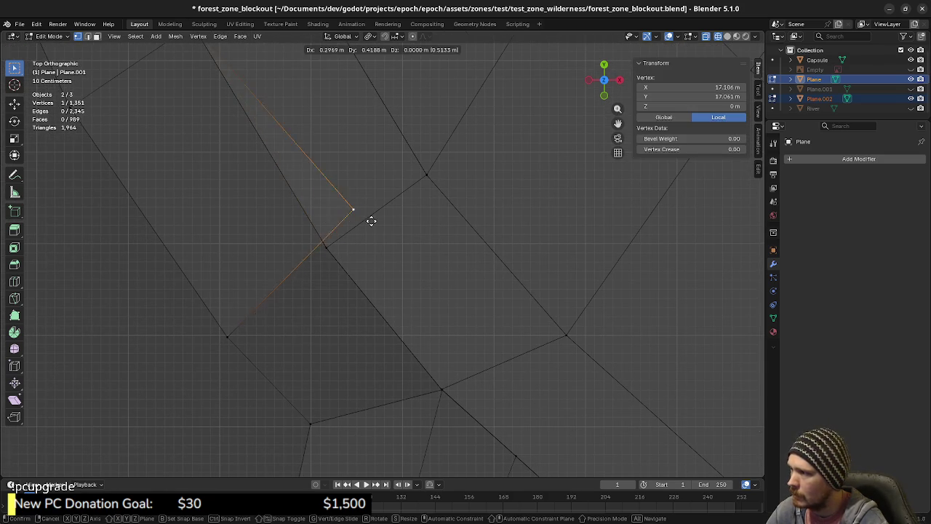
Step: Select the whole path mesh and merge its 41 duplicate vertices by distance
left_click(343, 266)
mouse_move(341, 312)
middle_mouse_down()
mouse_move(379, 408)
mouse_move(464, 337)
mouse_move(411, 344)
mouse_move(361, 336)
middle_mouse_up()
key("a")
key("m")
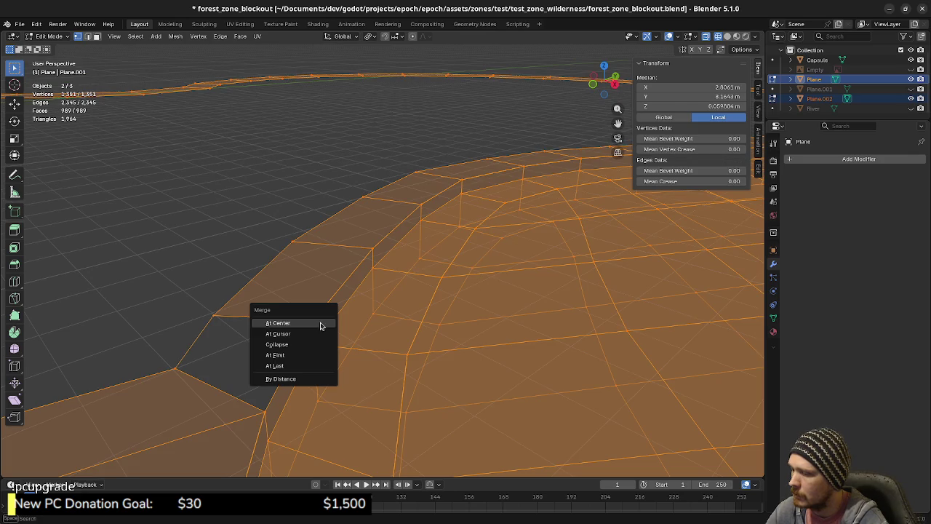
left_click(320, 378)
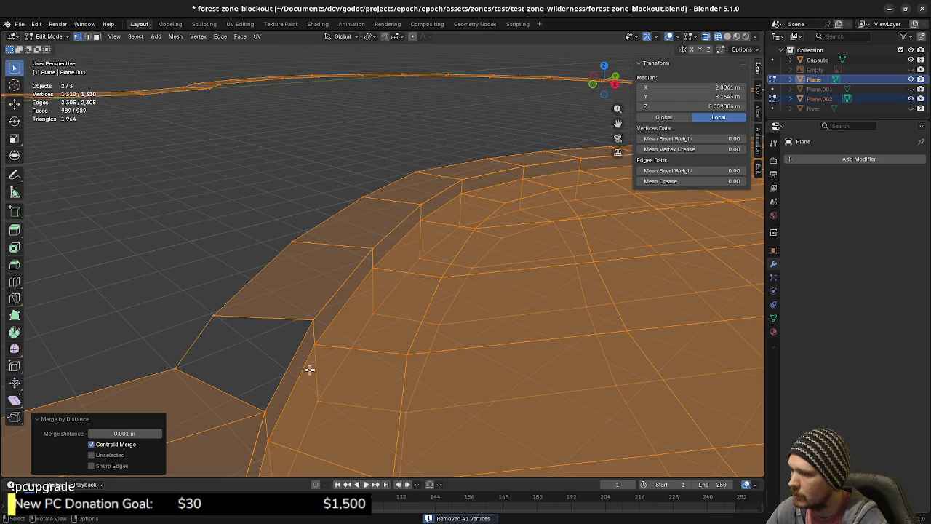
Step: Fill the gap between the four corner vertices with a new quad face
left_click(318, 323)
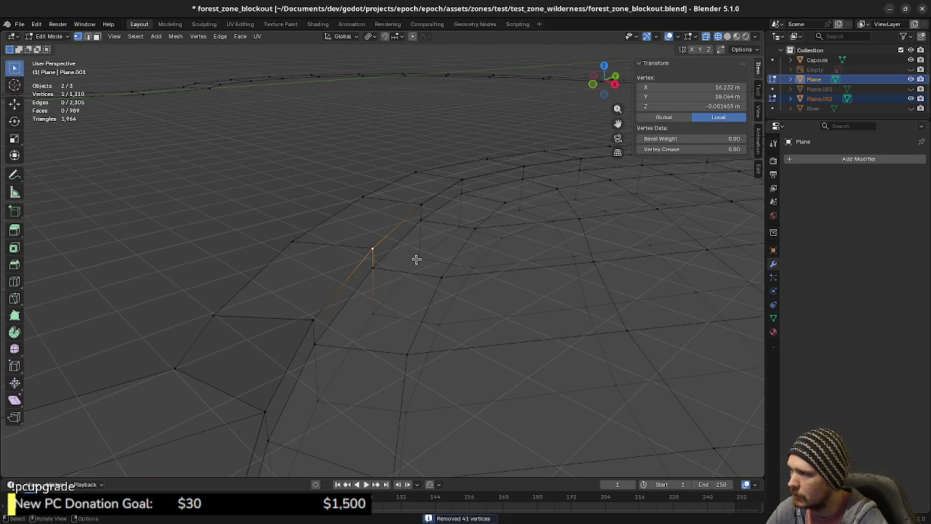
left_click(317, 325, "shift")
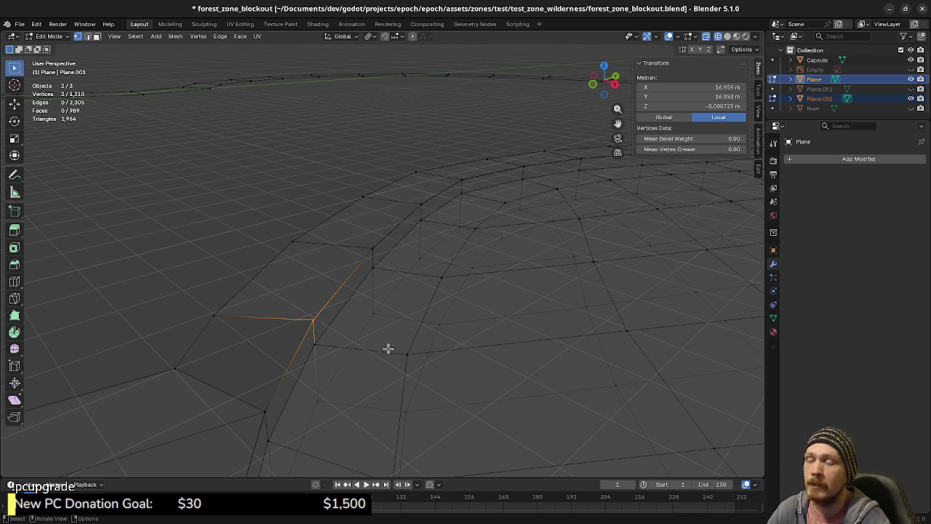
middle_click_drag(378, 367, 382, 328)
key("2")
left_click(235, 341)
left_click(269, 271, "shift")
key("f")
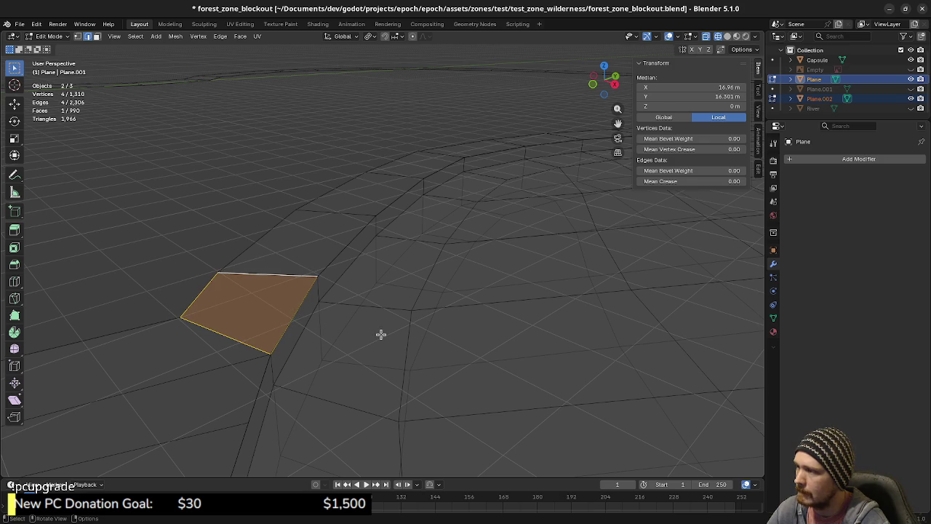
Step: Switch the viewport to solid shading and save forest_zone_blockout.blend
scroll(528, 272, "down", 2)
scroll(505, 289, "down", 7)
middle_click_drag(505, 289, 416, 293)
scroll(413, 299, "up", 2)
scroll(466, 300, "up", 2)
scroll(351, 298, "up", 2)
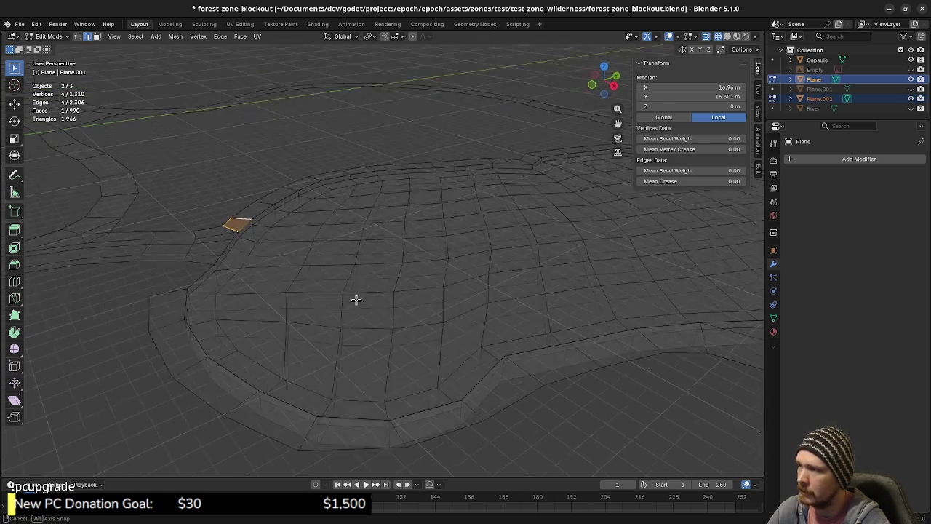
middle_click_drag(351, 297, 374, 308)
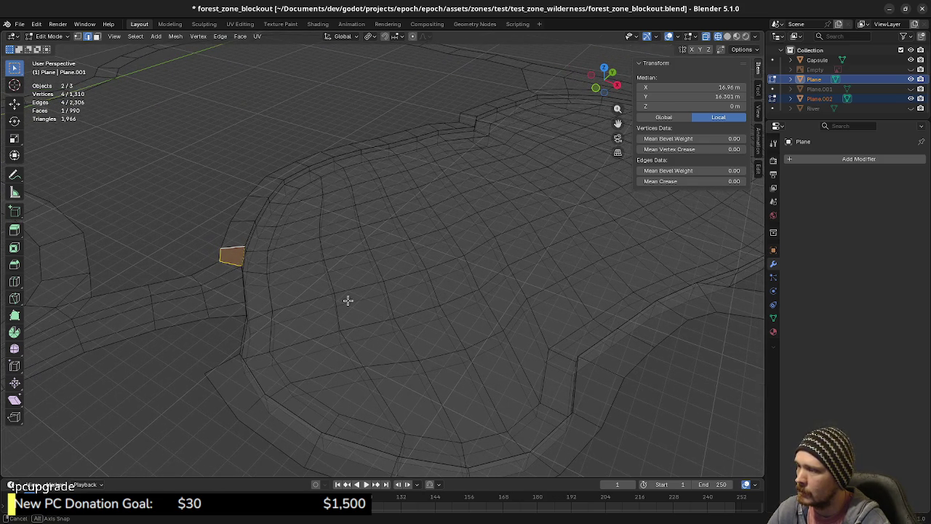
scroll(347, 299, "down", 2)
key("shift+z")
mouse_move(415, 317)
middle_mouse_down()
mouse_move(400, 364)
mouse_move(382, 366)
mouse_move(453, 349)
mouse_move(395, 352)
mouse_move(426, 349)
middle_mouse_up()
scroll(395, 352, "down", 1)
scroll(395, 351, "down", 2)
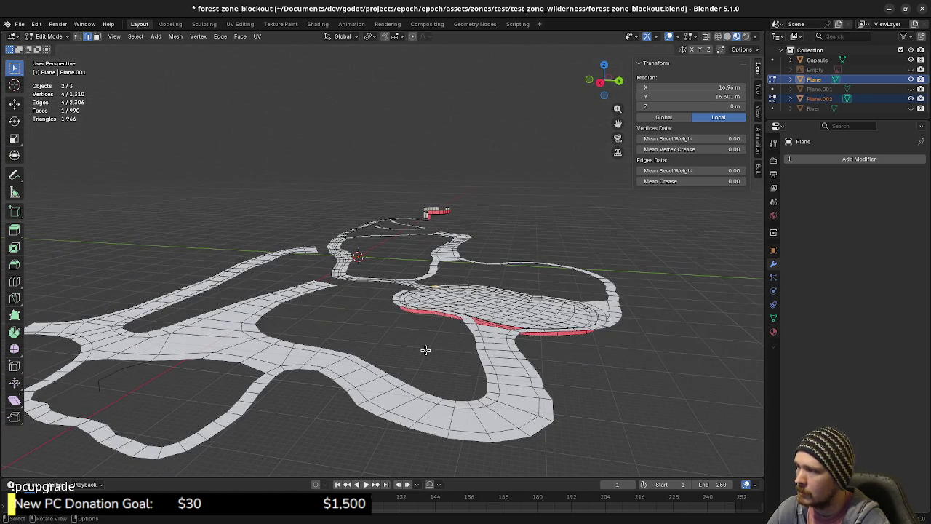
key("ctrl+s")
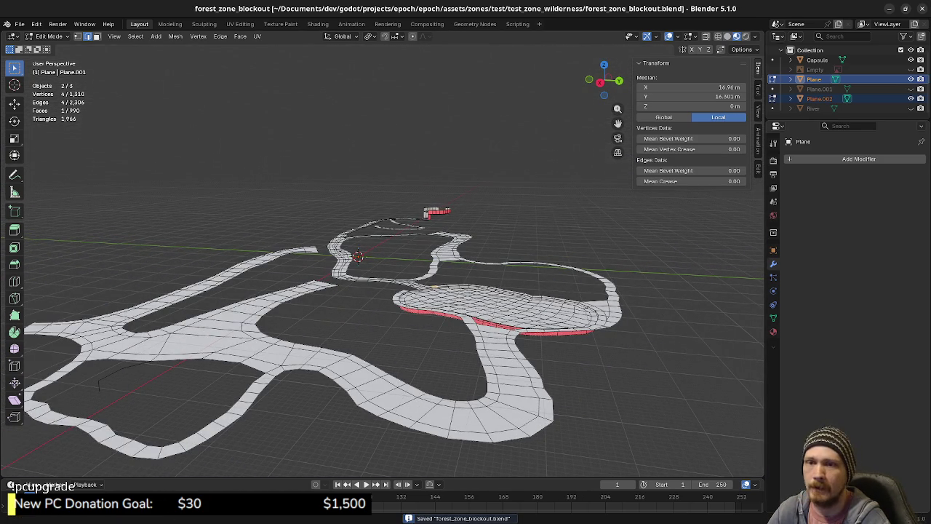
Step: In game.gd, change load_zone's startup zone to test_zone_lot_main and save the script
key("alt+Tab")
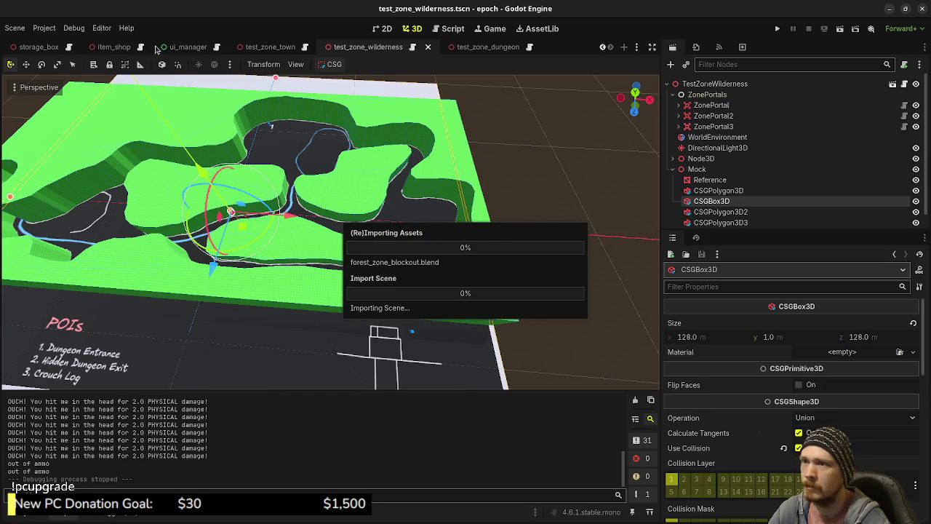
scroll(154, 49, "up", 4)
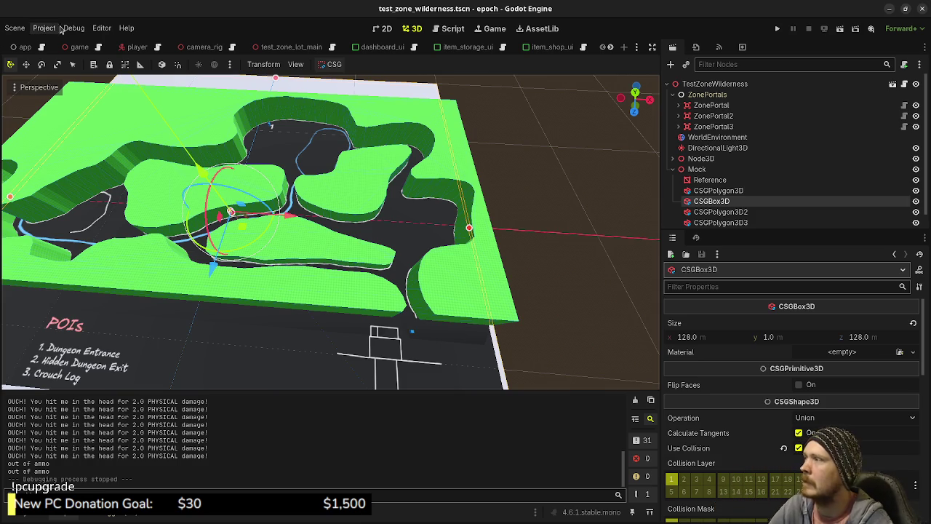
left_click(77, 47)
left_click(99, 47)
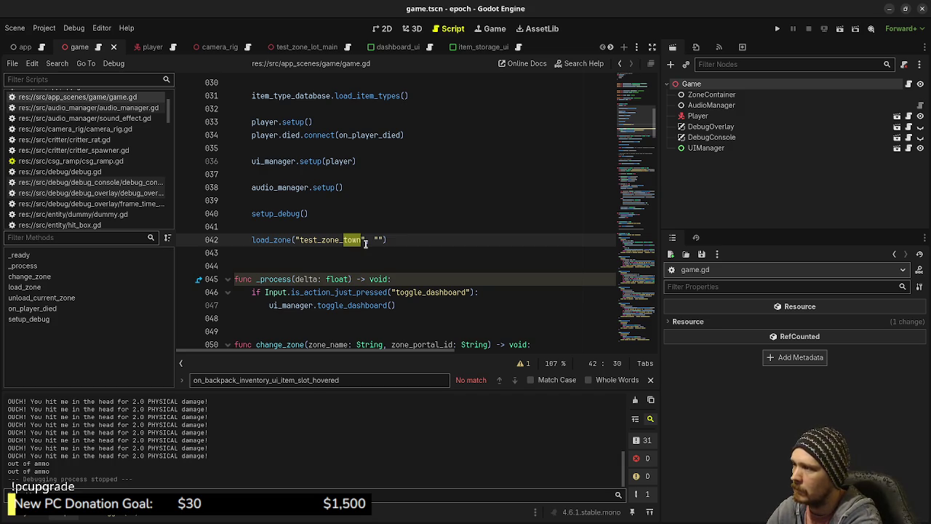
type("lot_mai")
key("ctrl+s")
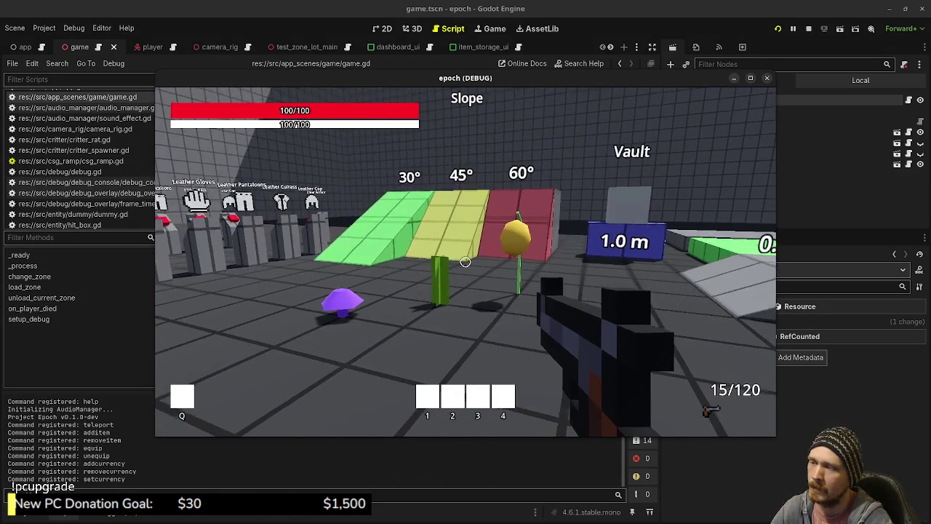
Step: Walk the test course past the slope ramps, mannequin row and jump test areas
key("w")
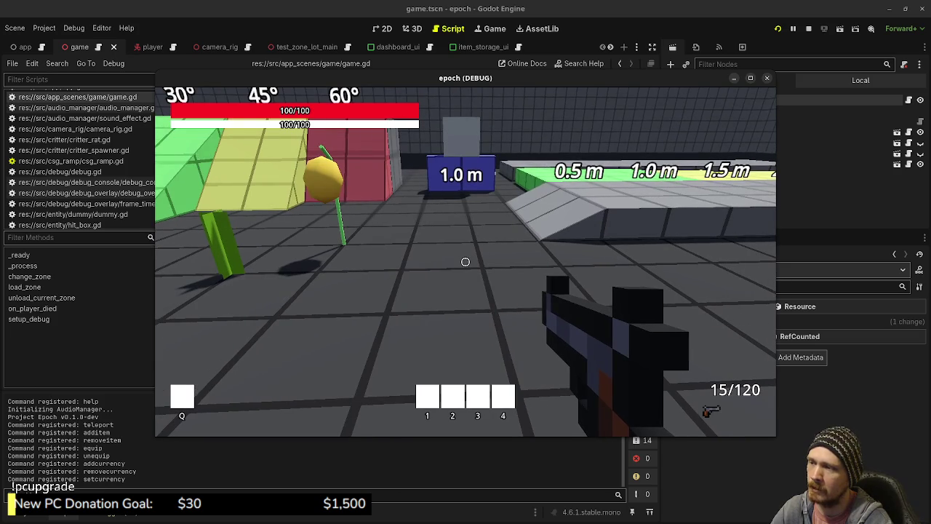
key("s")
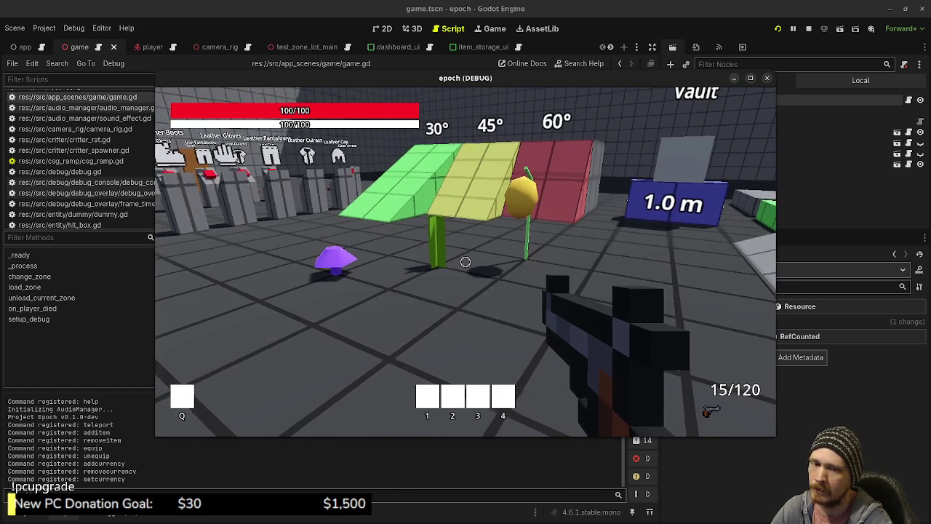
key("w")
key("w")
key("w")
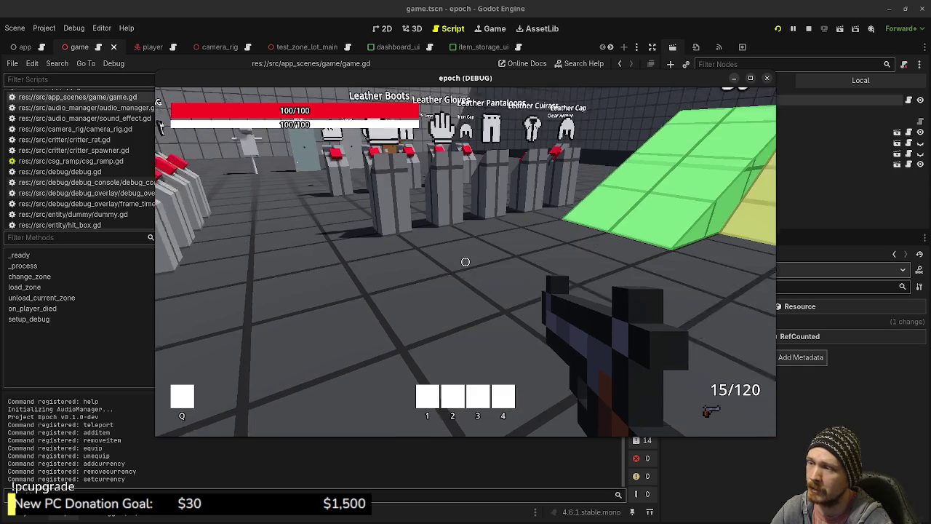
key("s")
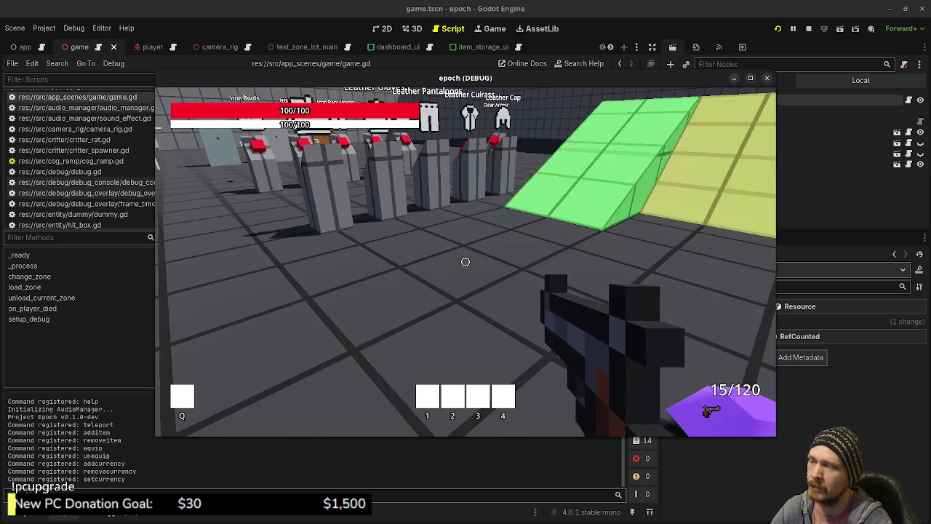
key("w")
key("w")
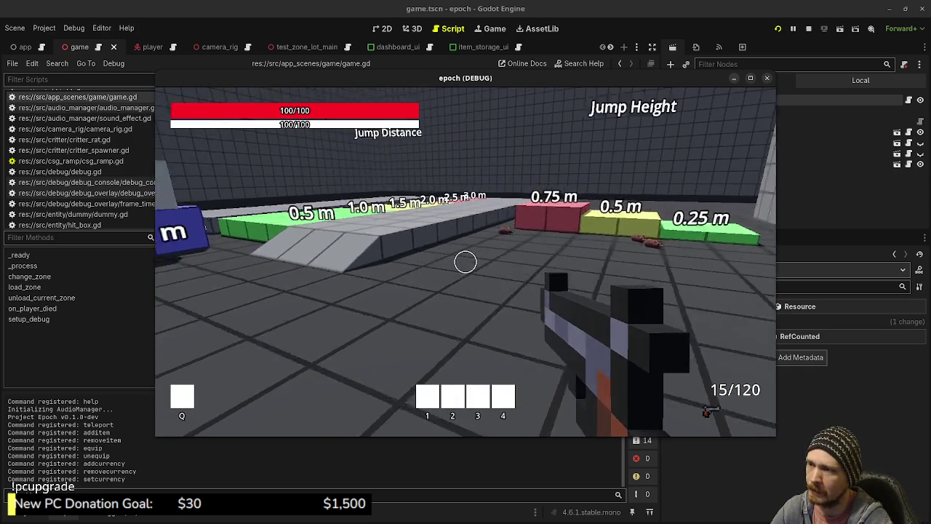
key("w")
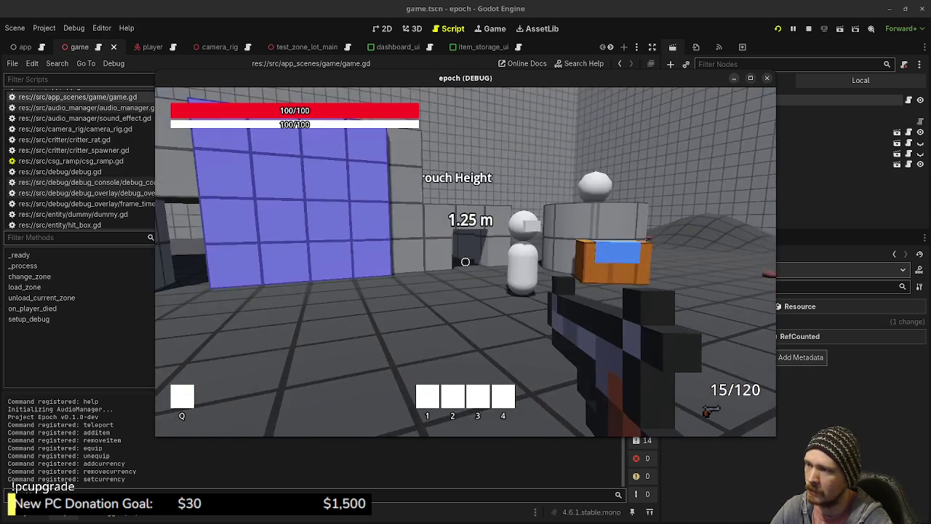
key("w")
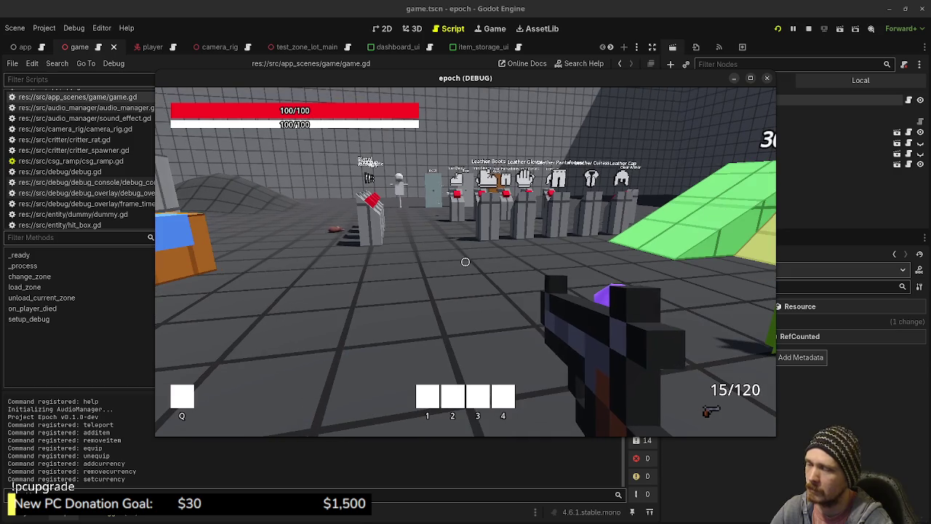
Step: Maximize the game window and toggle the inventory and stats panels with Tab
left_click(750, 77)
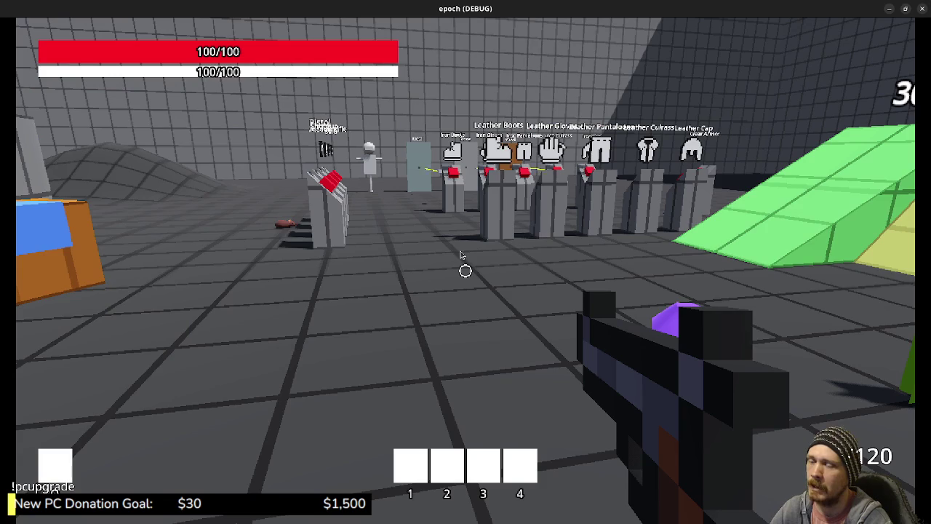
key("Tab")
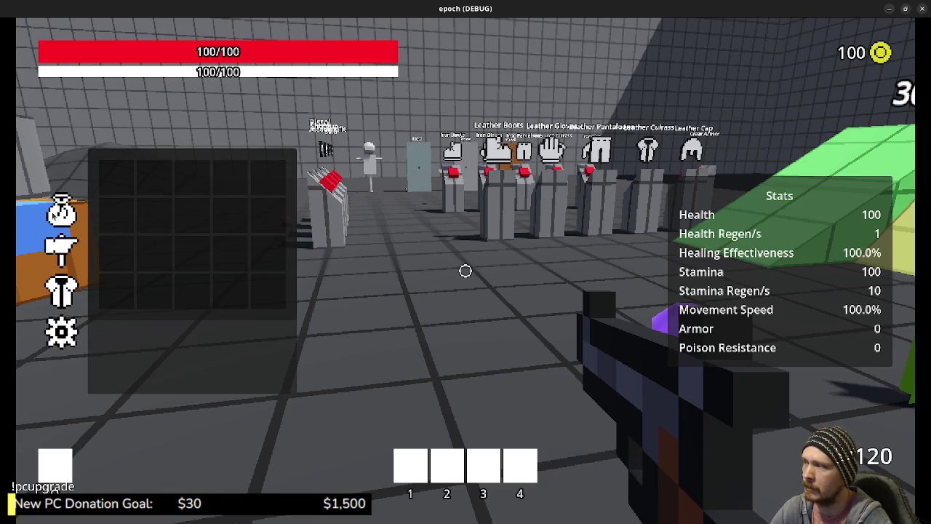
key("Tab")
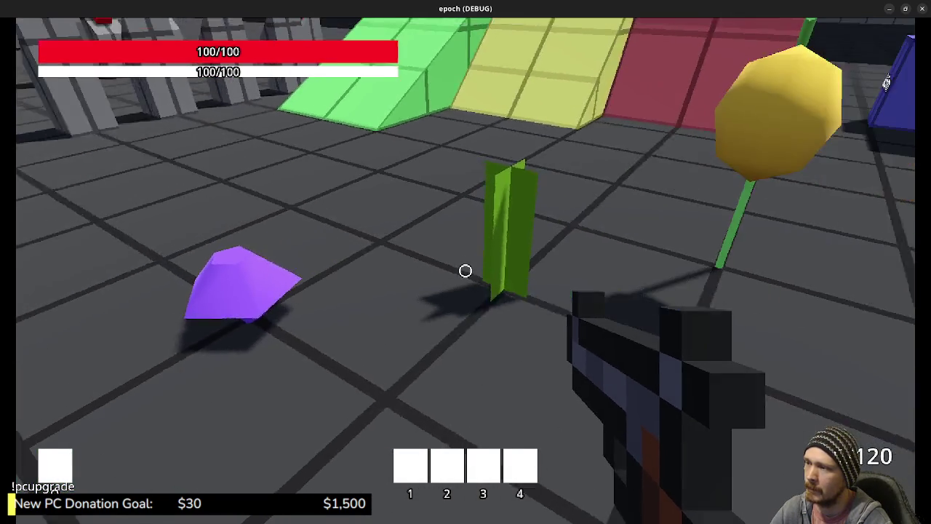
key("Tab")
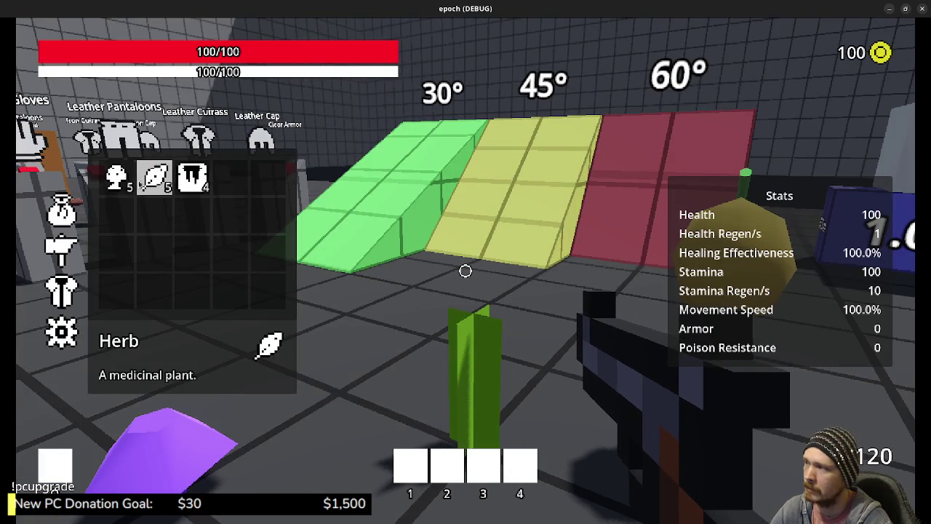
Step: Craft two potions by combining Herb and Mushroom in the Combine panel
left_click(61, 251)
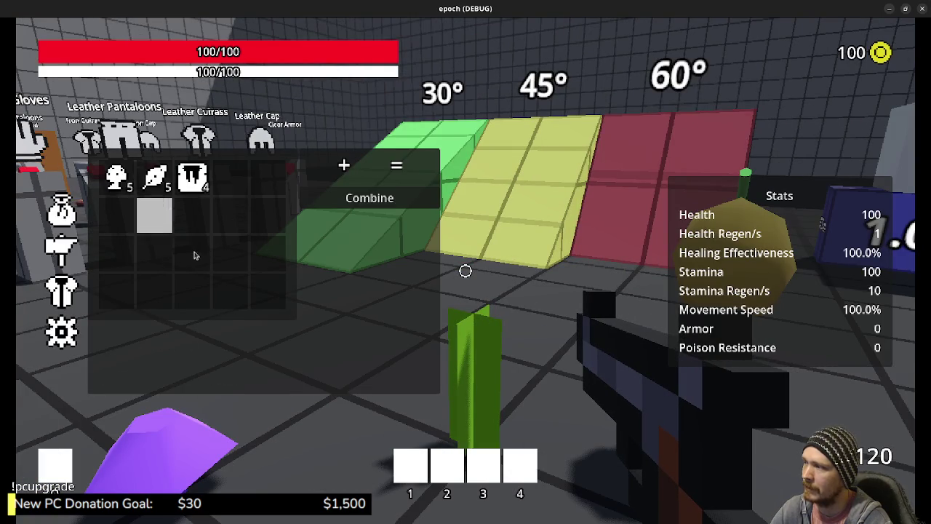
left_click(154, 182)
left_click(118, 178)
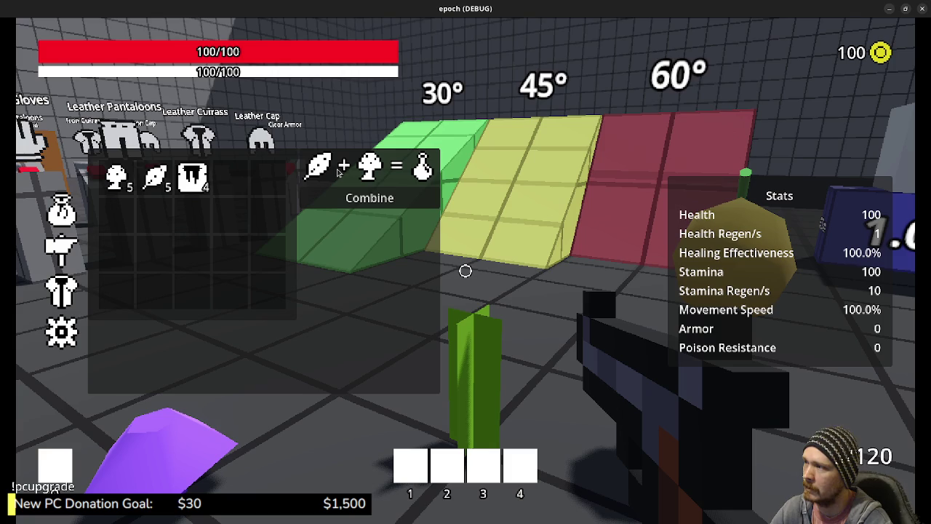
left_click(371, 167)
left_click(317, 167)
left_click(117, 177)
left_click(154, 177)
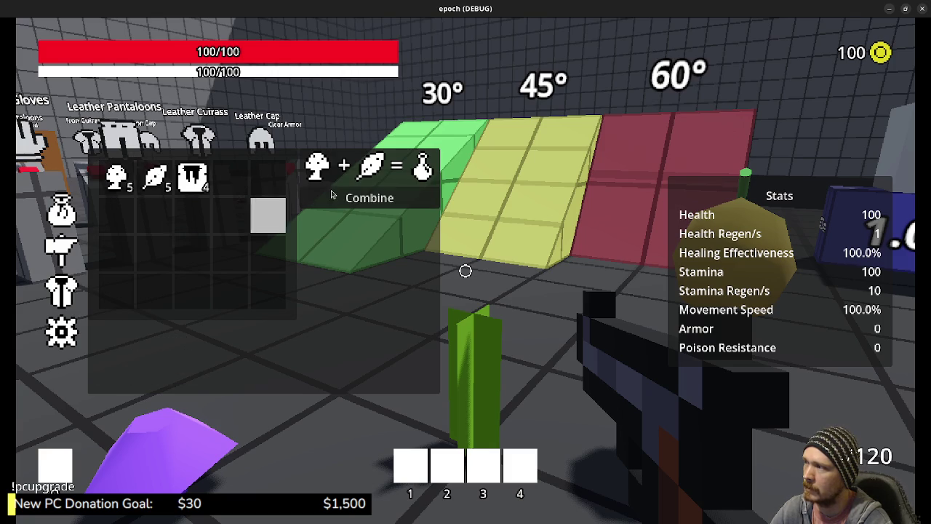
left_click(370, 198)
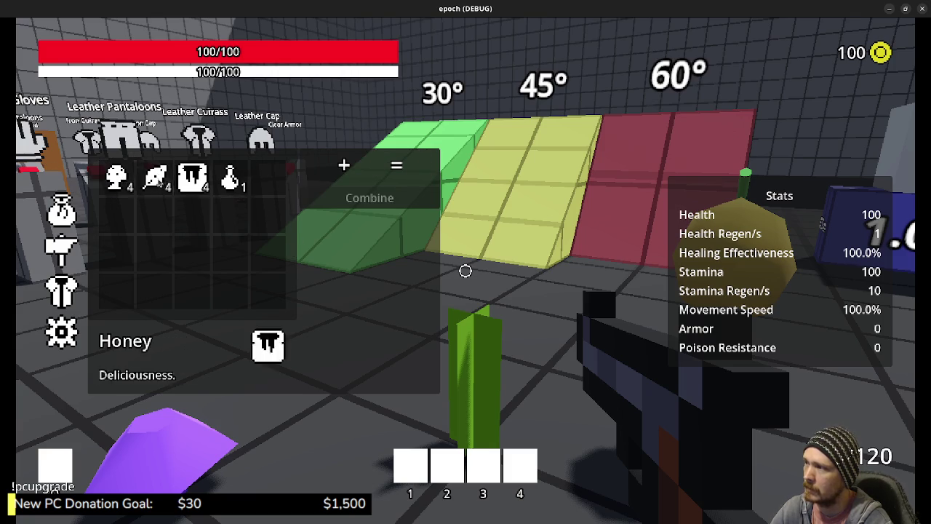
left_click(153, 179)
left_click(116, 178)
left_click(370, 198)
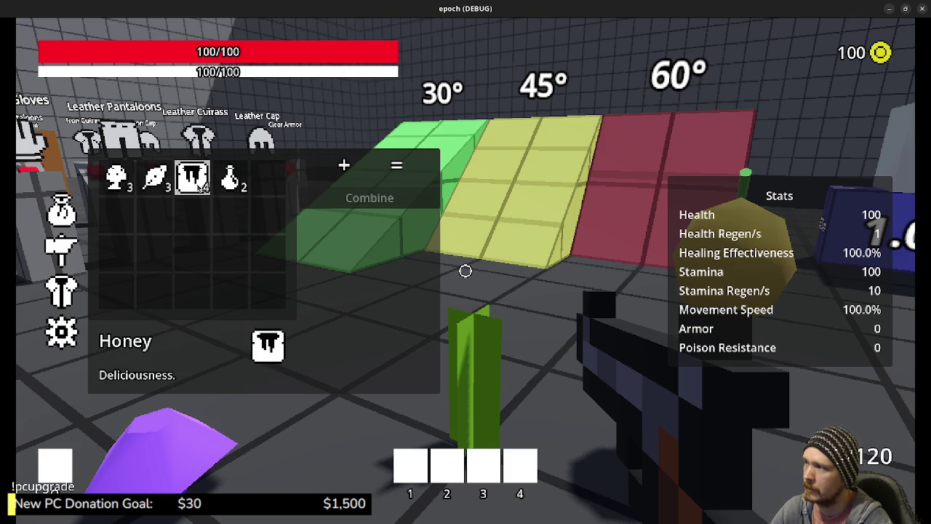
Step: Combine a Potion with Honey, then drink a potion to restore health
left_click(230, 178)
left_click(192, 177)
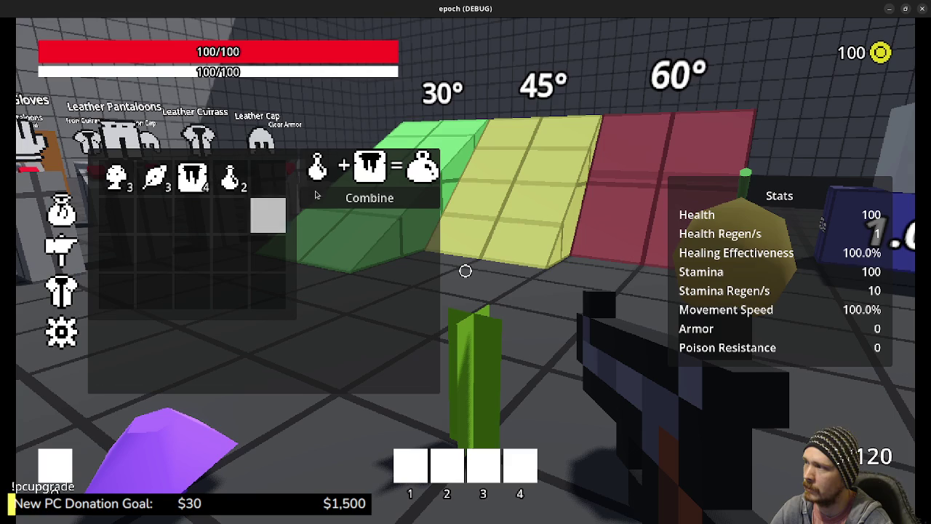
left_click(370, 198)
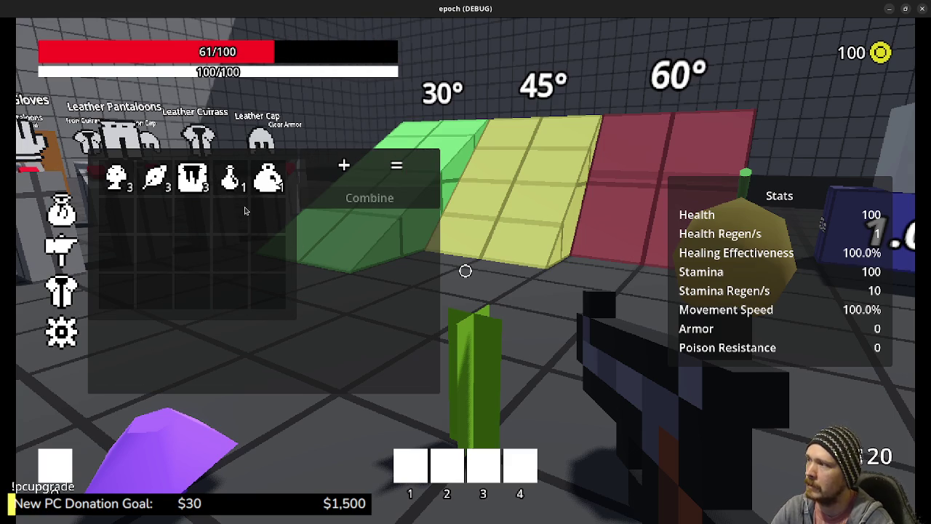
left_click(230, 177)
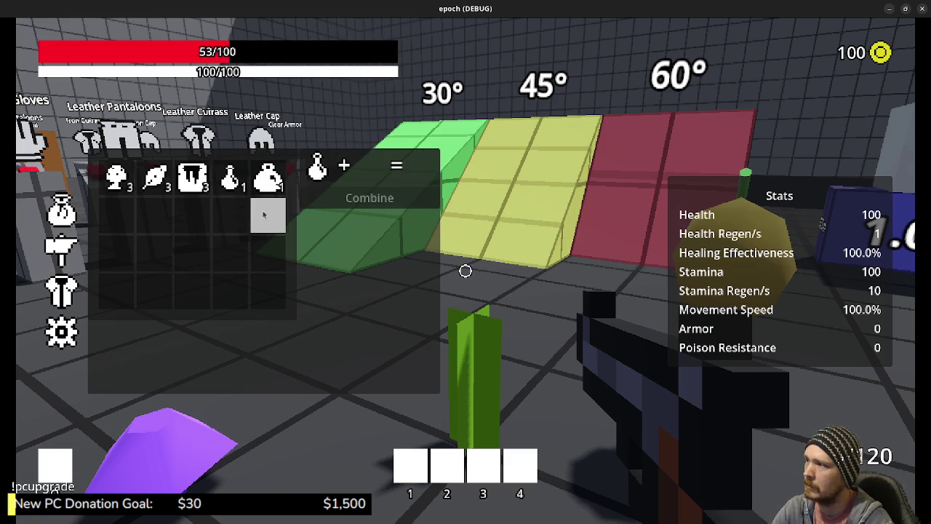
right_click(230, 177)
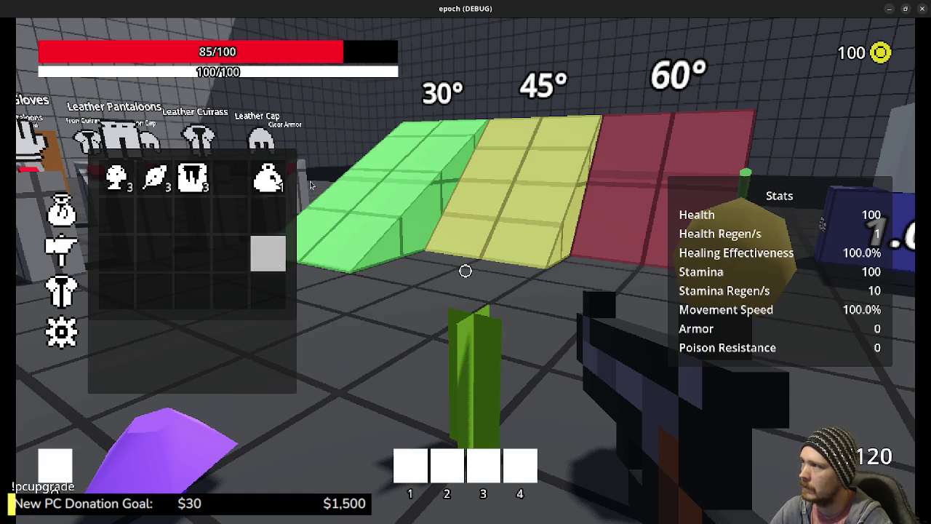
key("Tab")
Step: Walk to the armor stands and equip the armor, raising max health to 150
key("w")
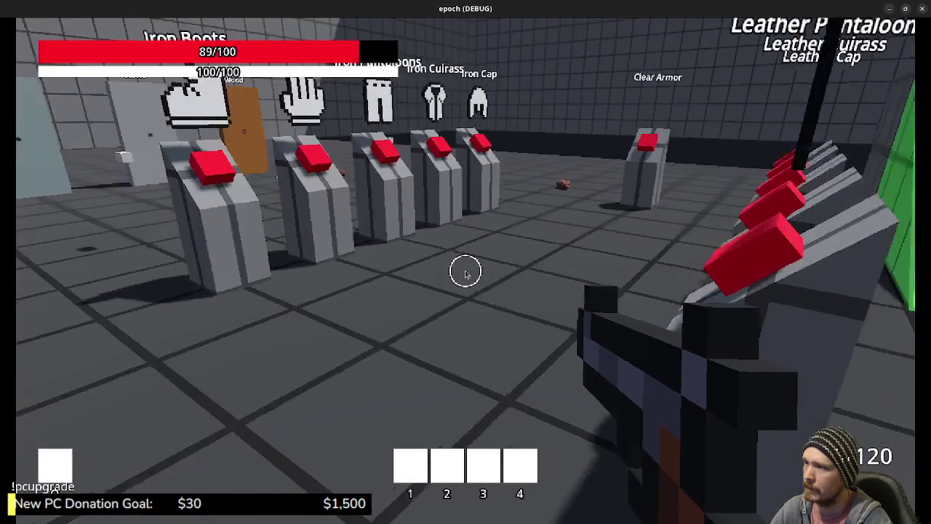
key("Tab")
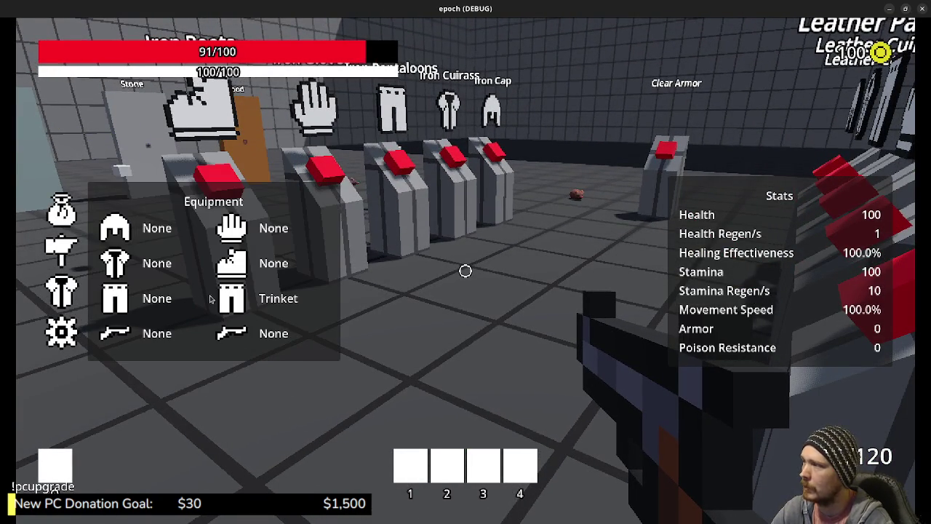
key("Tab")
key("w")
key("w")
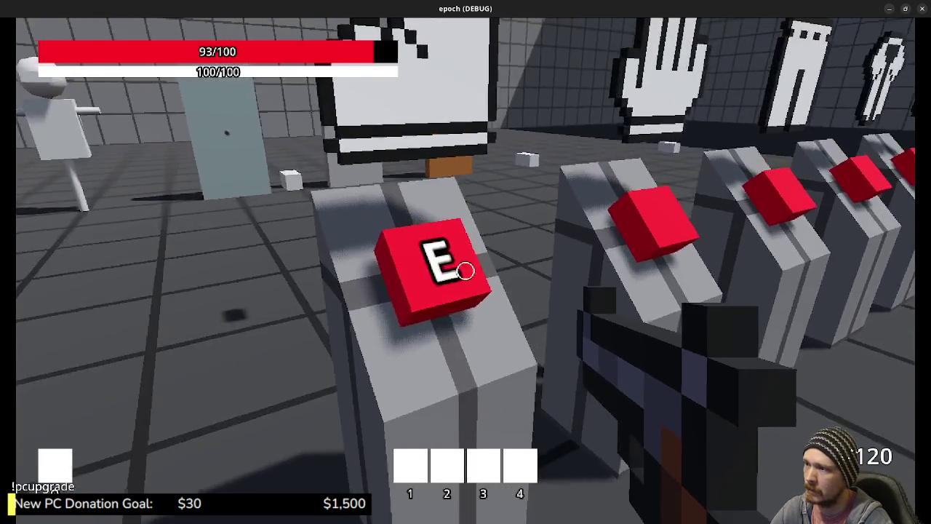
key("Tab")
key("Tab")
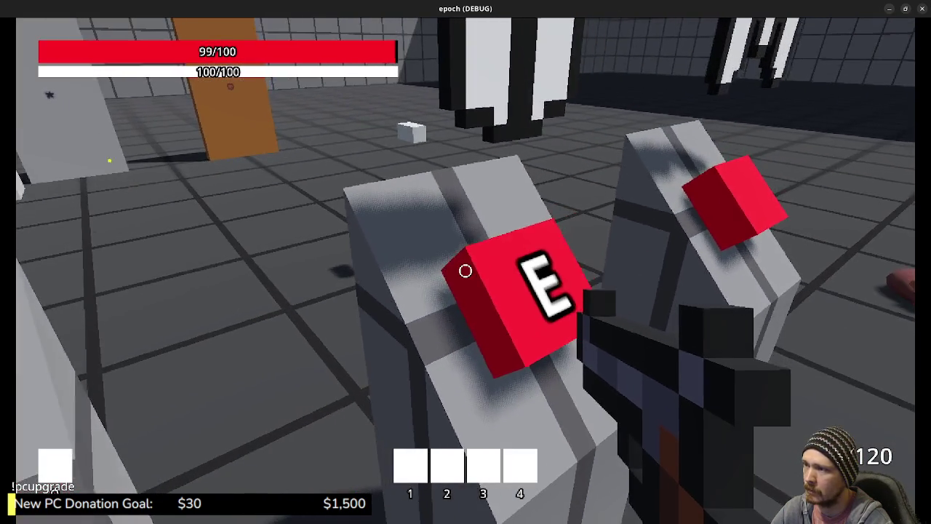
key("w")
key("e")
key("Tab")
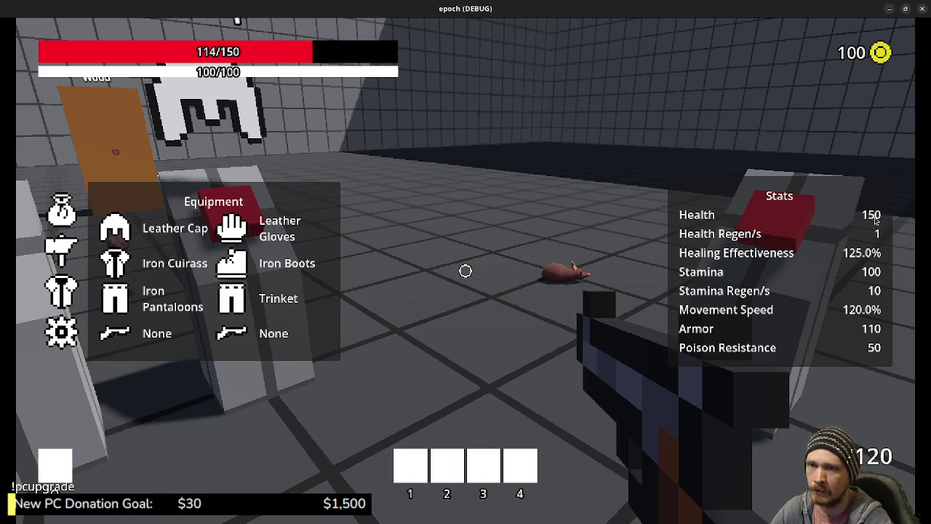
key("Tab")
Step: Pick up the Assault Rifle and SMG from the pedestals and test-fire at the dummy
key("w")
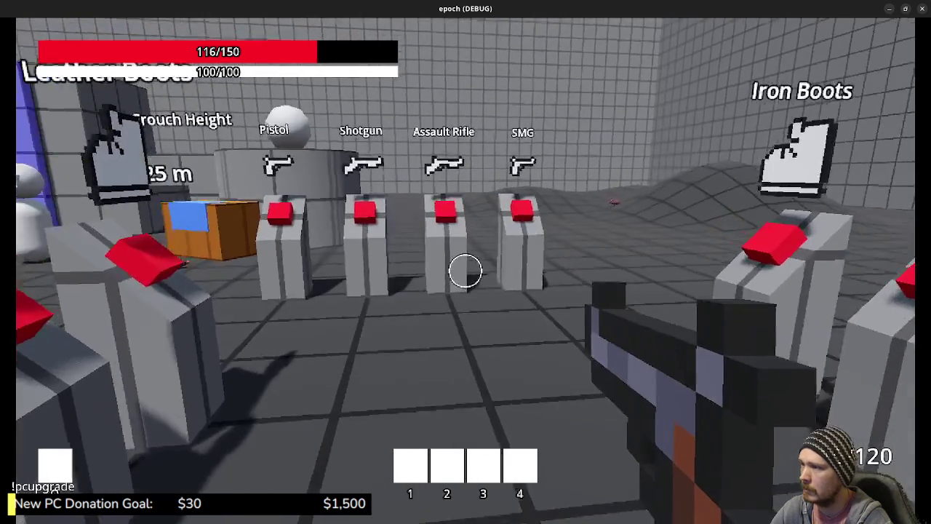
key("e")
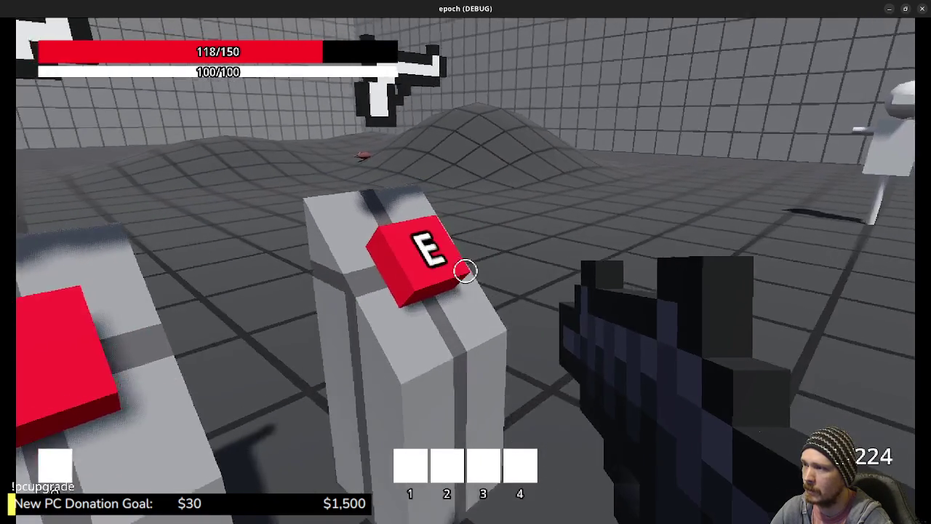
key("e")
left_click(466, 271)
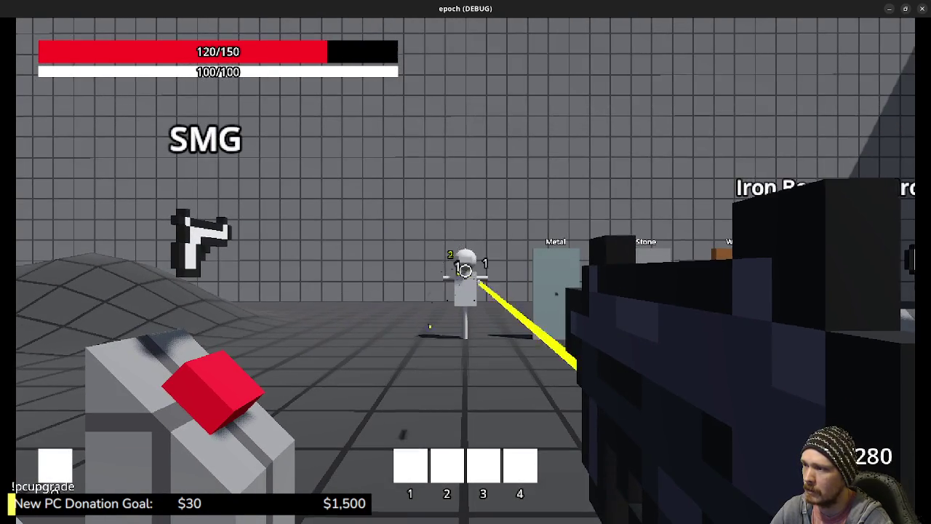
Step: Open the inventory grid and place a herb into the combine recipe
key("w")
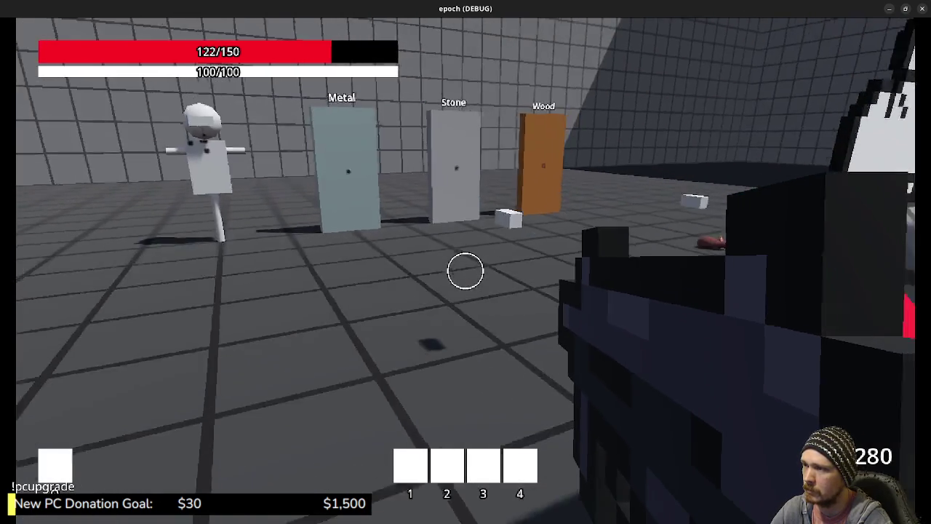
key("Tab")
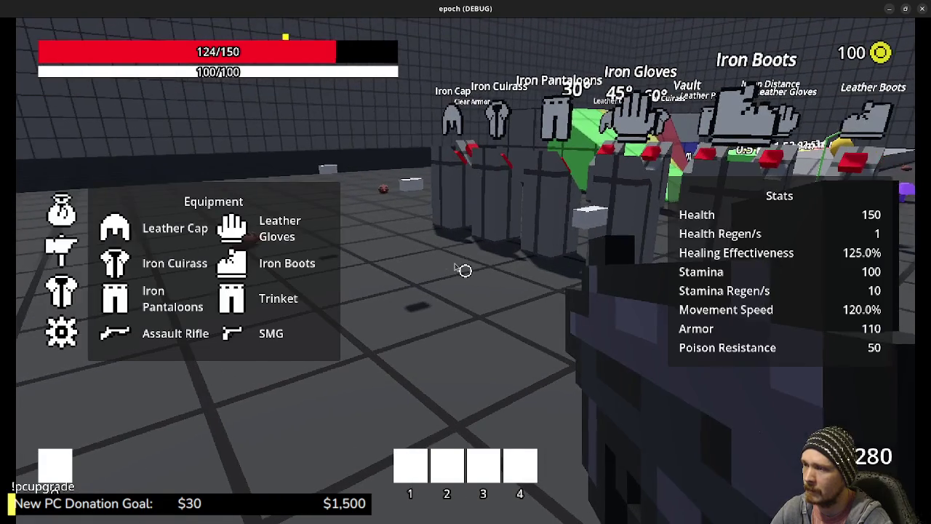
key("Tab")
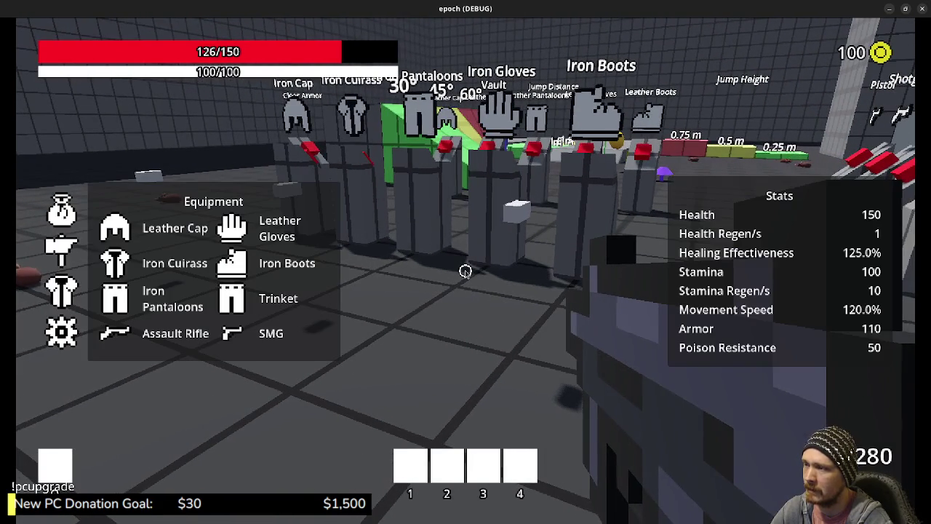
left_click(62, 213)
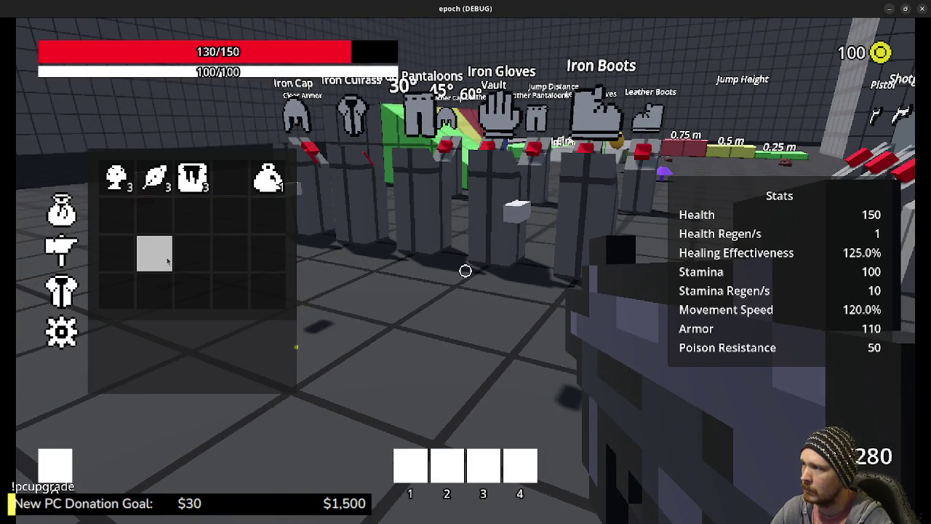
mouse_move(155, 178)
left_click(267, 176)
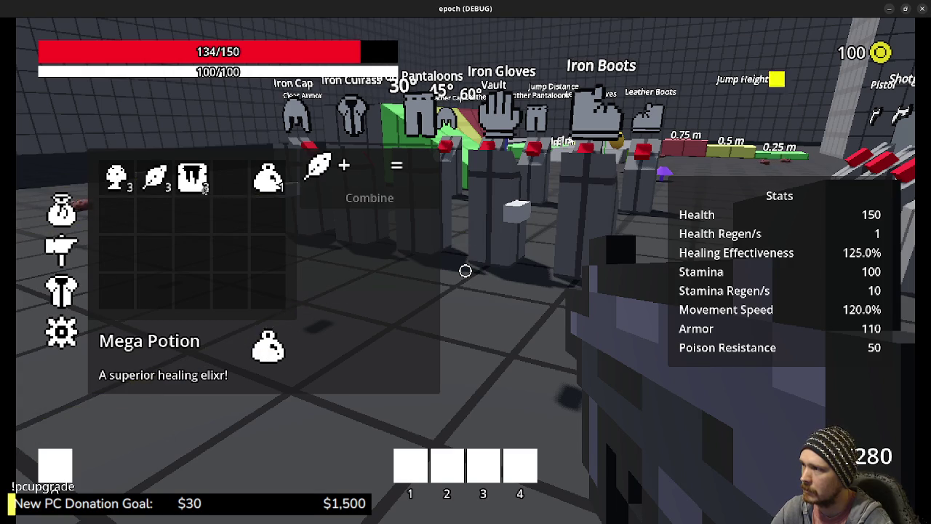
Step: Craft potions from the remaining herbs and mushrooms, bringing the potion count to 3
left_click(116, 177)
left_click(341, 201)
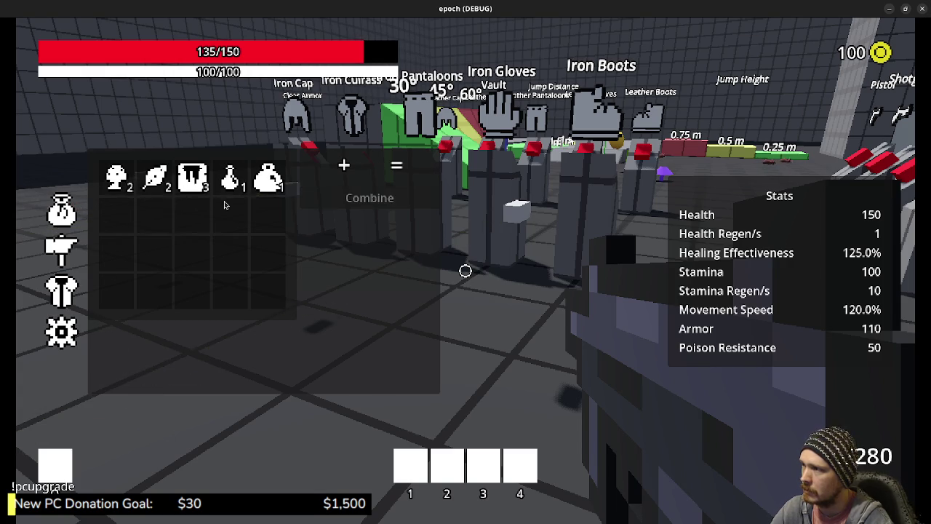
left_click(156, 176)
left_click(116, 177)
left_click(331, 201)
left_click(156, 177)
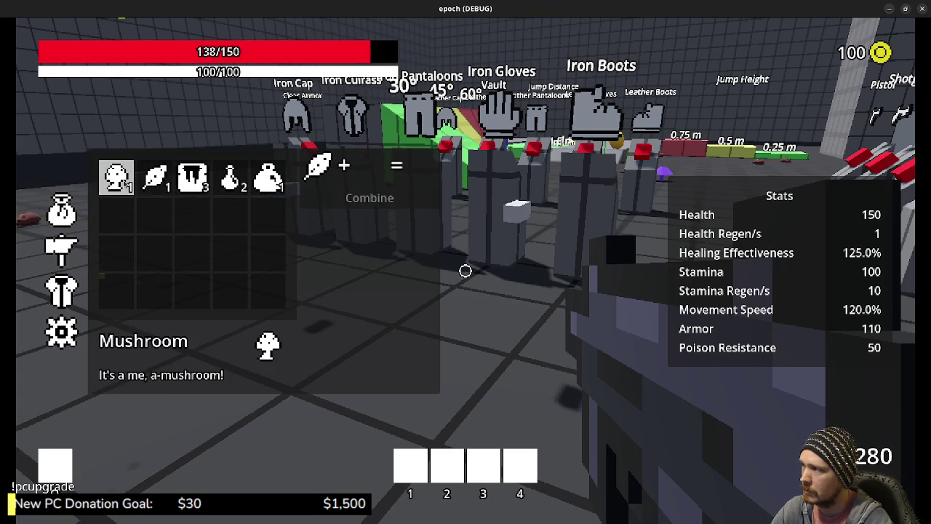
left_click(117, 177)
left_click(368, 198)
key("Tab")
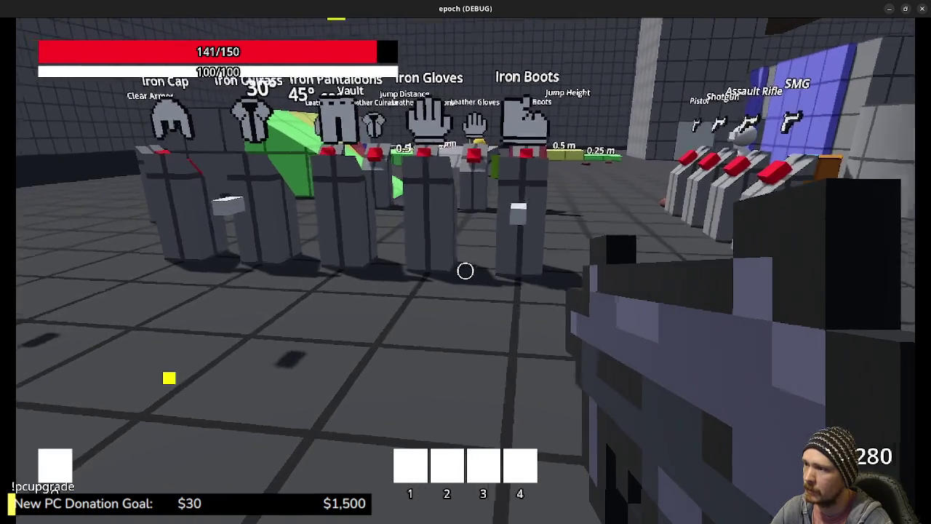
Step: Fire the equipped weapon several times, then drink a potion to recover from poison damage
left_click(465, 270)
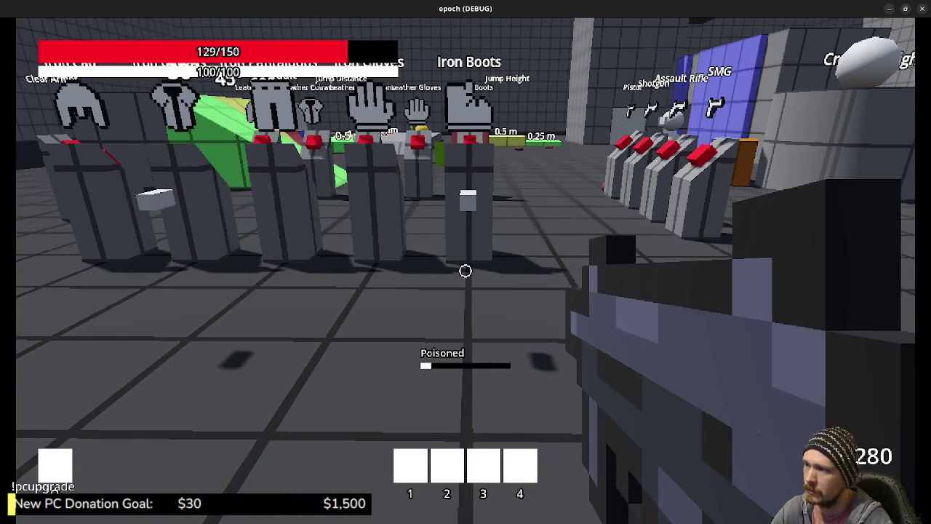
left_click(466, 271)
left_click(466, 271)
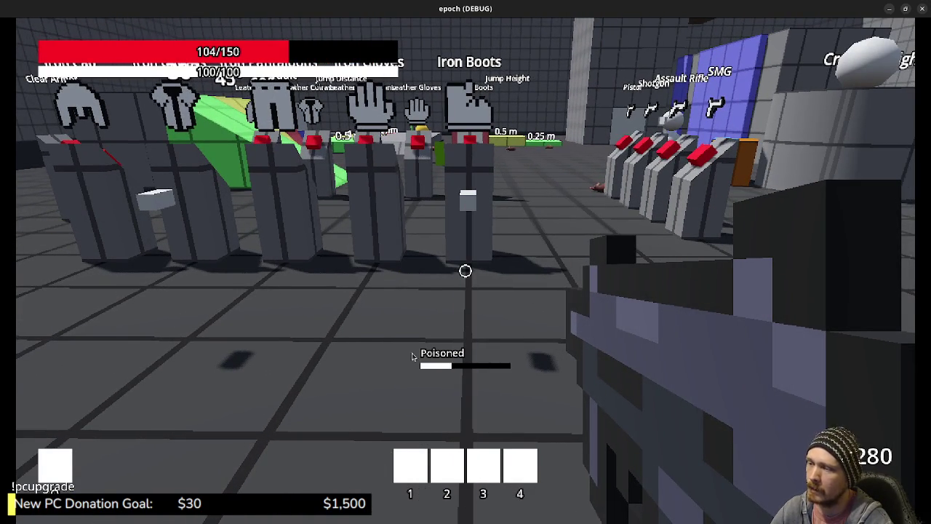
left_click(466, 270)
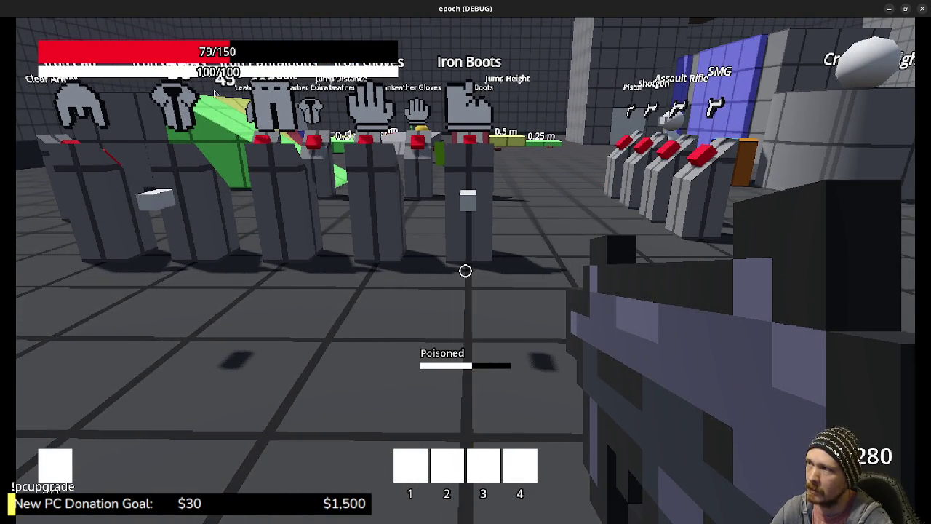
key("Tab")
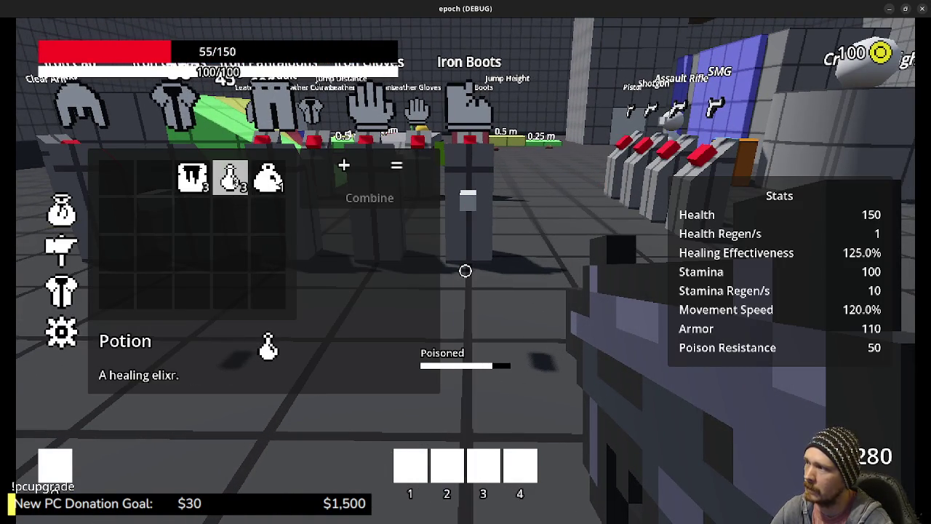
left_click(232, 178)
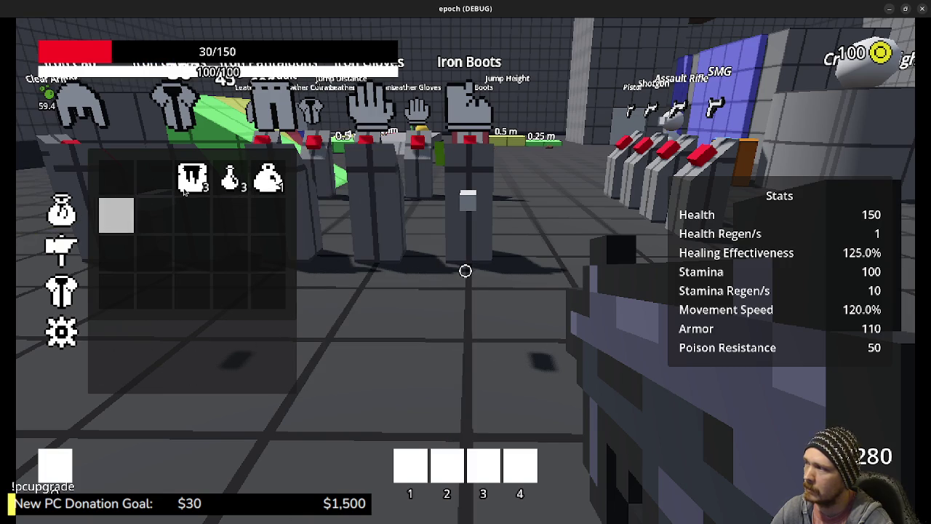
right_click(231, 179)
key("Tab")
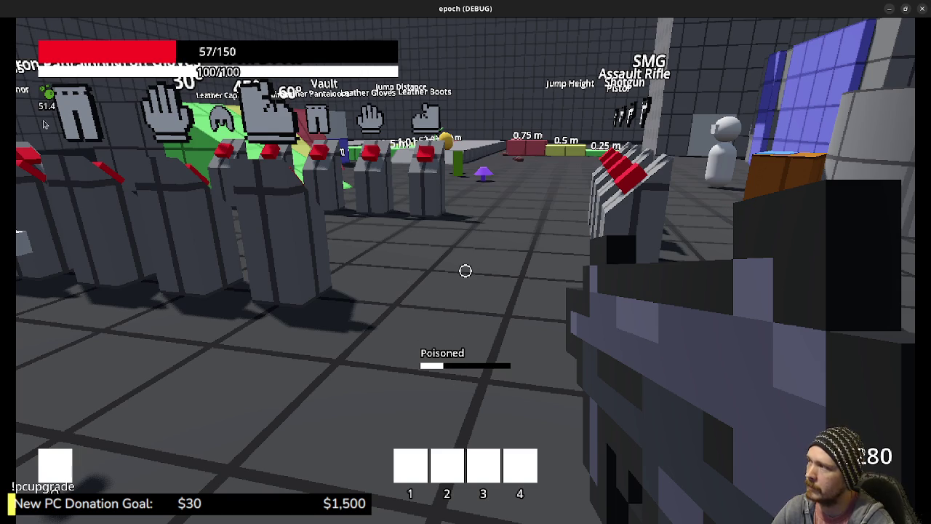
Step: Open the orange storage box's item storage
key("Tab")
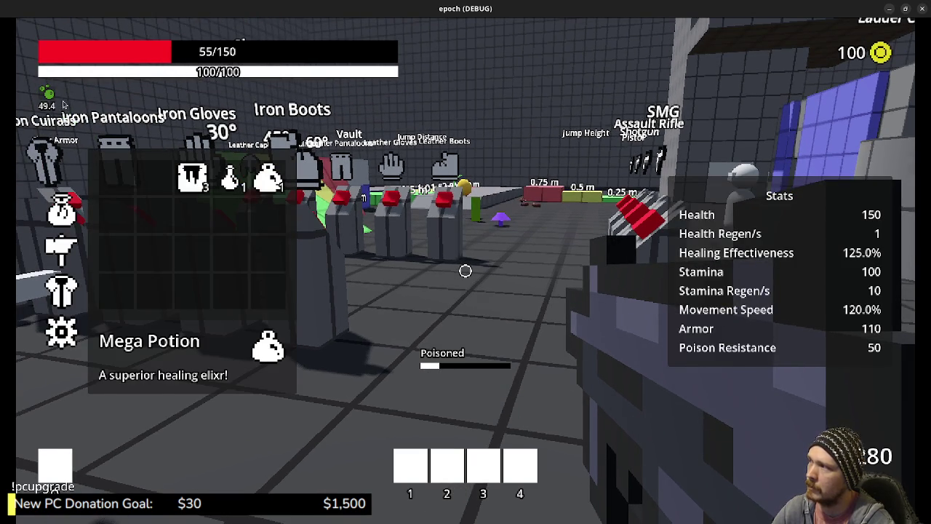
key("Tab")
key("Tab")
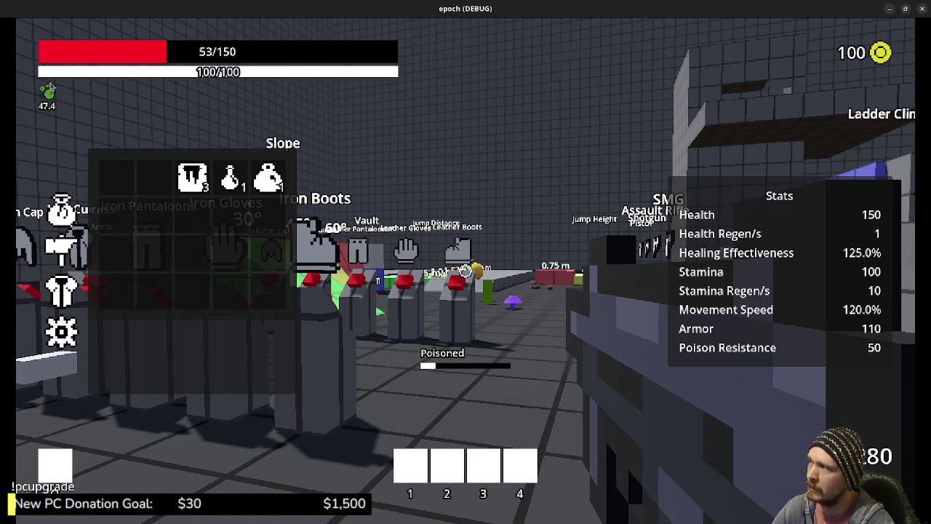
key("Tab")
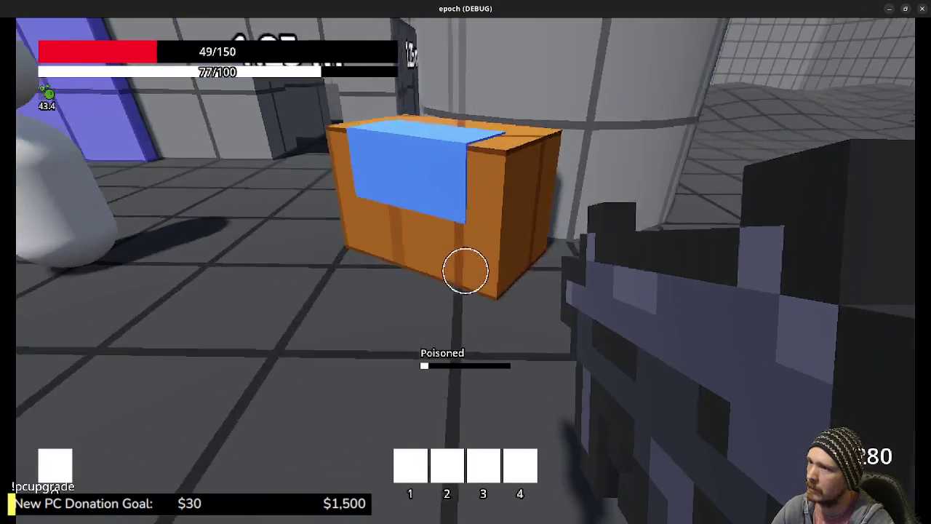
key("e")
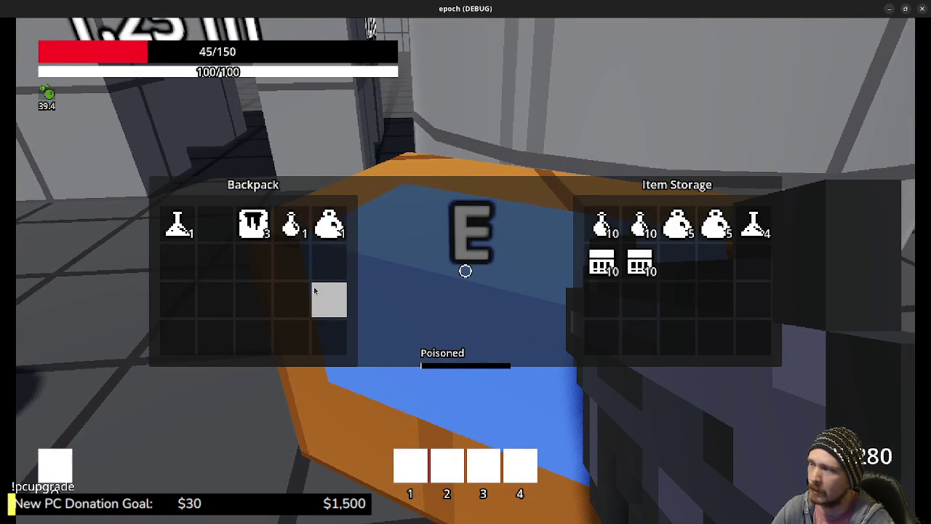
Step: Use the Antidote to cure poison, then move the Mega Potion and honey into item storage
key("Tab")
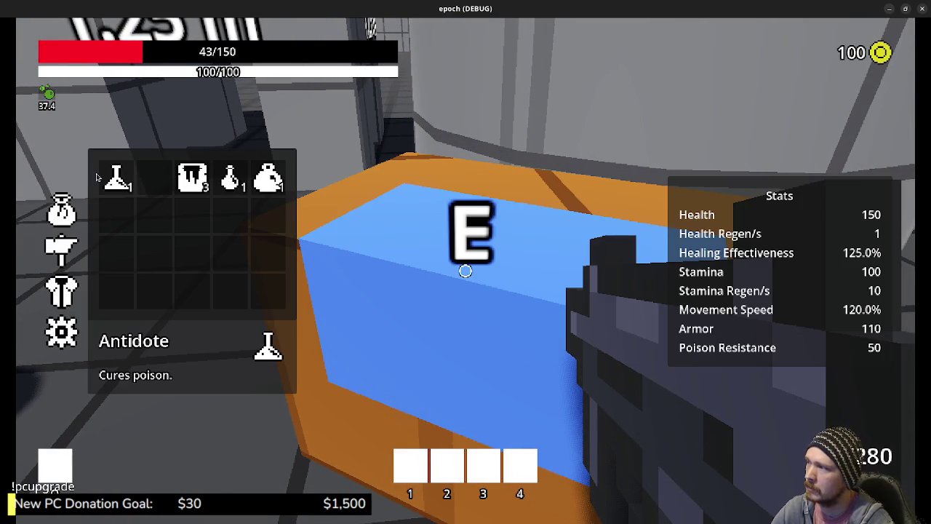
left_click(115, 180)
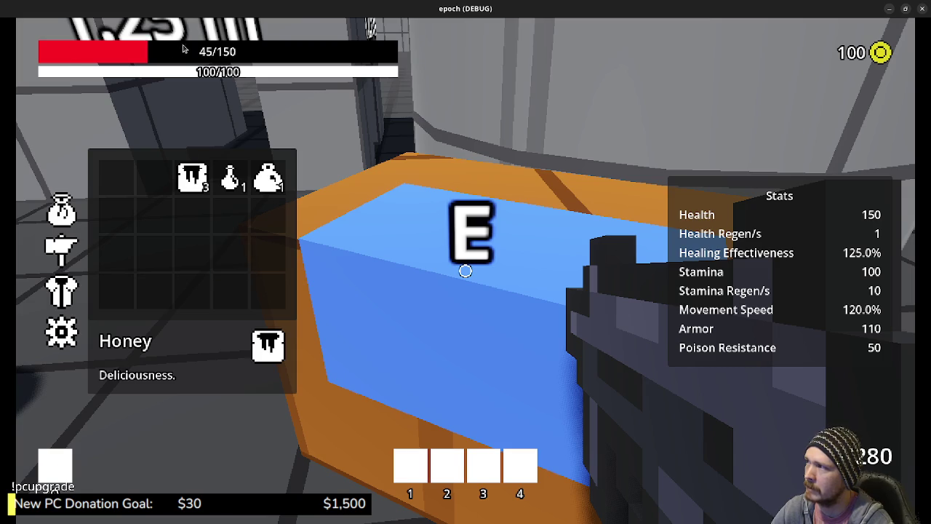
key("Tab")
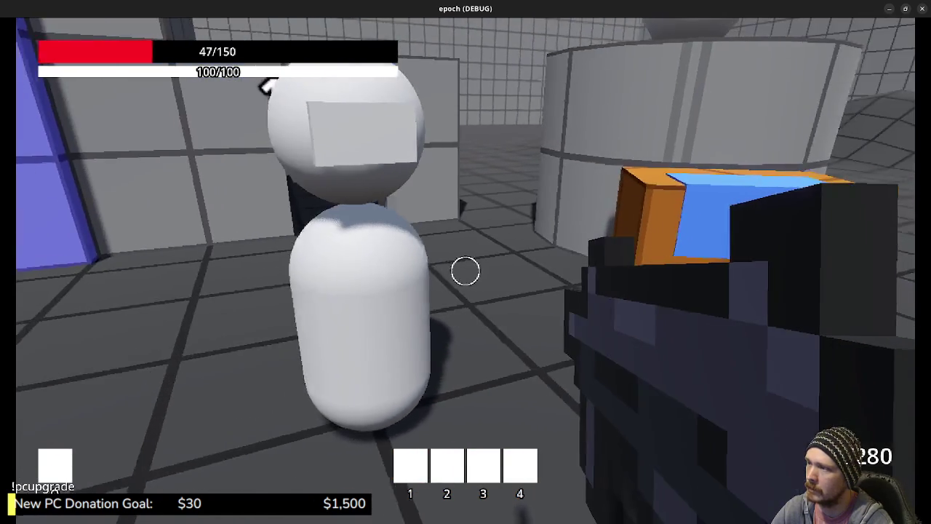
key("e")
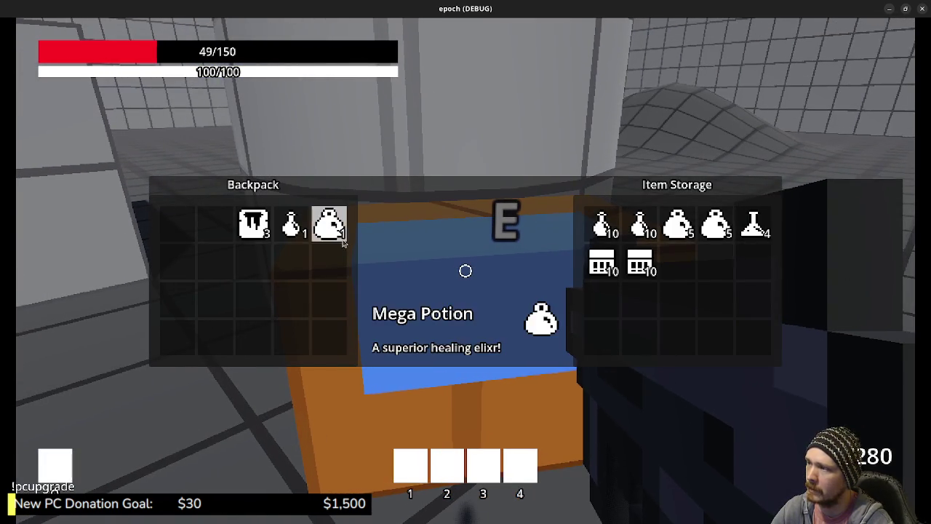
left_click(342, 239)
left_click(266, 230)
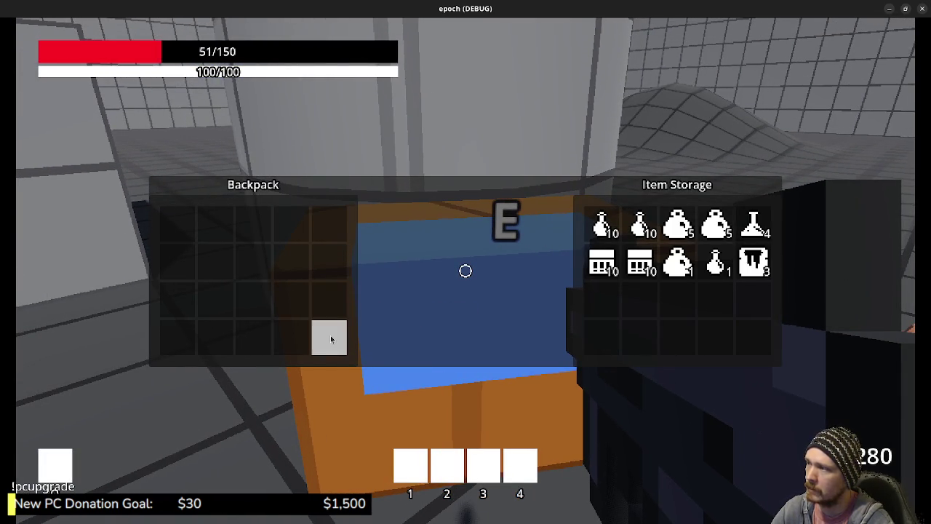
key("e")
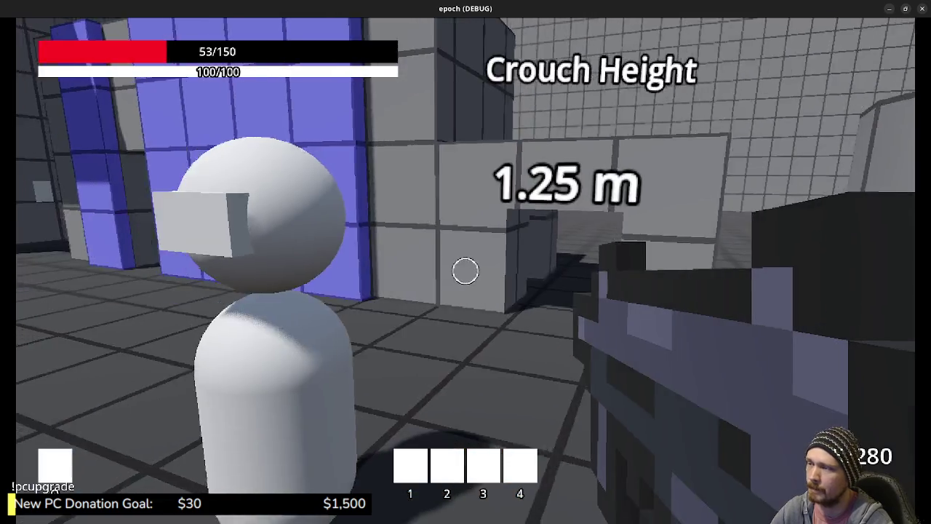
Step: Walk past the mushroom and yellow flower to the shop NPC and open its Item Shop
key("w")
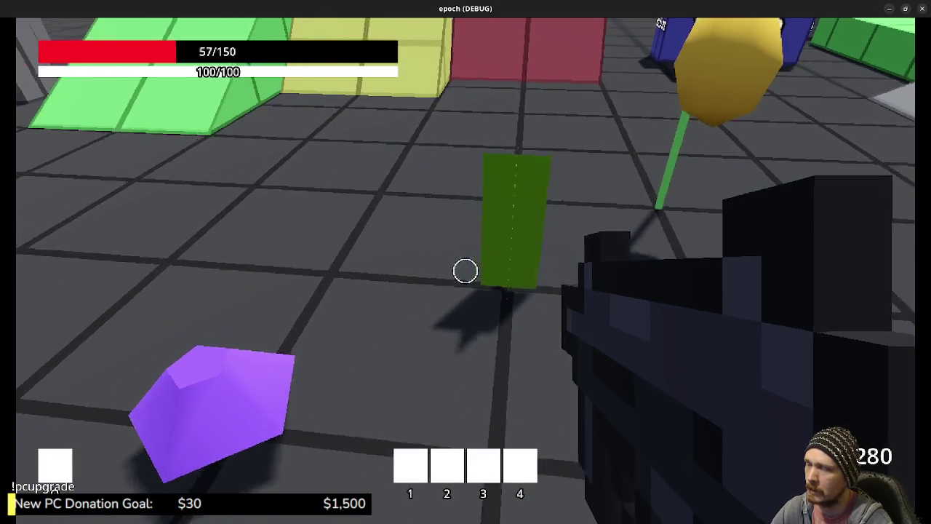
key("w")
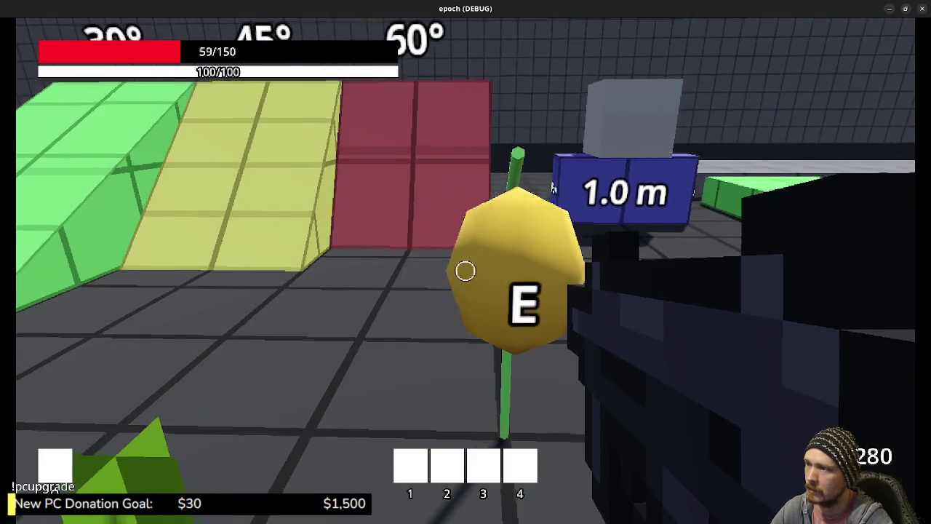
key("w")
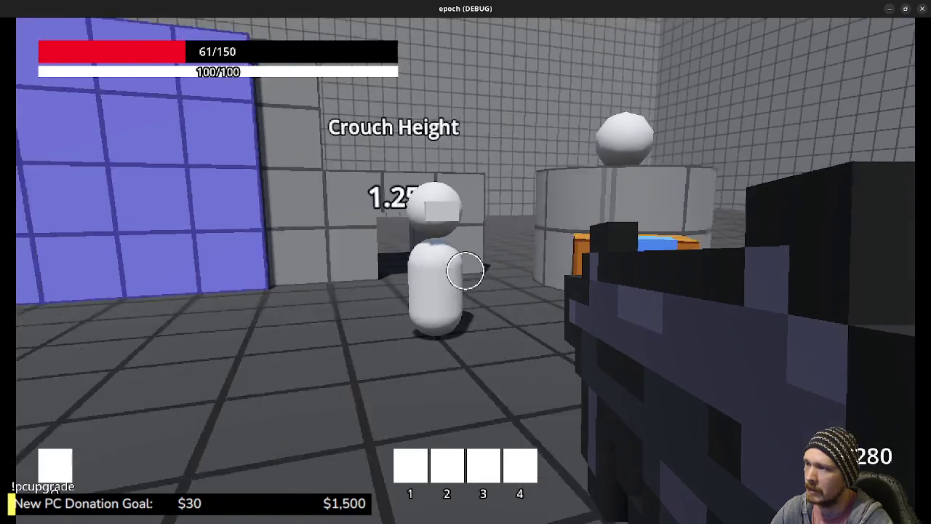
key("e")
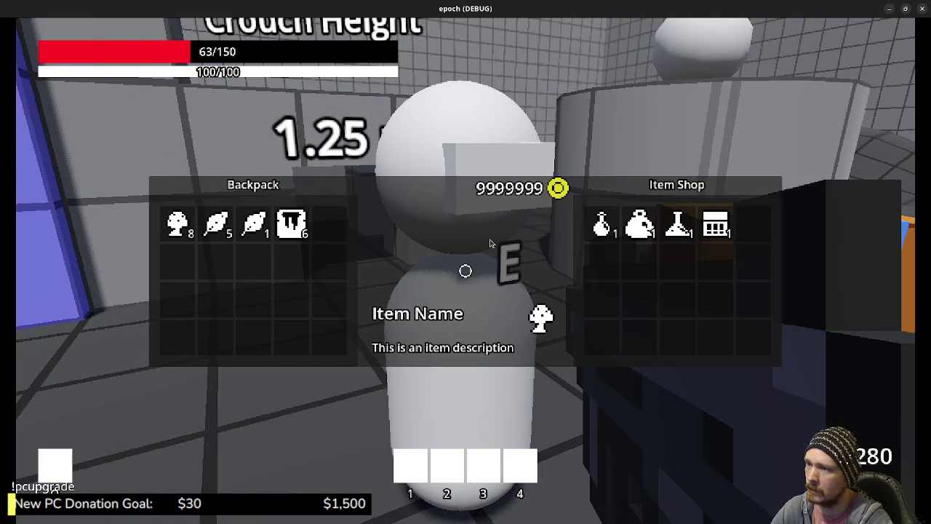
Step: Sell the herbs and all three mushrooms from the backpack to the shop
left_click(266, 233)
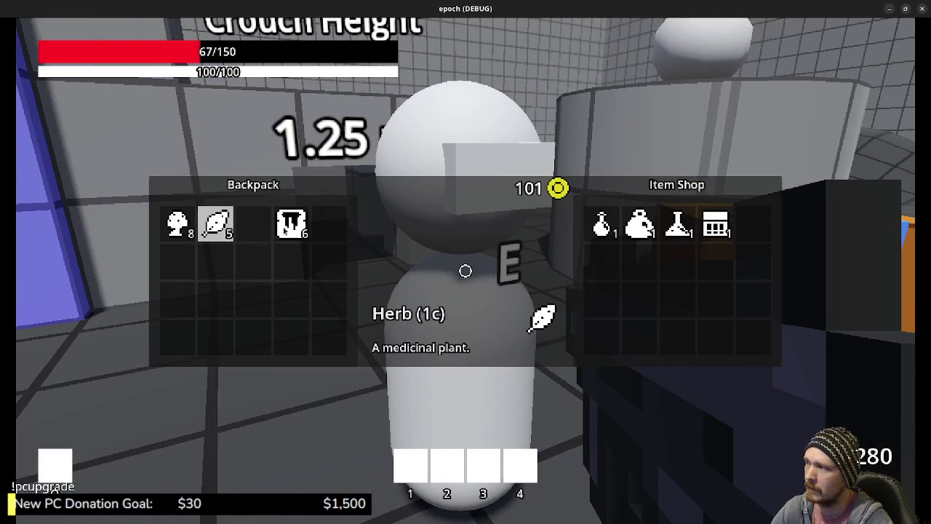
left_click(221, 231)
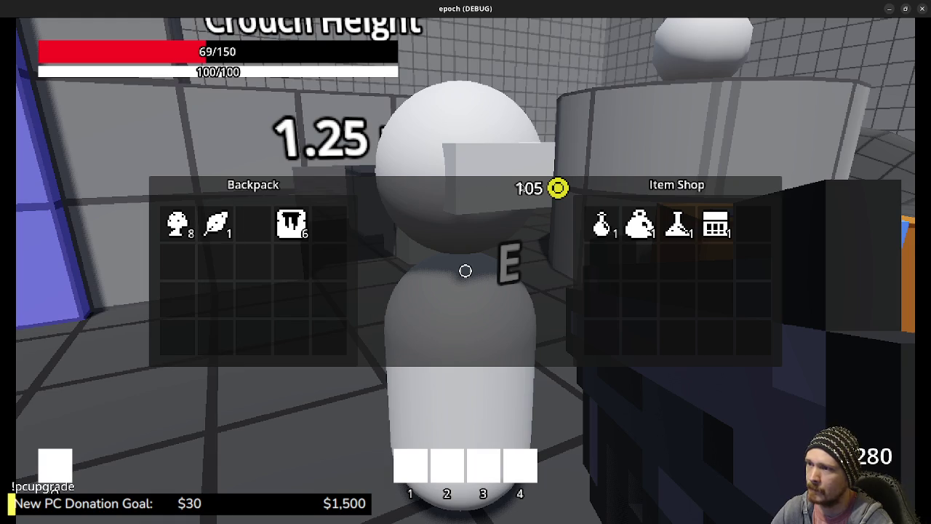
left_click(188, 232)
left_click(188, 231)
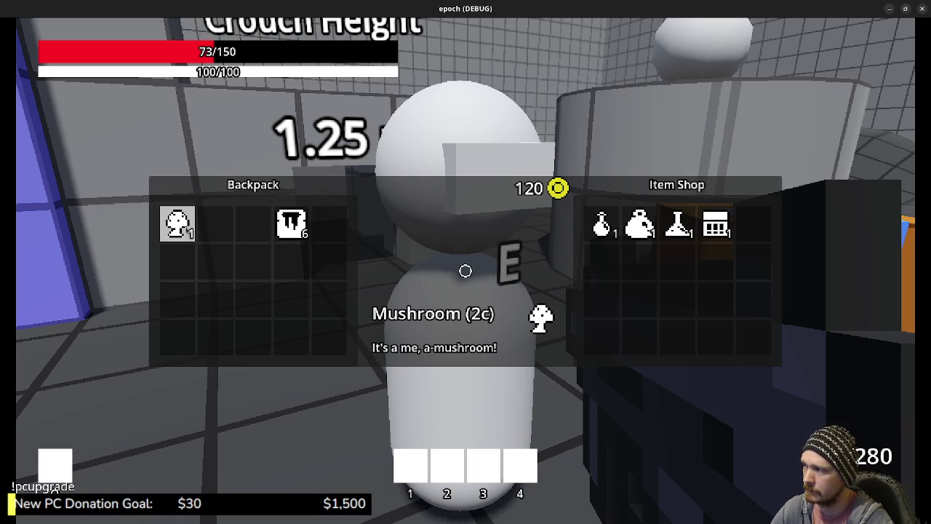
left_click(188, 232)
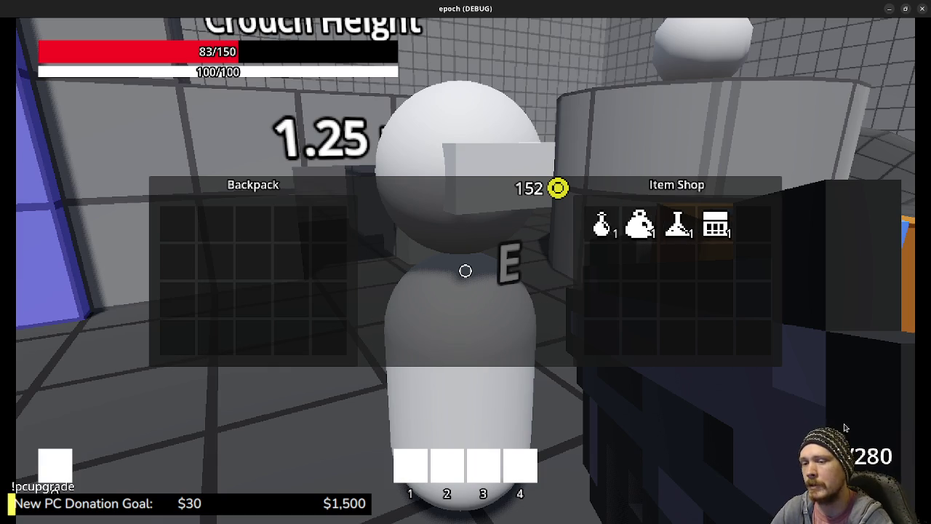
Step: Close the shop, test-fire at the weapon displays, and teleport through the blue panel
key("e")
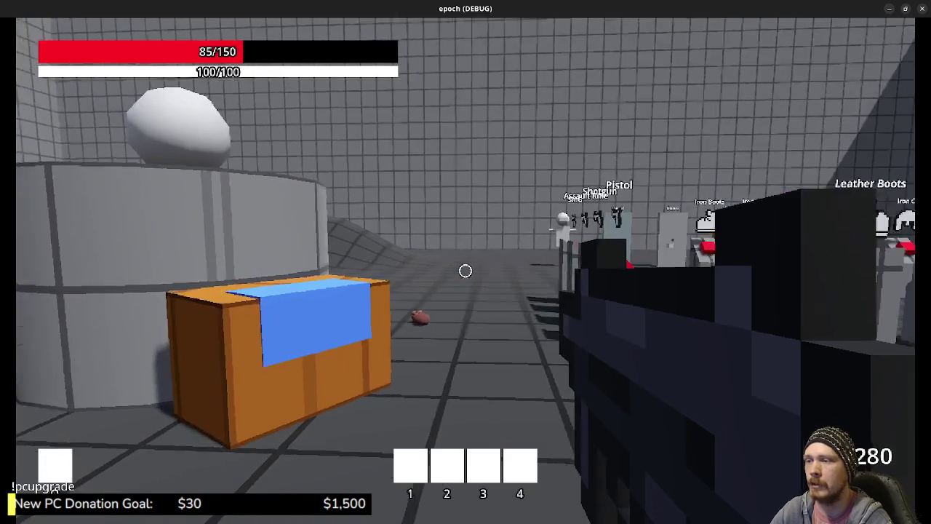
left_click(465, 271)
left_click(465, 270)
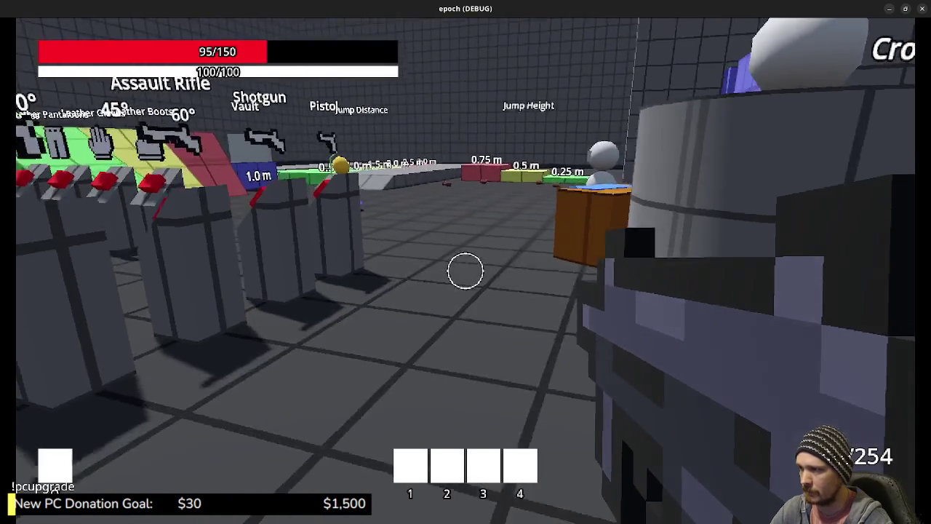
key("space")
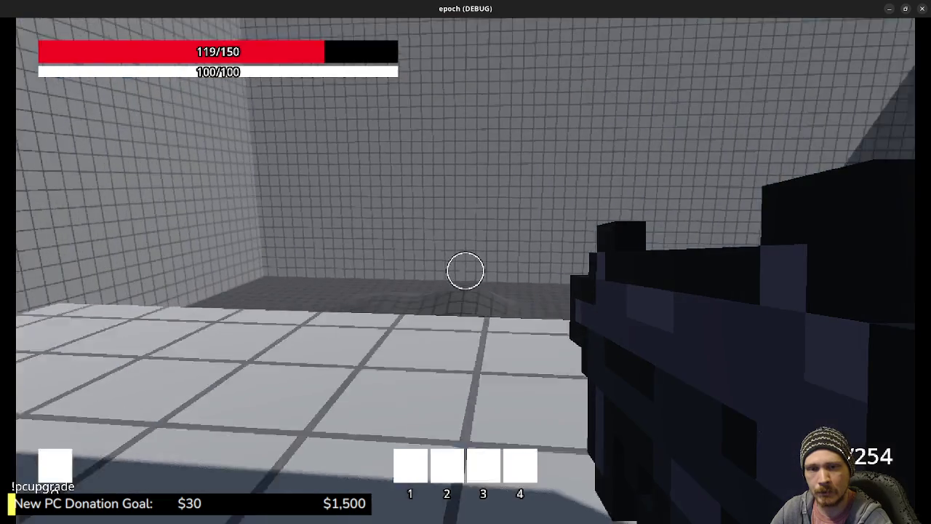
key("w")
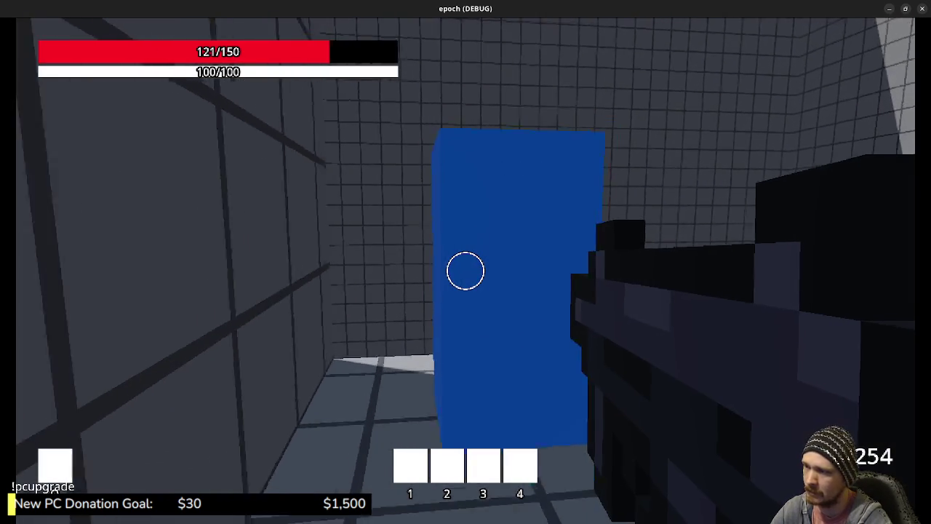
key("e")
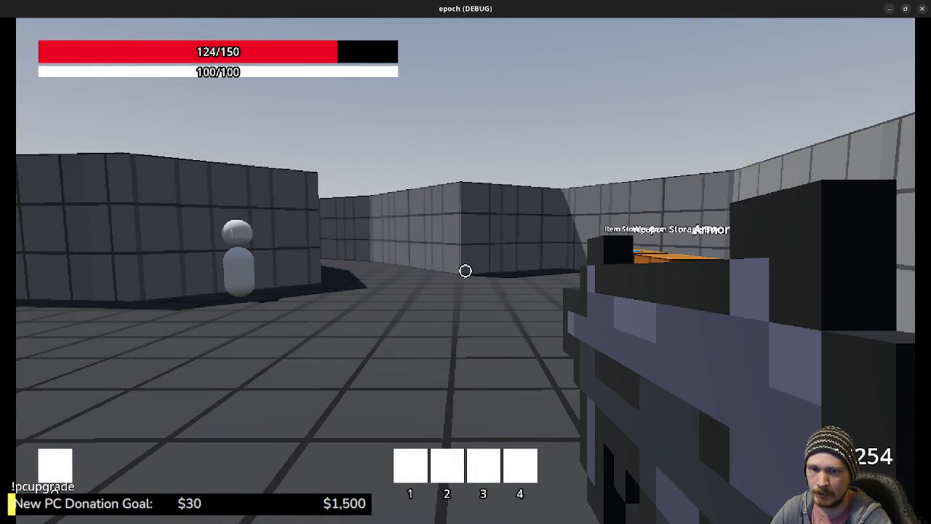
Step: Walk through the shop room to the storage boxes, then un-maximize the game and bring up the Forest Zone Blockout sketch
key("w")
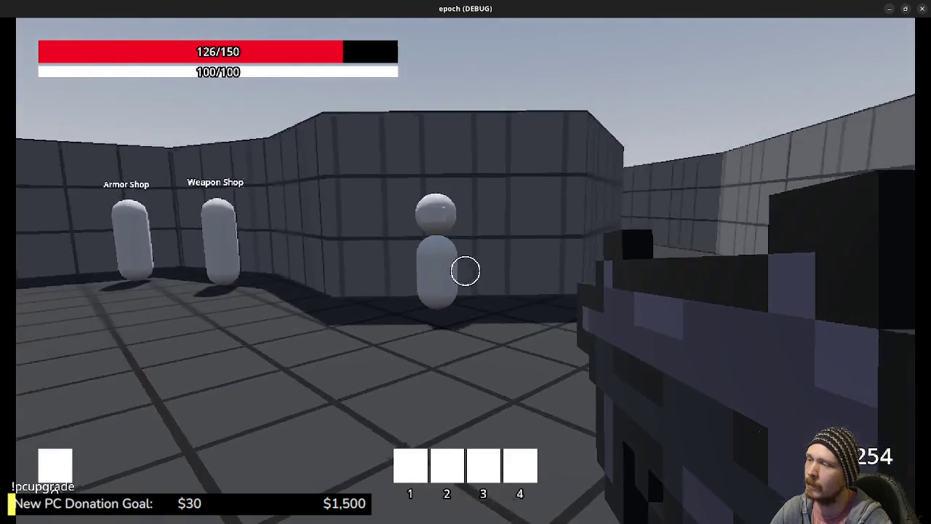
key("w")
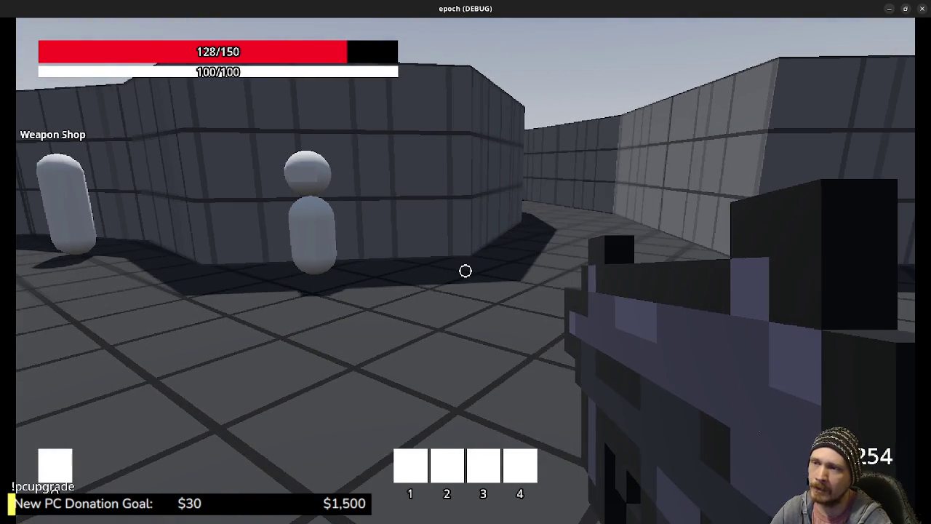
key("w")
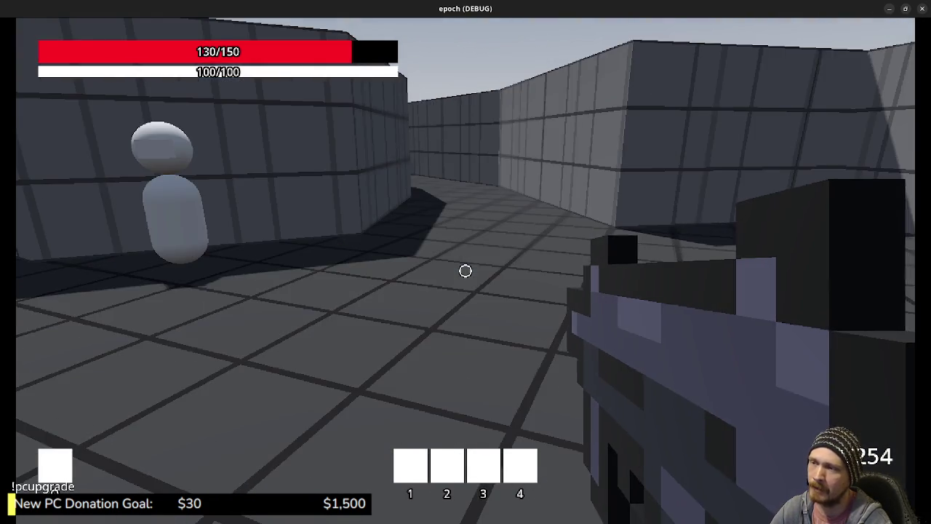
key("w")
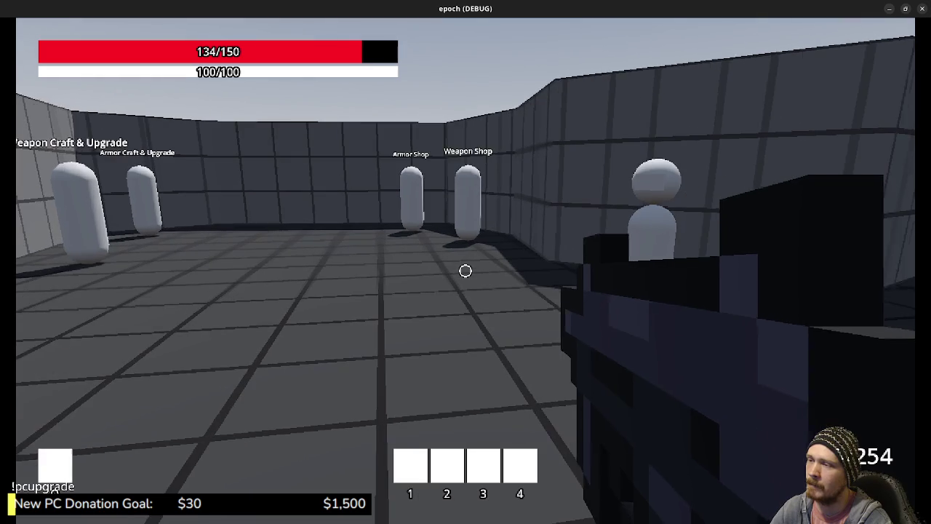
key("w")
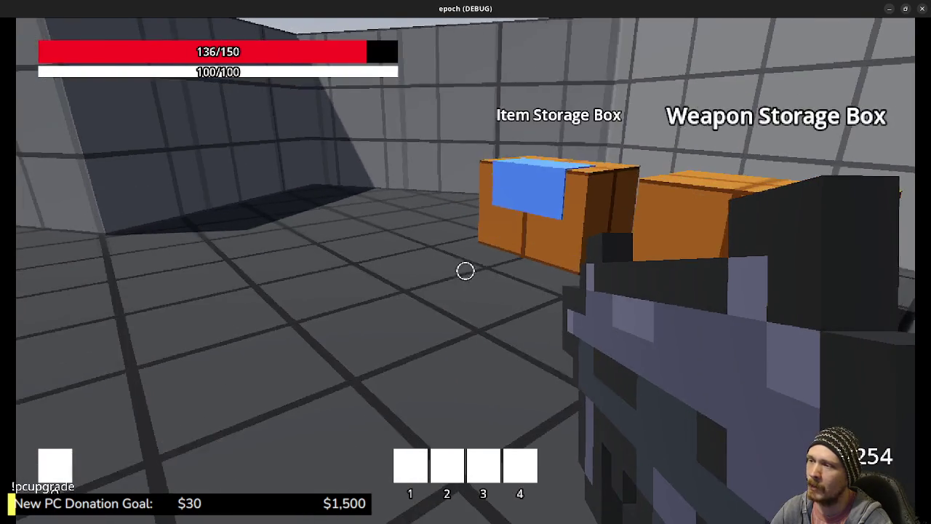
key("w")
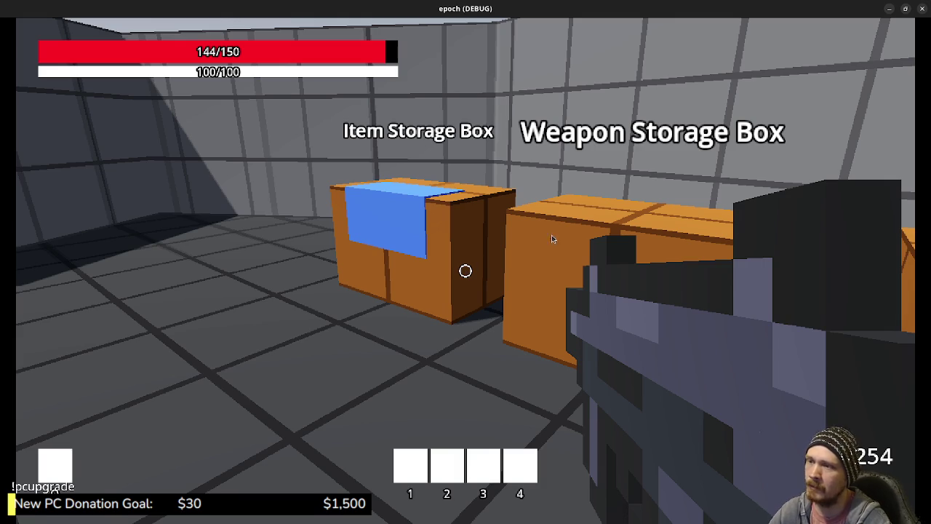
key("super+Down")
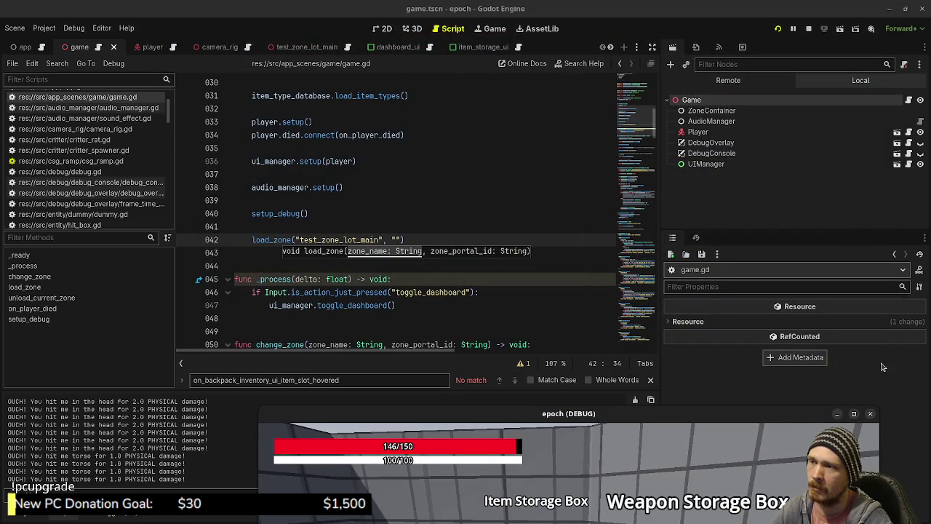
key("alt+Tab")
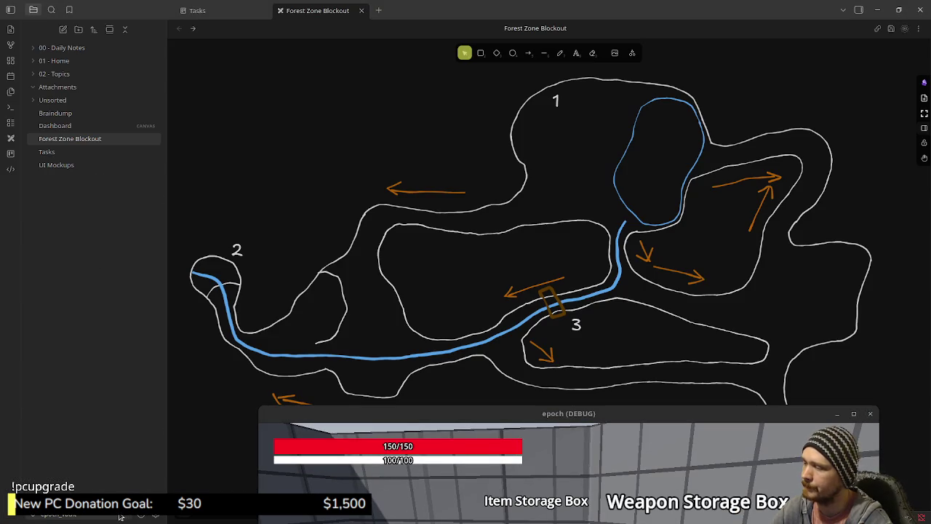
Step: Open the Braindump note and read through its inventory, shop and gather-node lists
left_click(58, 114)
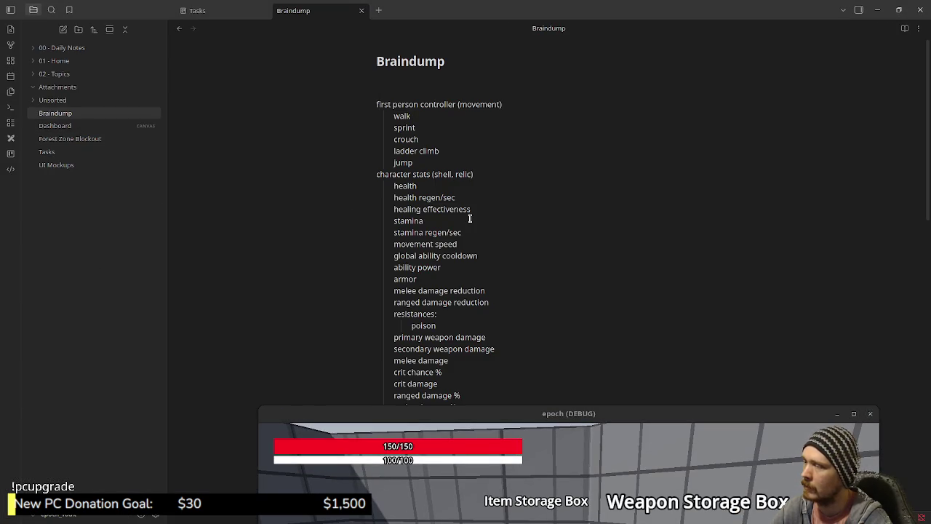
scroll(478, 337, "down", 2)
scroll(477, 337, "down", 2)
scroll(476, 332, "down", 4)
scroll(476, 332, "down", 3)
scroll(477, 333, "down", 3)
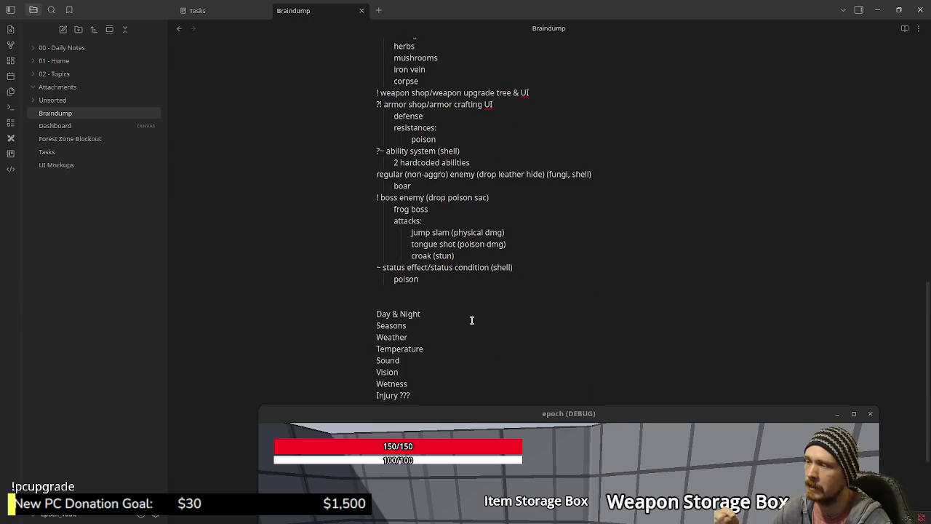
scroll(471, 320, "up", 4)
scroll(471, 320, "down", 1)
scroll(437, 309, "down", 3)
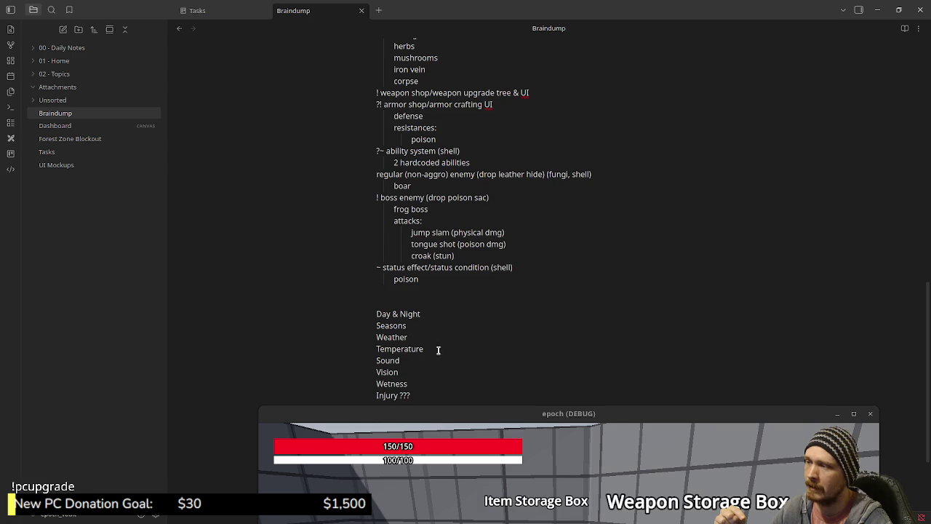
scroll(436, 349, "up", 2)
scroll(437, 337, "up", 7)
scroll(436, 335, "up", 8)
scroll(451, 312, "up", 5)
scroll(470, 294, "up", 3)
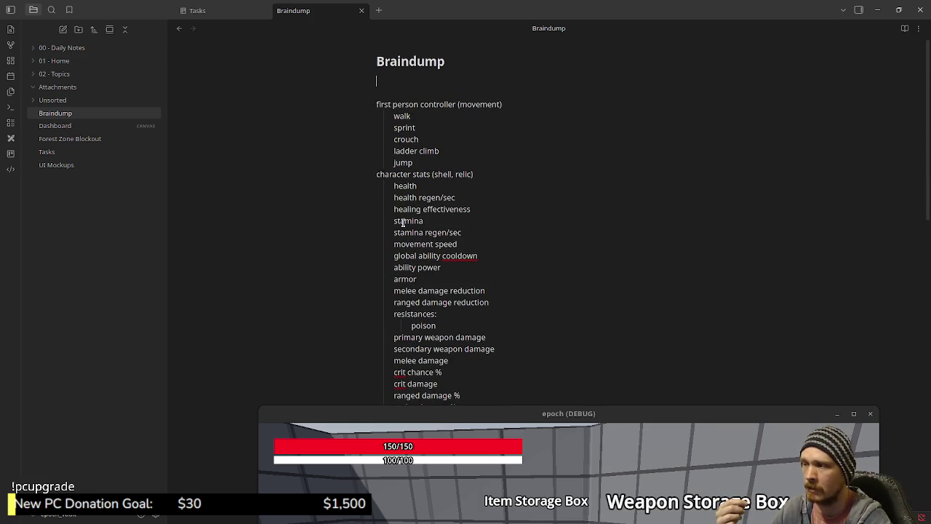
scroll(439, 219, "down", 5)
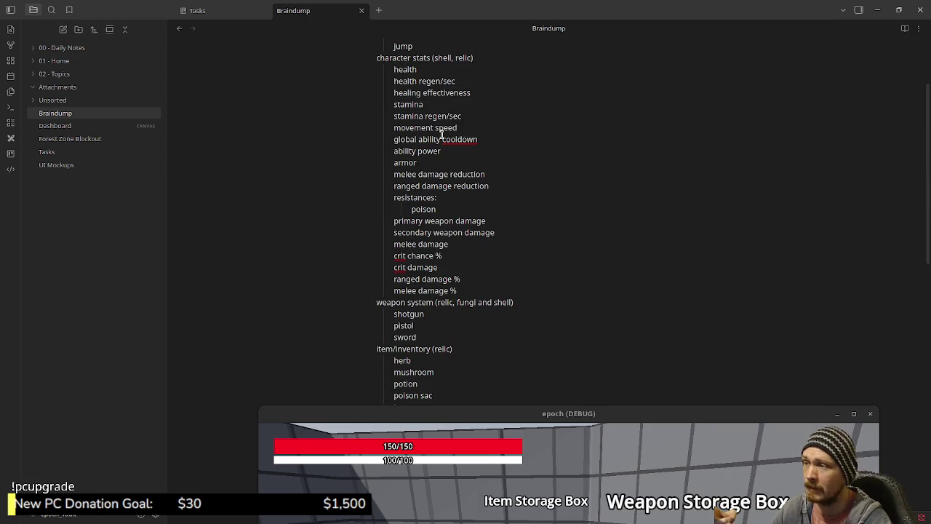
scroll(459, 296, "down", 2)
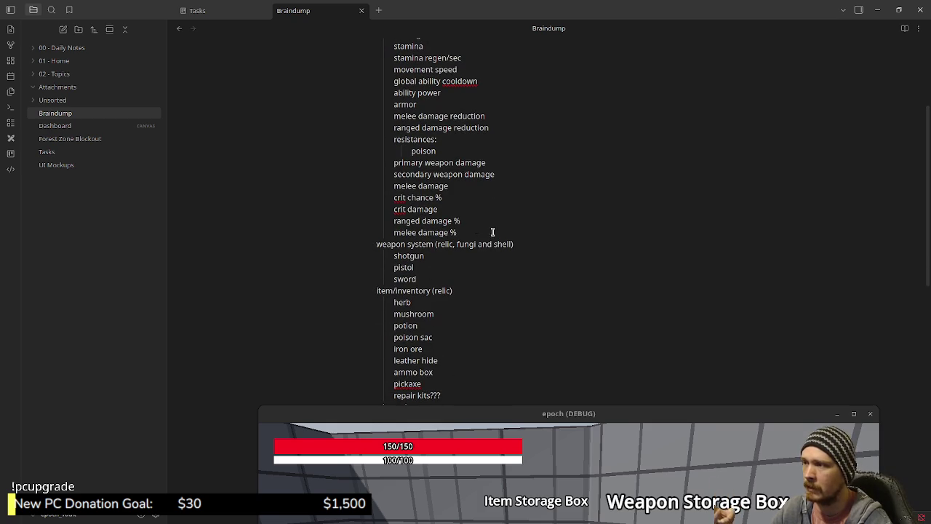
scroll(438, 326, "down", 2)
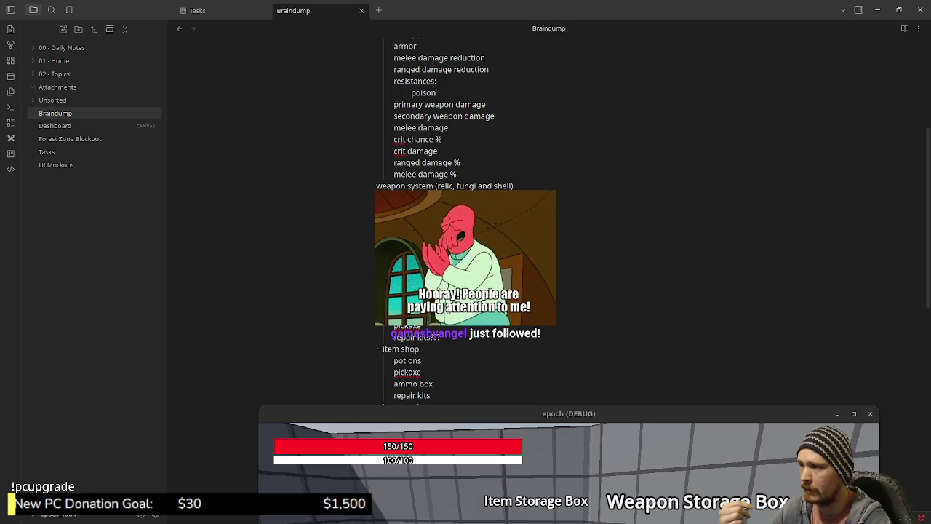
scroll(433, 329, "down", 2)
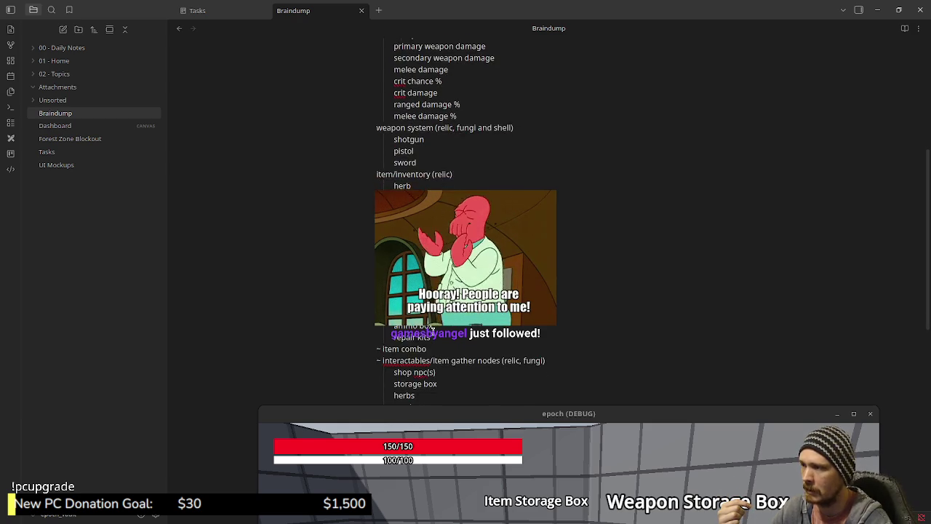
scroll(433, 331, "down", 2)
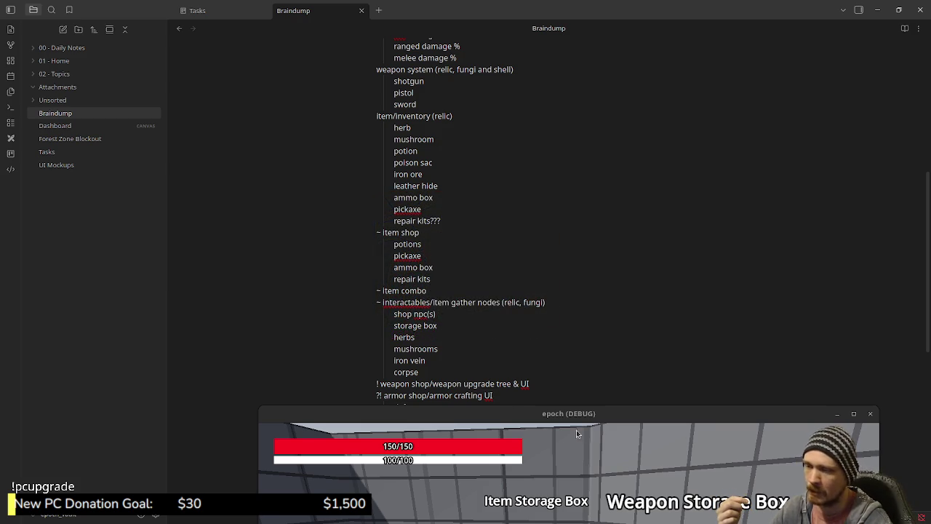
scroll(469, 353, "down", 2)
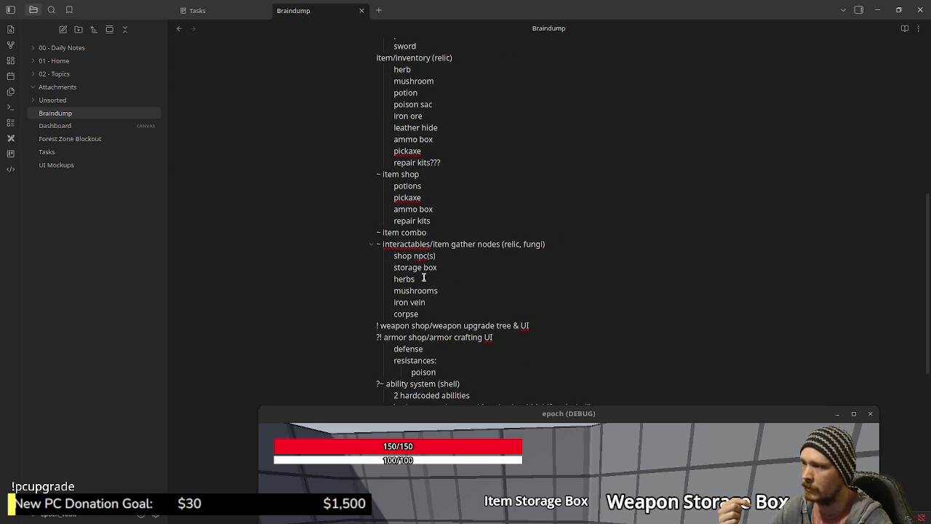
scroll(422, 329, "down", 2)
scroll(426, 275, "down", 4)
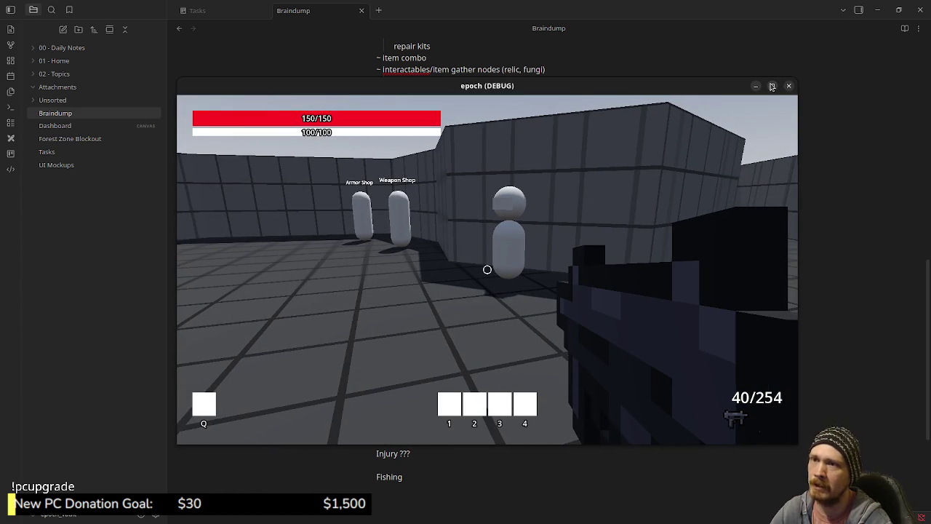
Step: Maximize the epoch (DEBUG) game, walk to the Item Storage Box, and open and close its contents
key("super+Up")
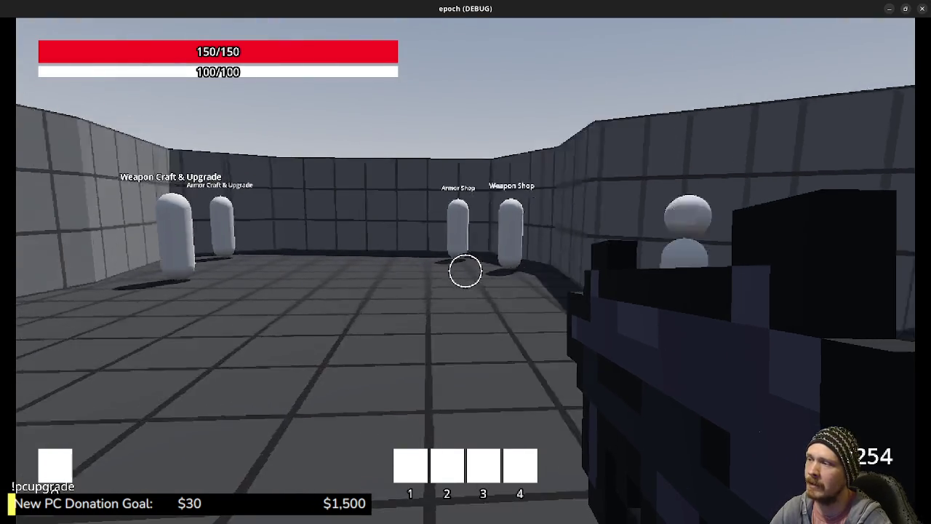
key("w")
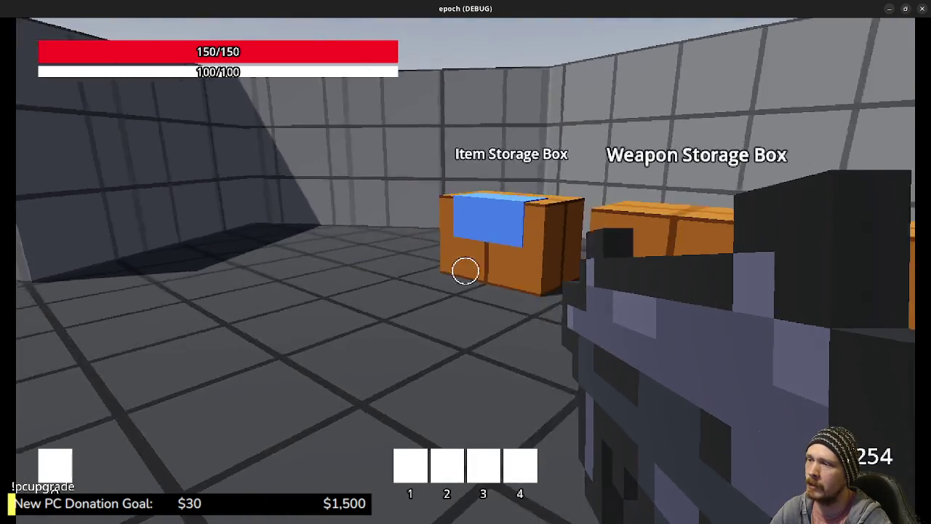
key("s")
key("w")
key("w")
key("e")
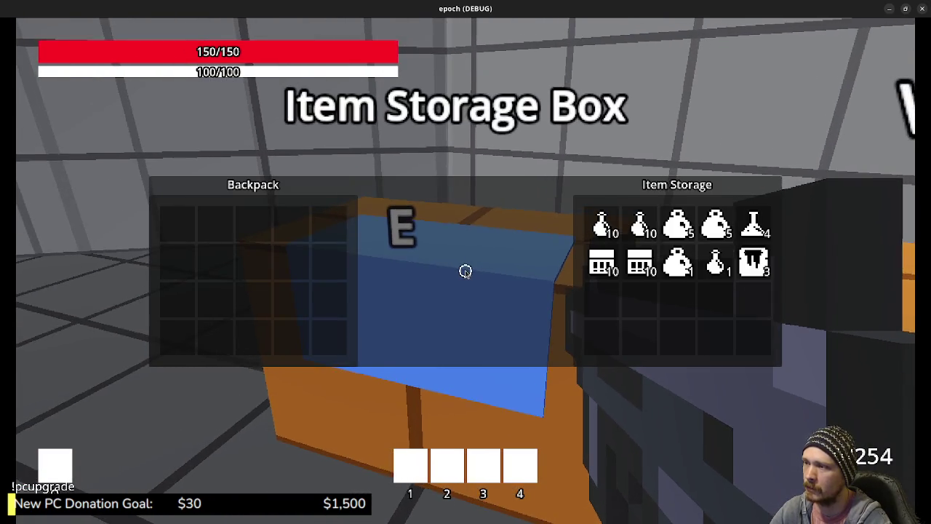
key("e")
key("w")
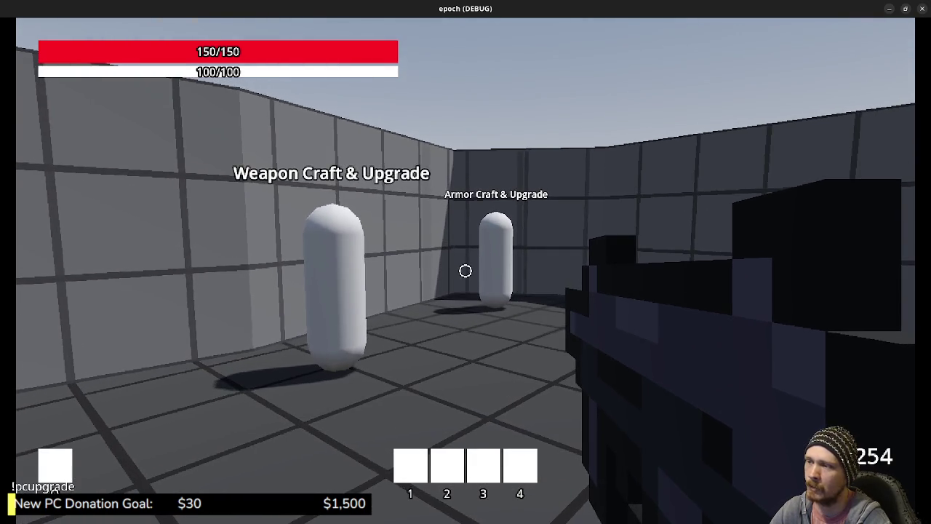
Step: Walk past the shop NPCs and sprint into the blue teleport block to change levels
key("w")
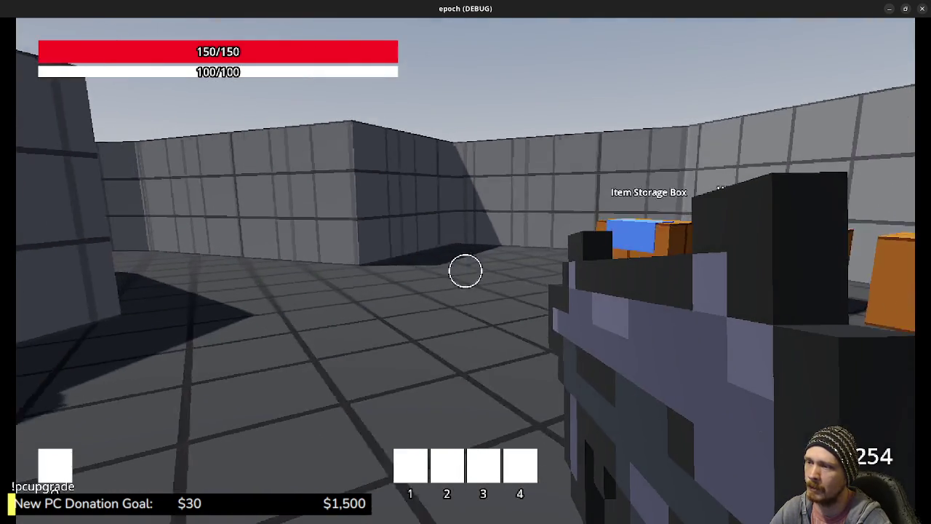
key("w")
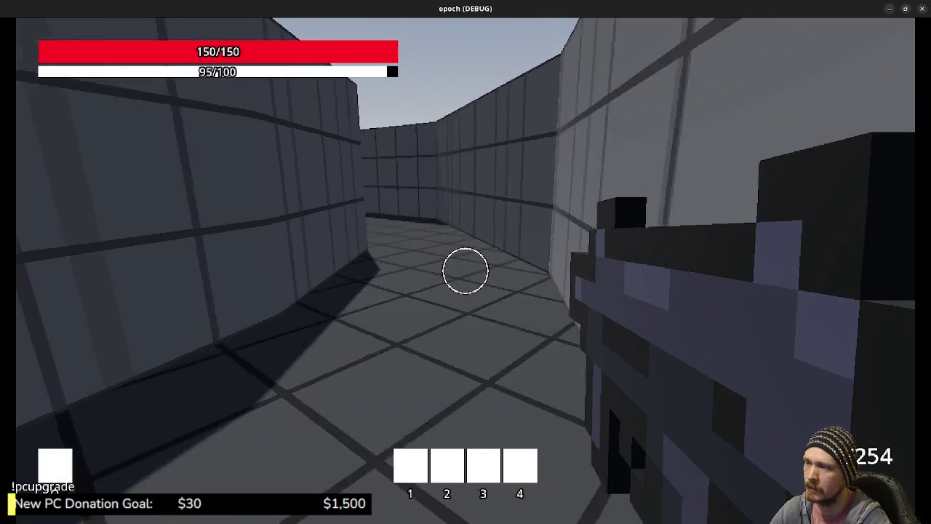
key("shift")
key("w")
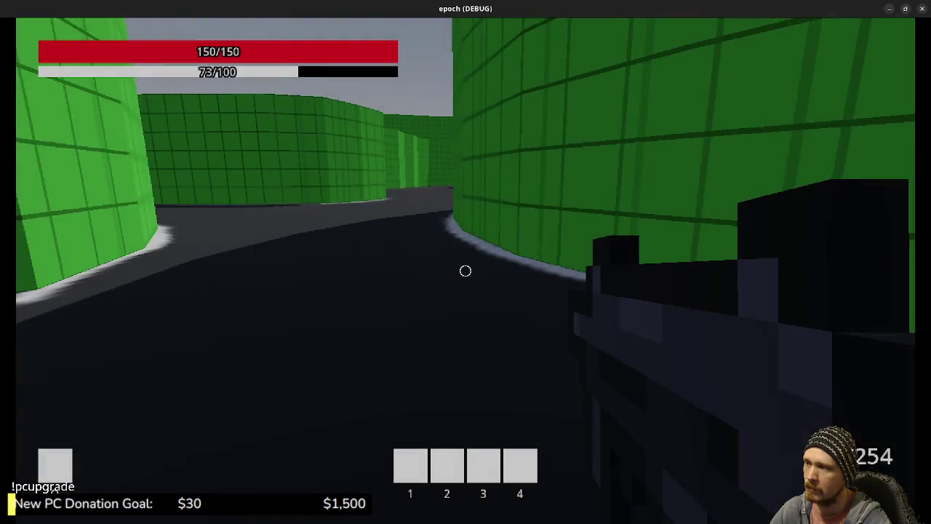
Step: Explore the green-walled forest corridors and the open area beyond them
key("w")
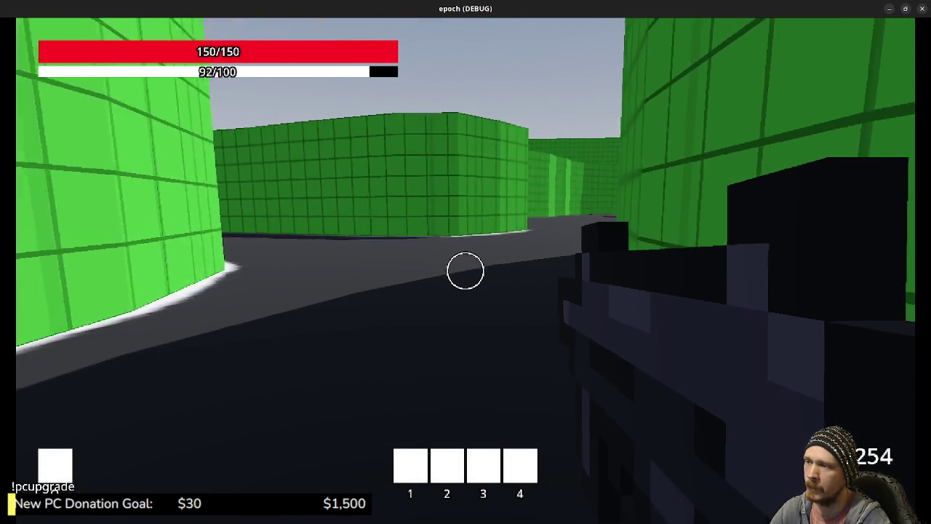
key("w")
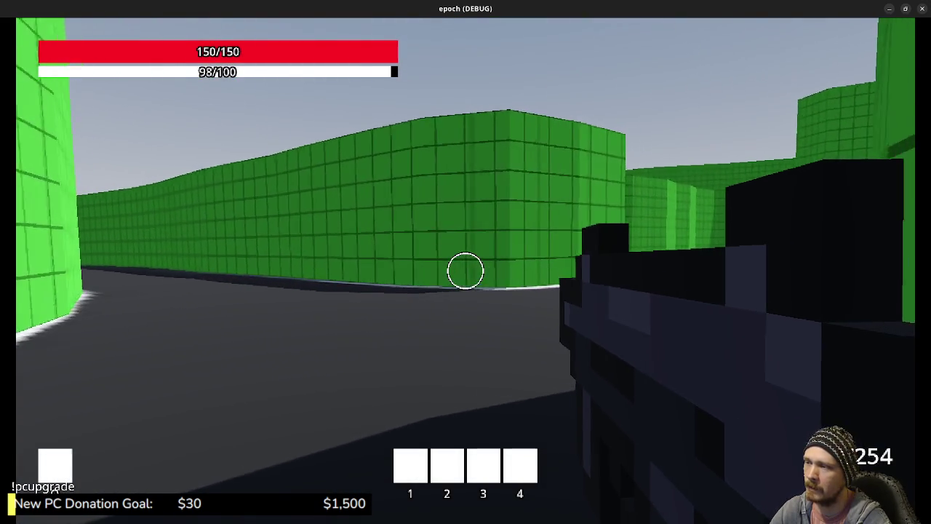
key("w")
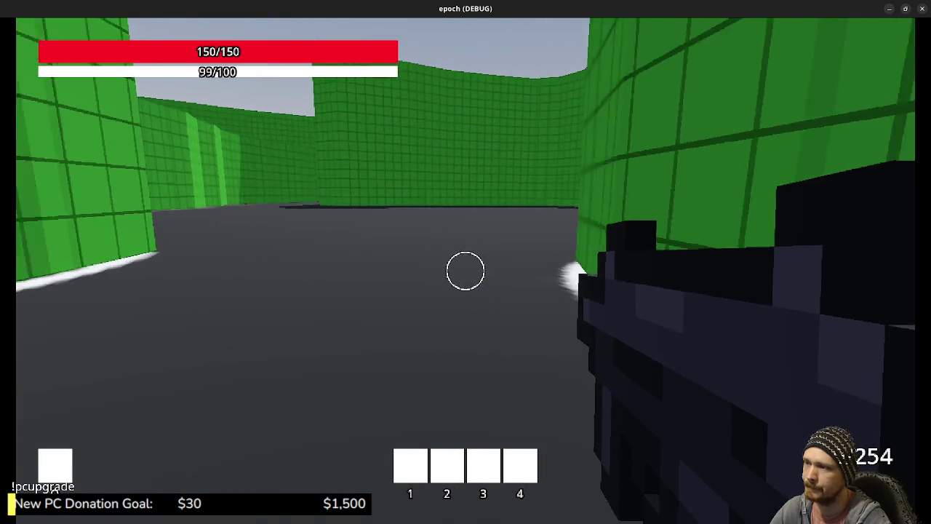
key("w")
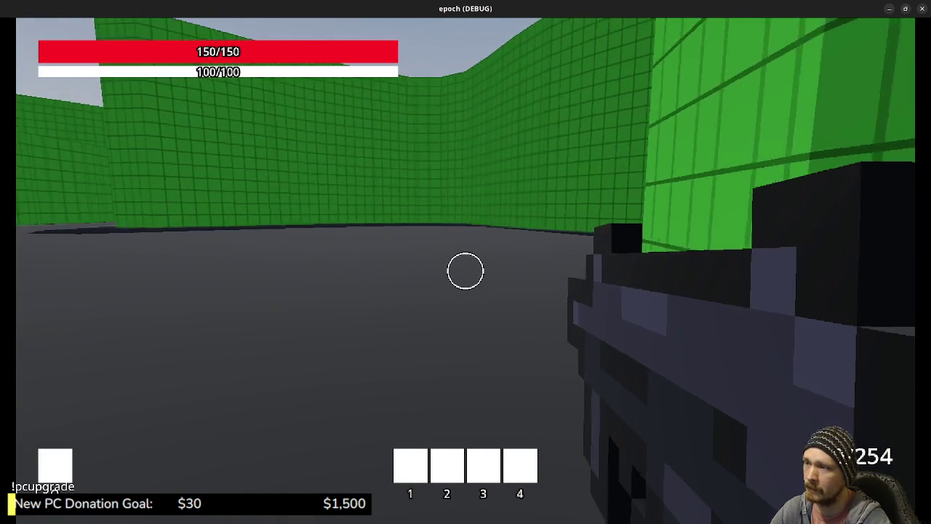
key("w")
key("w")
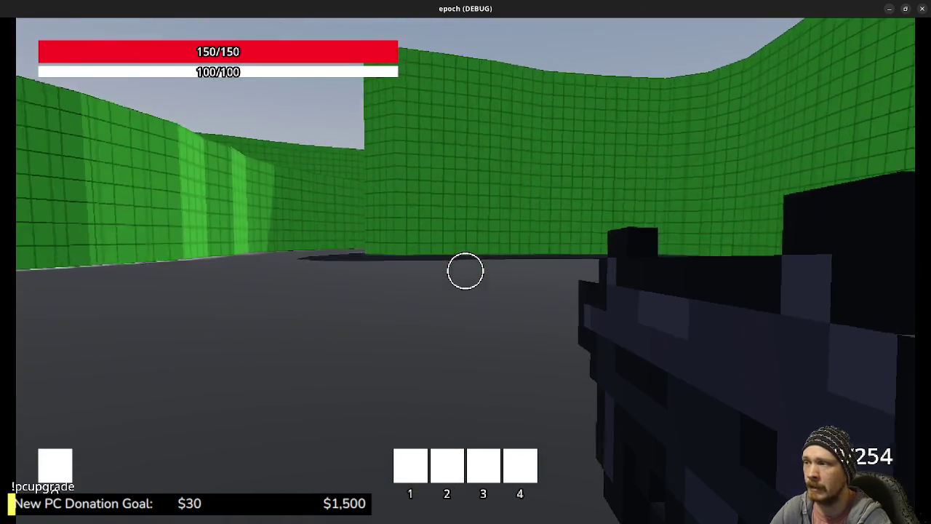
key("w")
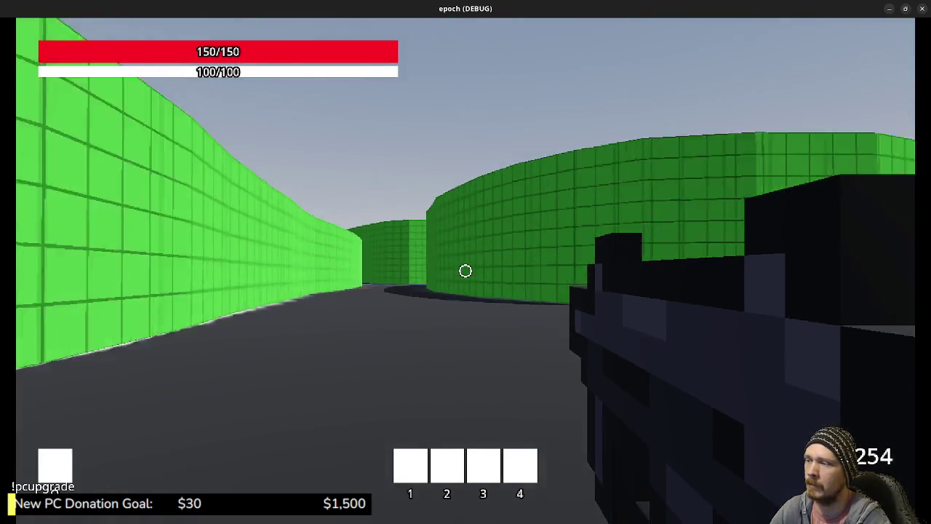
key("w")
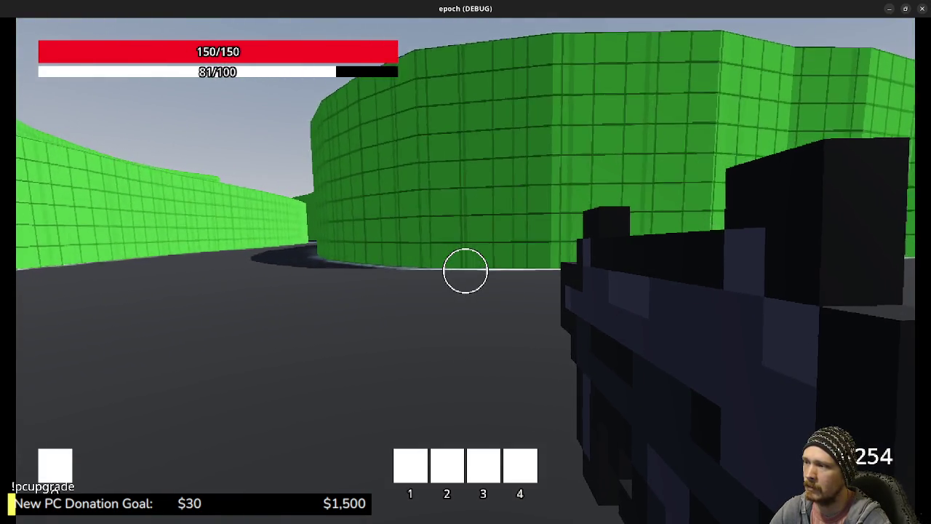
key("w")
key("w")
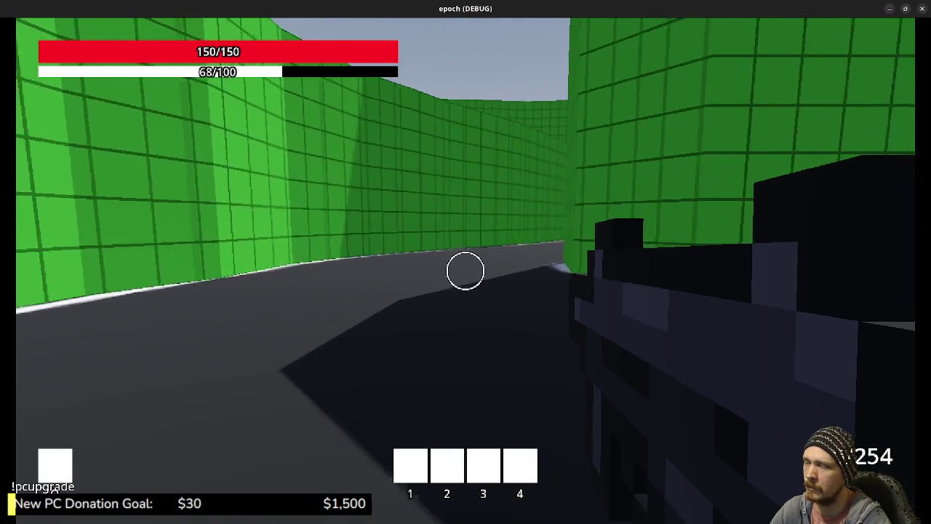
key("w")
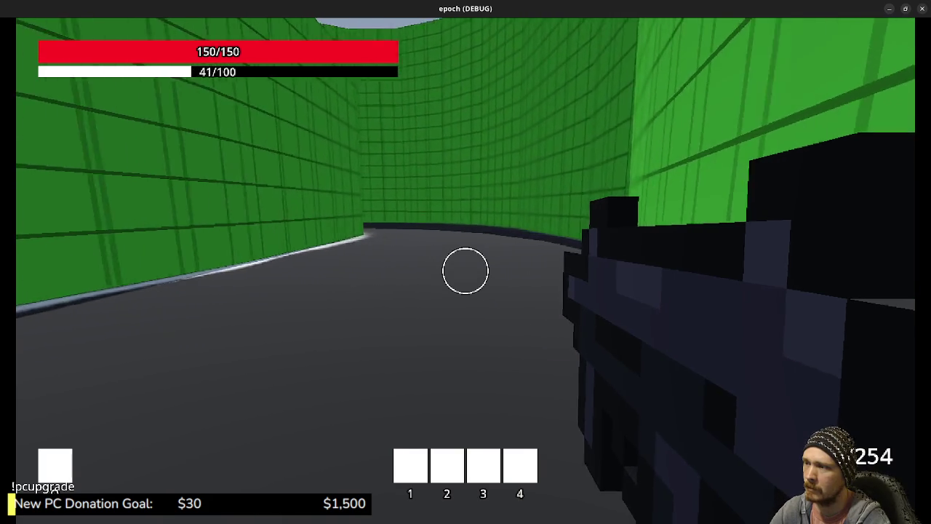
key("w")
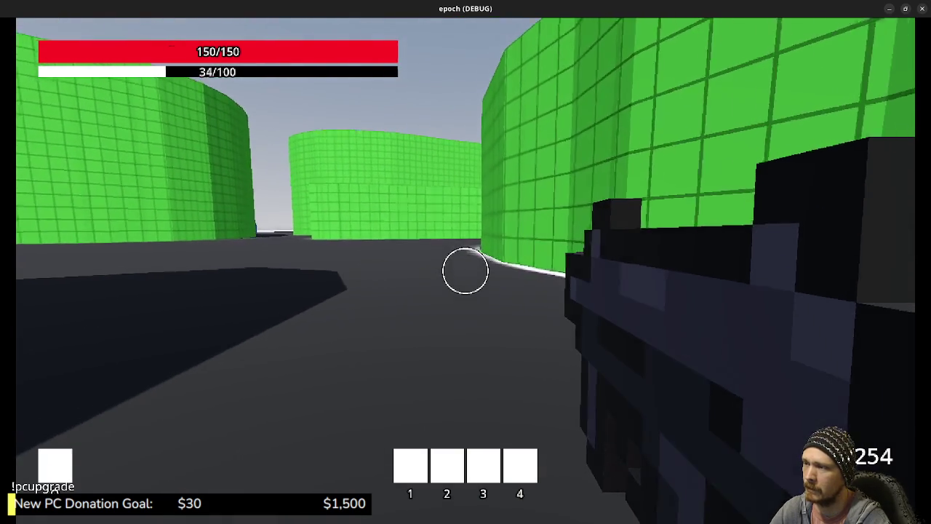
Step: Sprint along the winding corridor until it reaches the blue stream
key("w")
key("w")
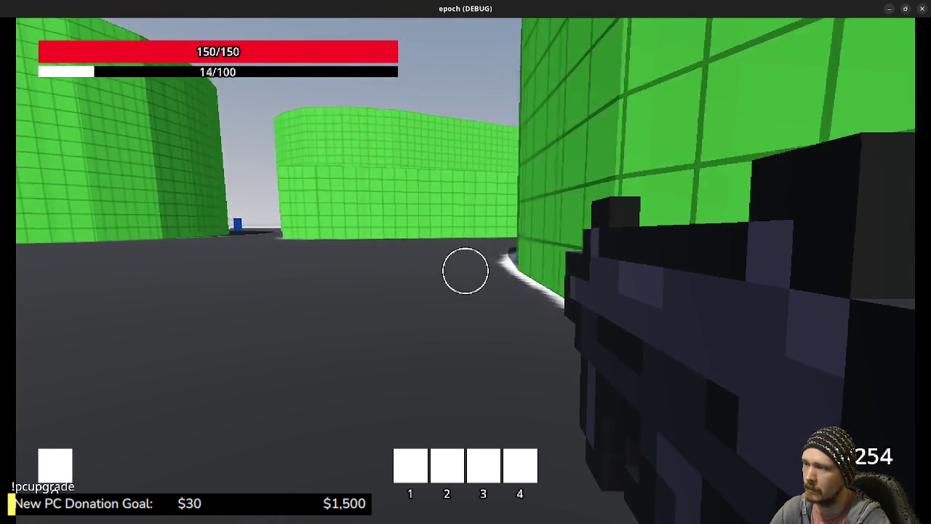
key("w")
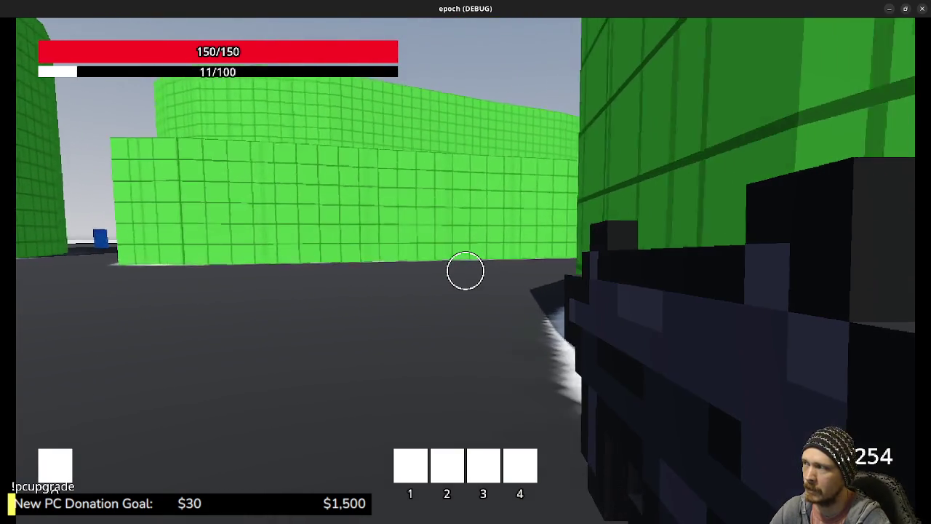
key("w")
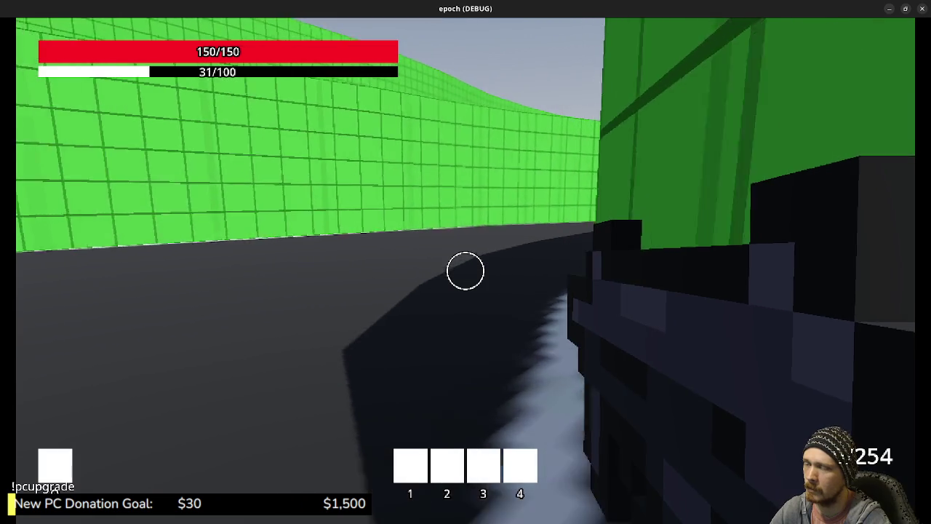
key("w")
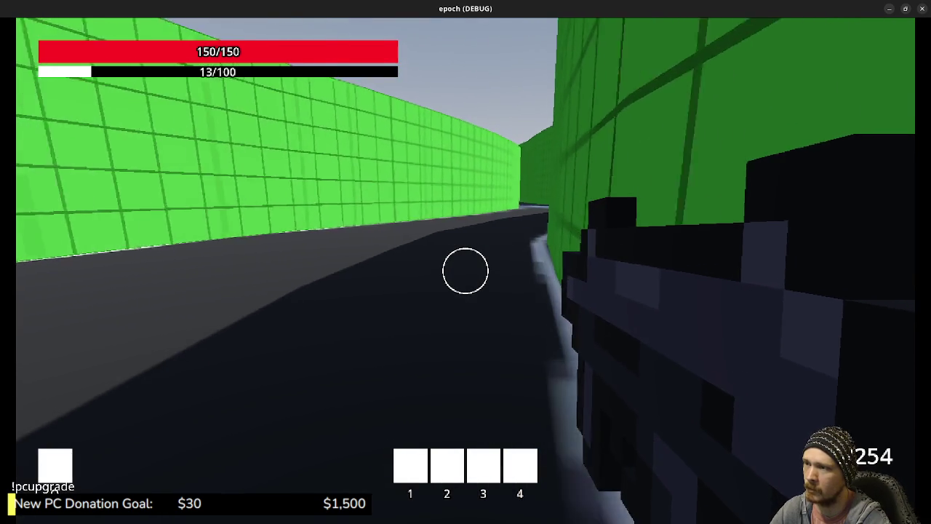
key("w")
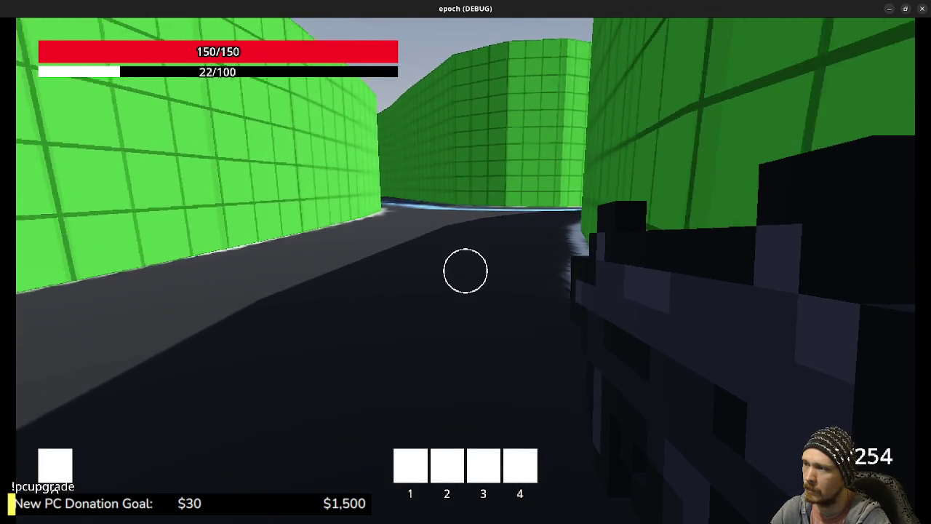
key("w")
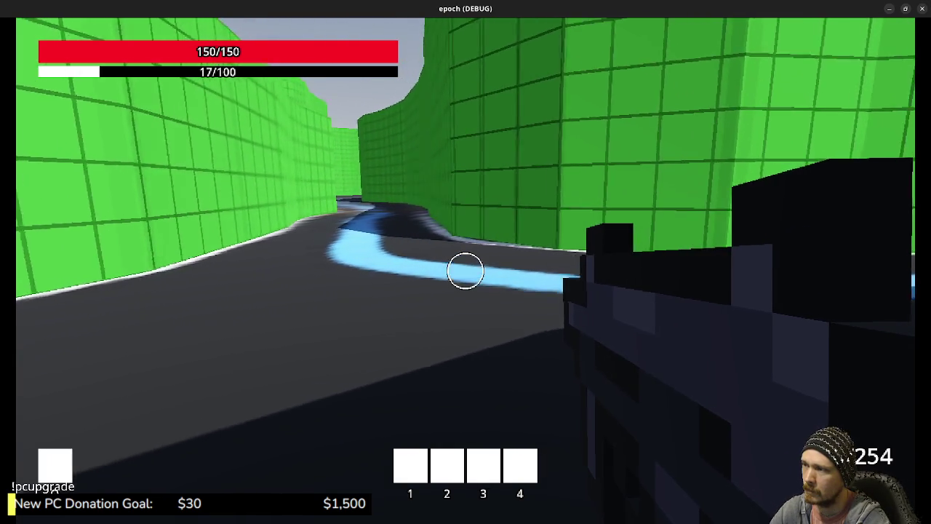
key("w")
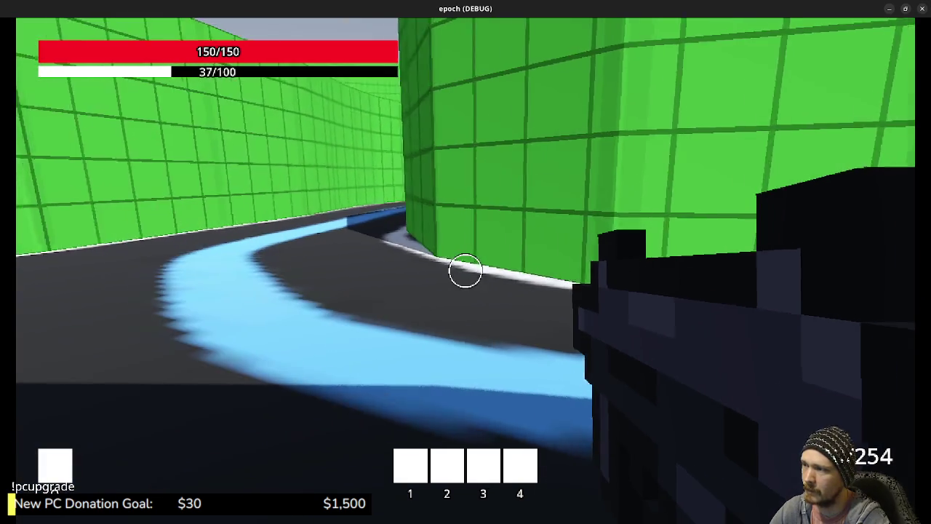
key("w")
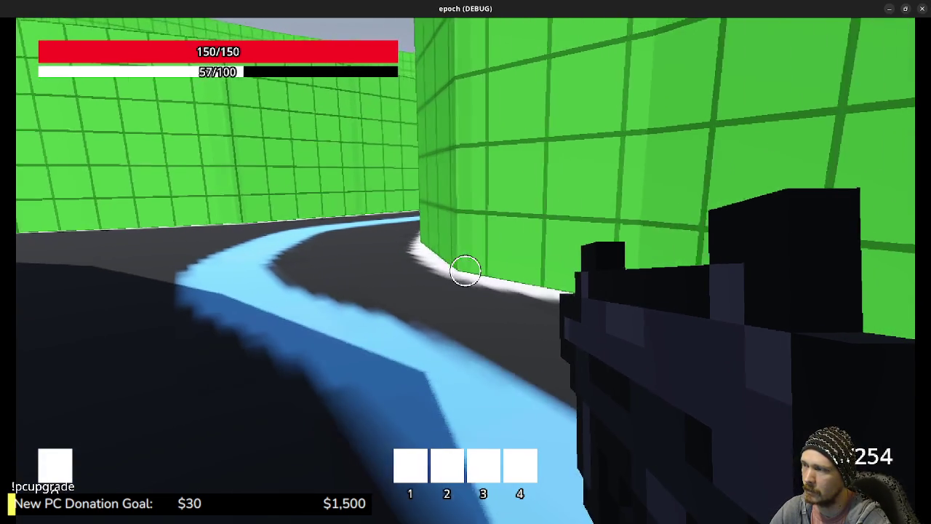
key("w")
key("w")
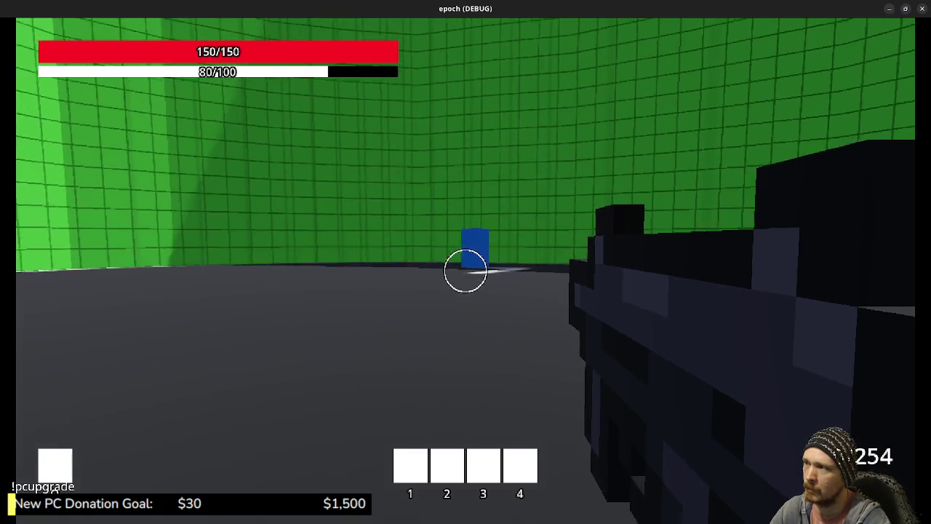
Step: Sprint across the green-walled area into the blue portal block to reach the blue-walled level
key("w")
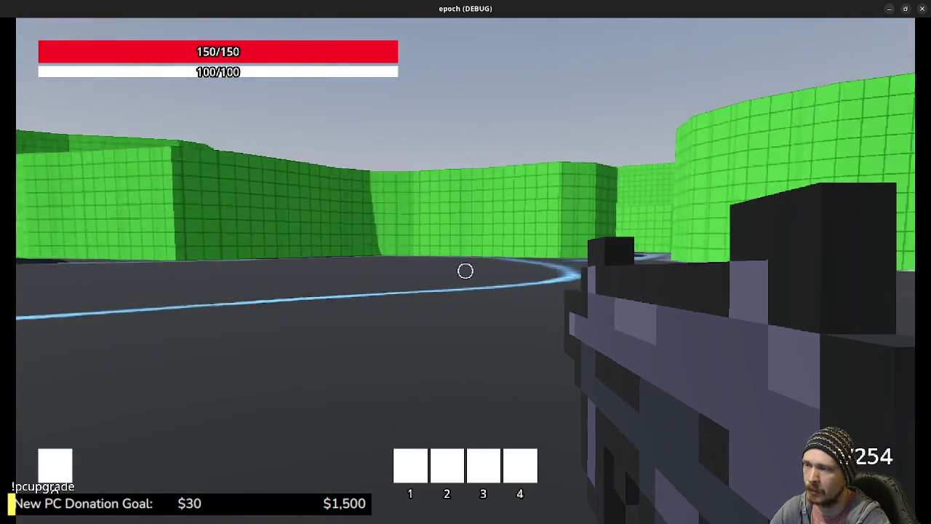
key("space")
key("shift+w")
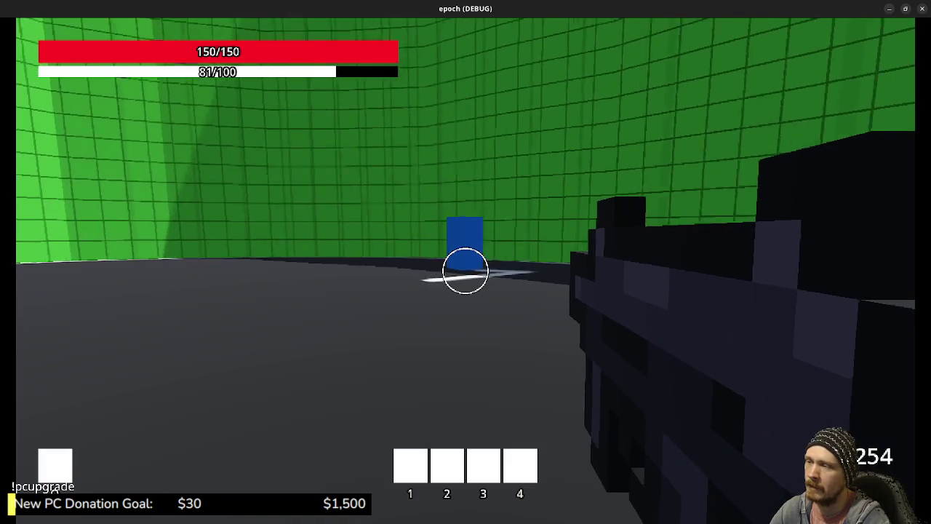
key("shift+w")
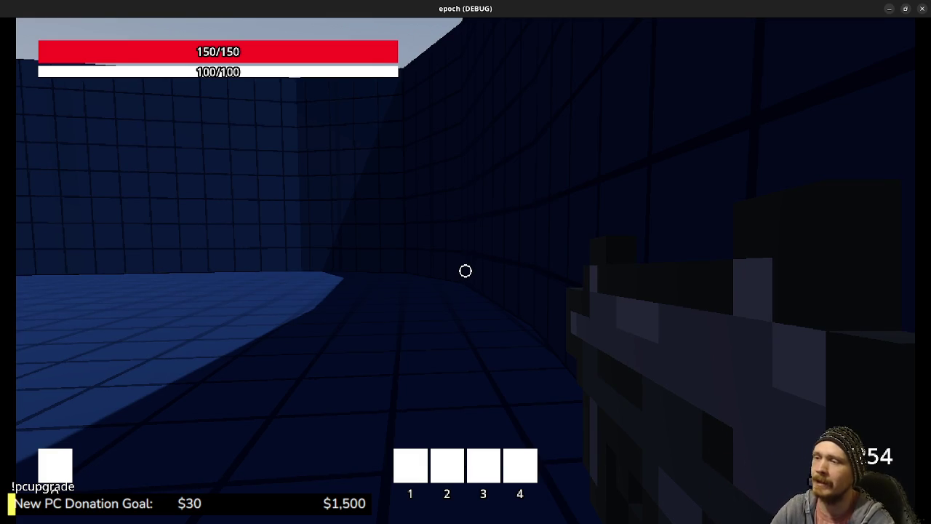
Step: Approach the white dome and fire two shots at it
key("w")
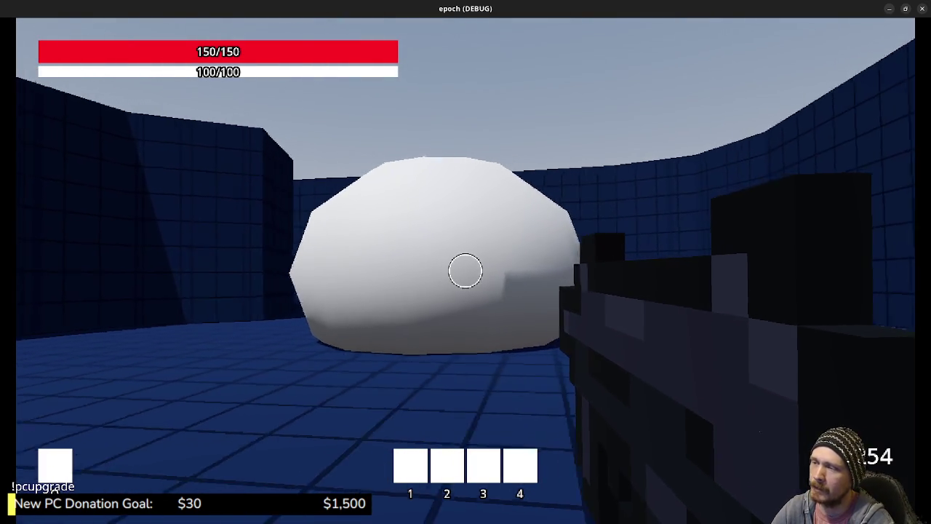
left_click(466, 271)
left_click(466, 270)
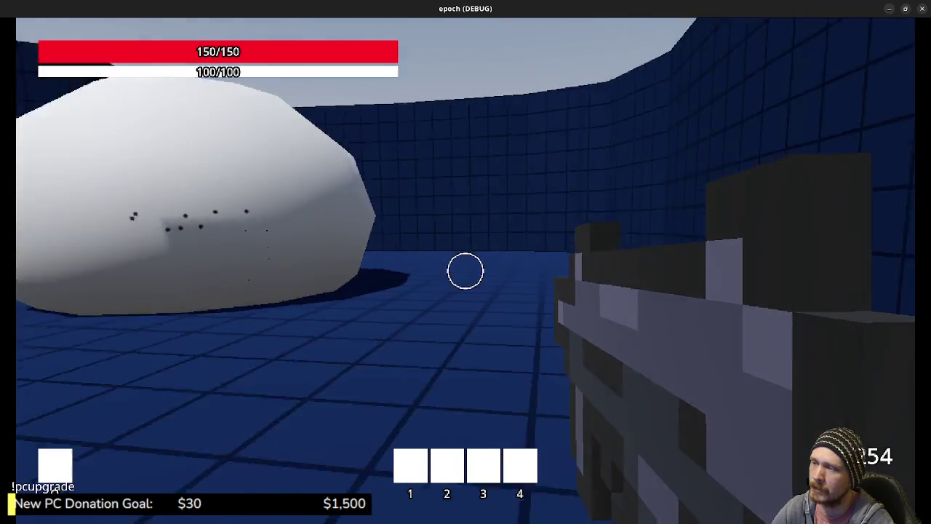
Step: Circle the dome to see its other side, then head for the blue portal block
key("s")
key("w")
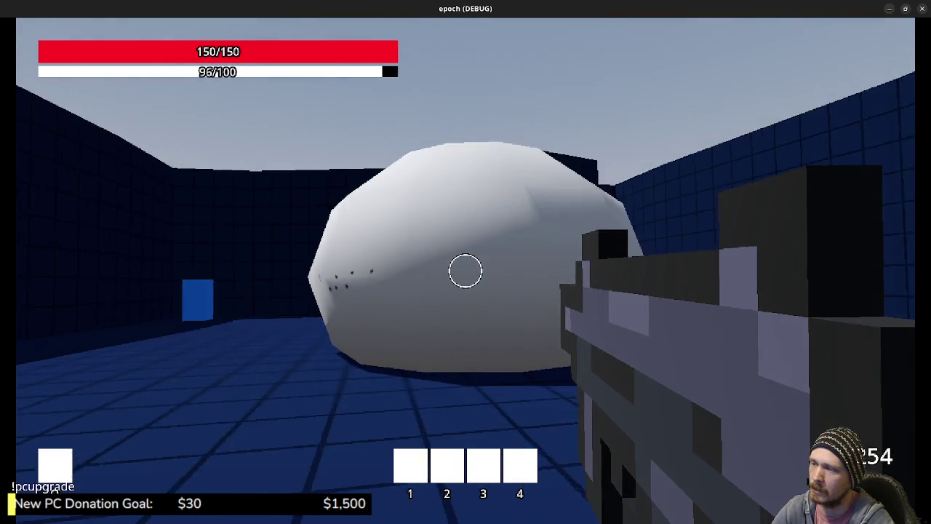
key("a")
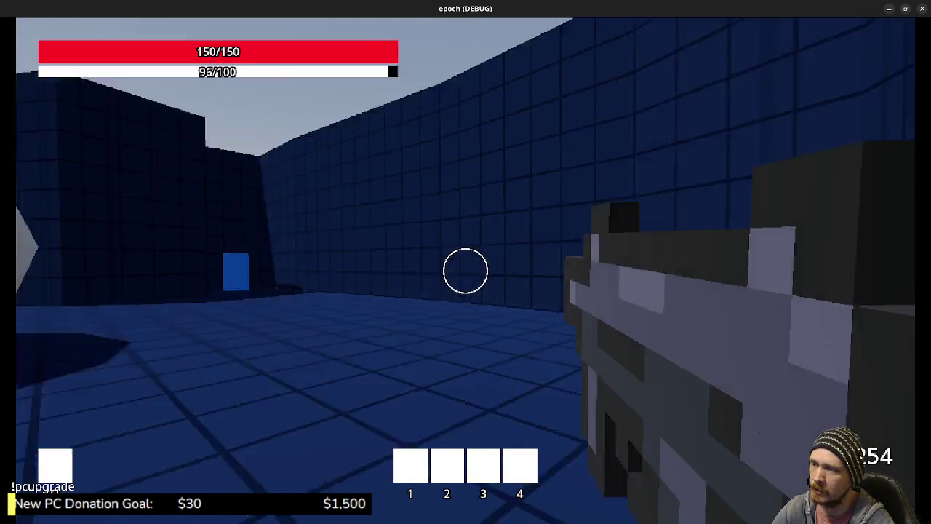
key("s")
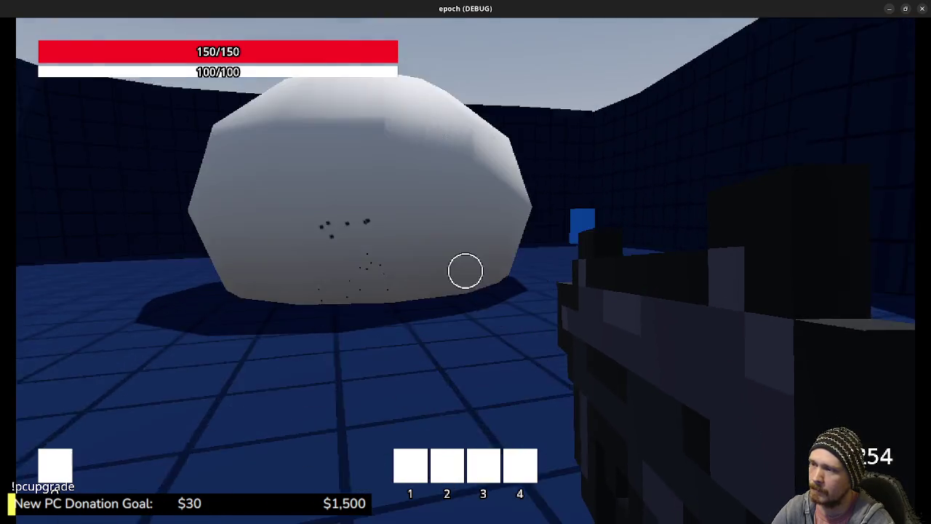
key("w")
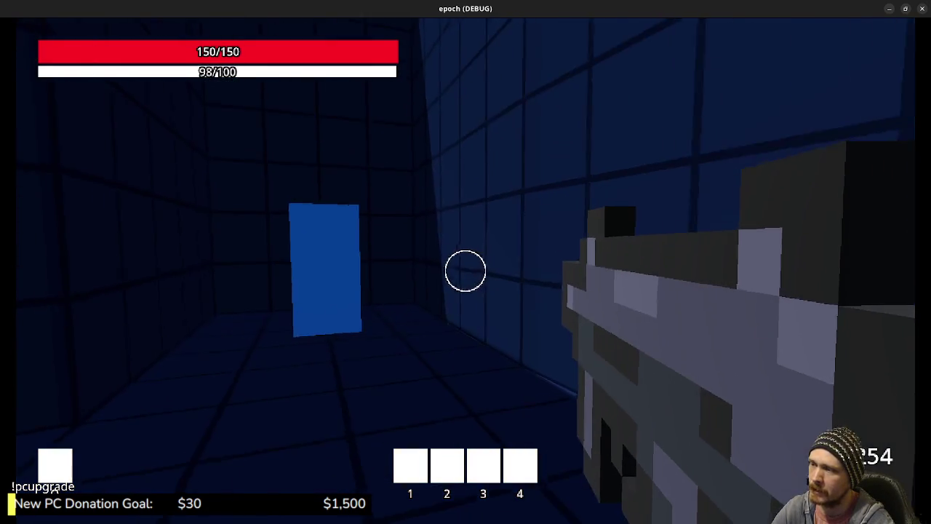
Step: Walk through the blue portal and run back through the green forest corridors
key("w")
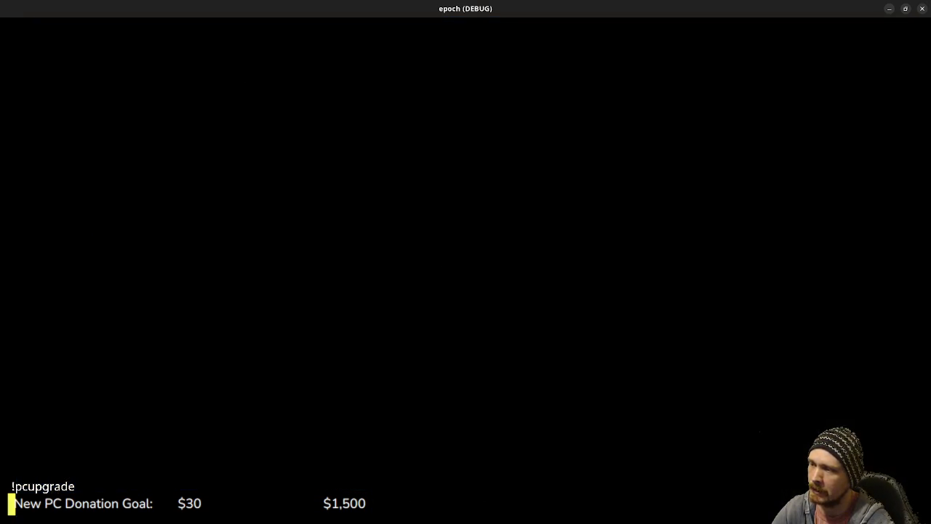
key("w")
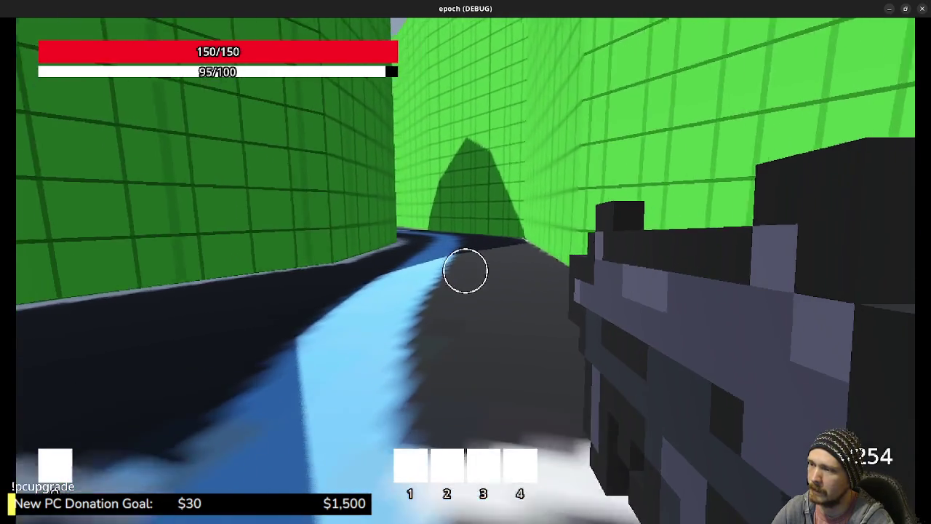
key("w")
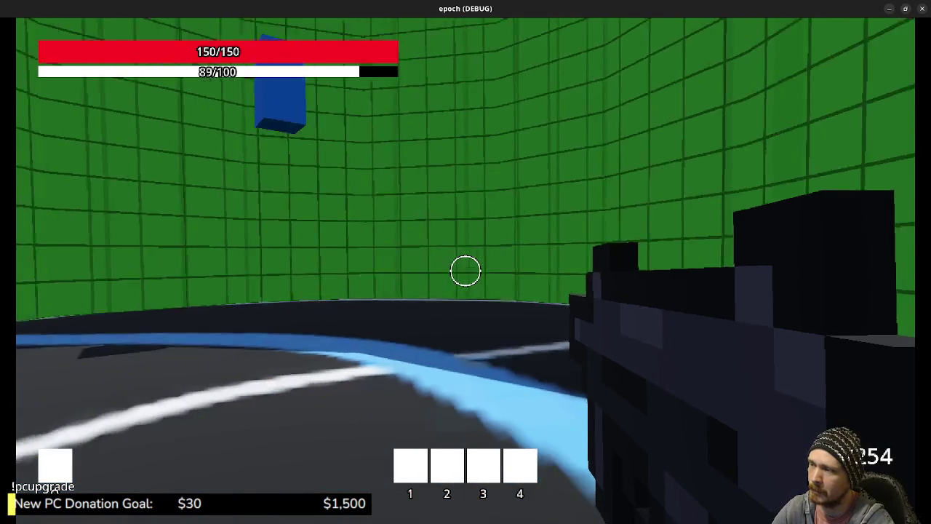
key("w")
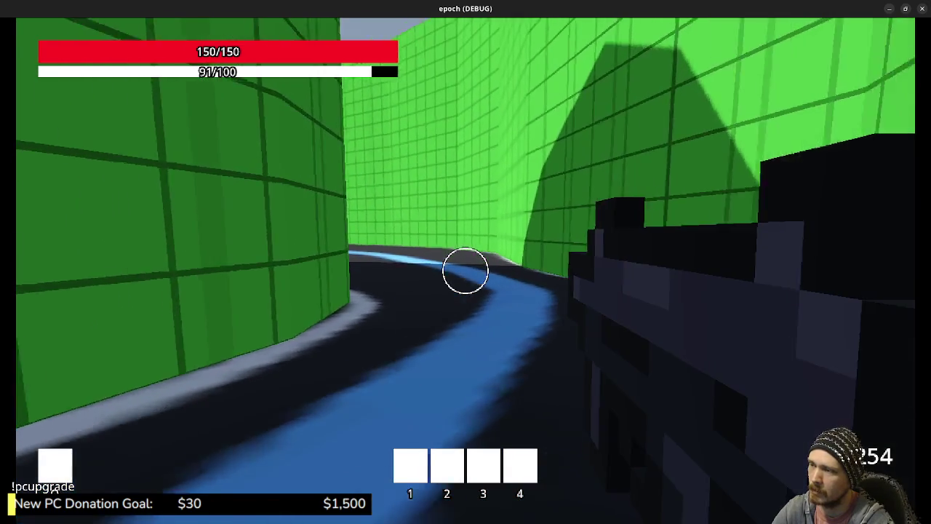
key("w")
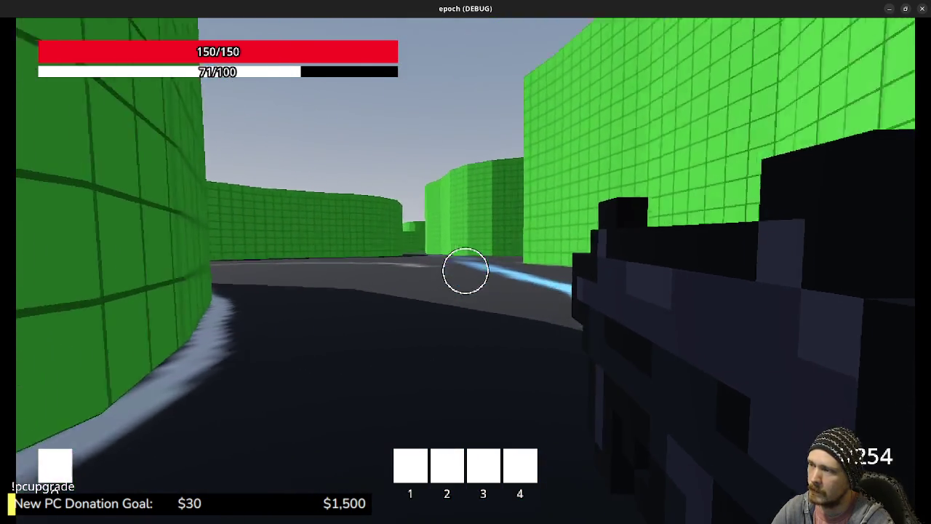
key("w")
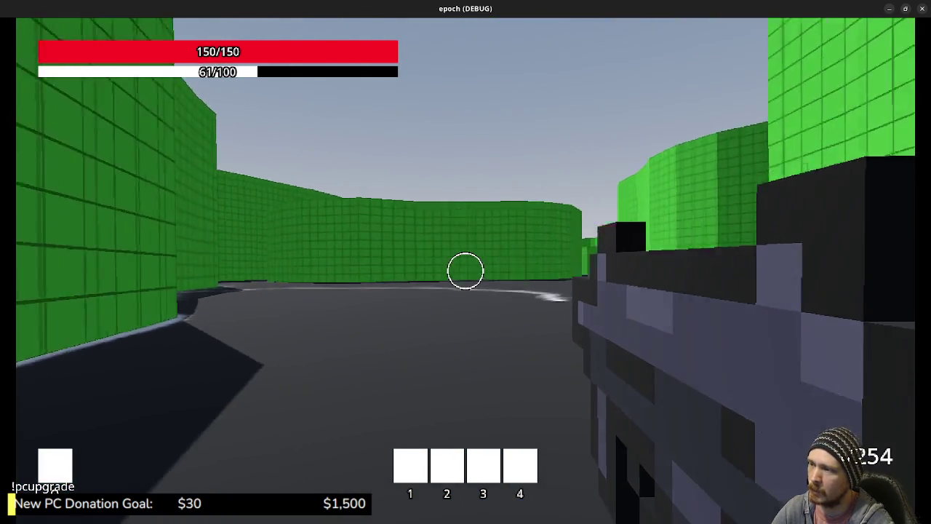
key("w")
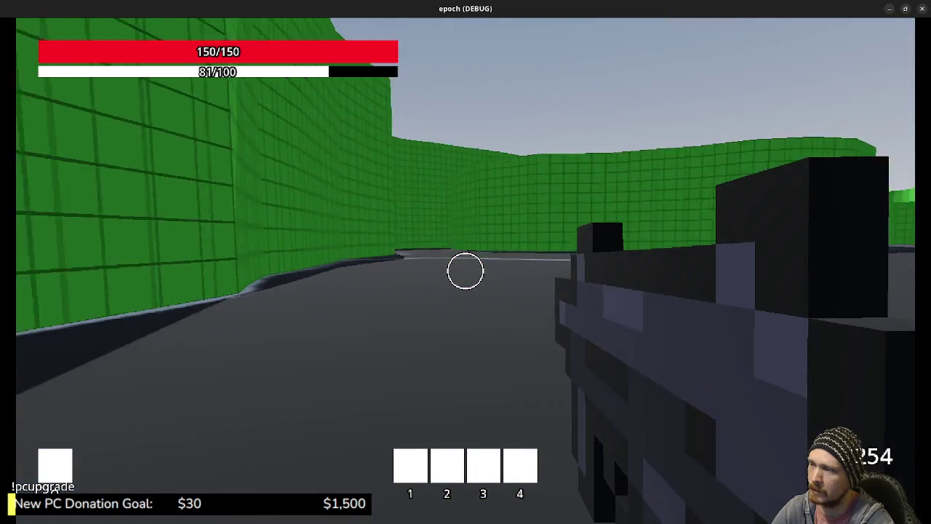
key("w")
key("w")
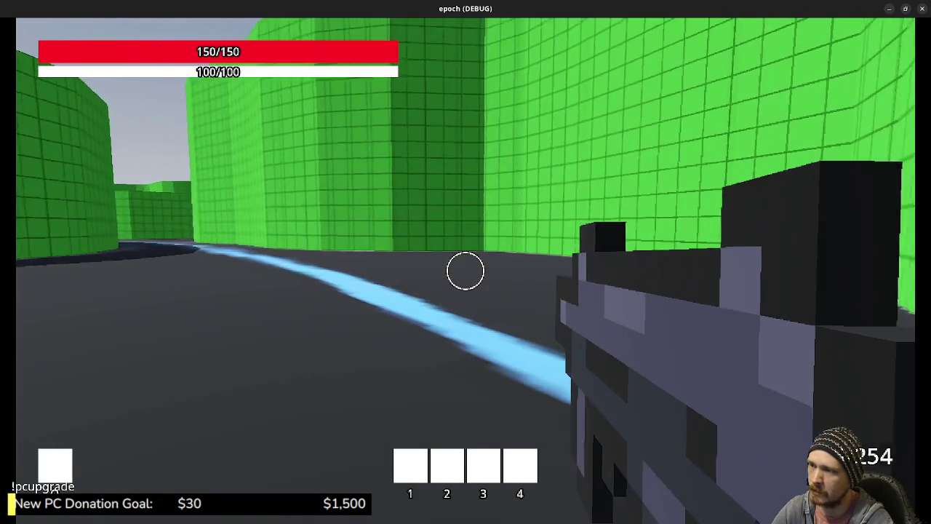
key("w")
key("w")
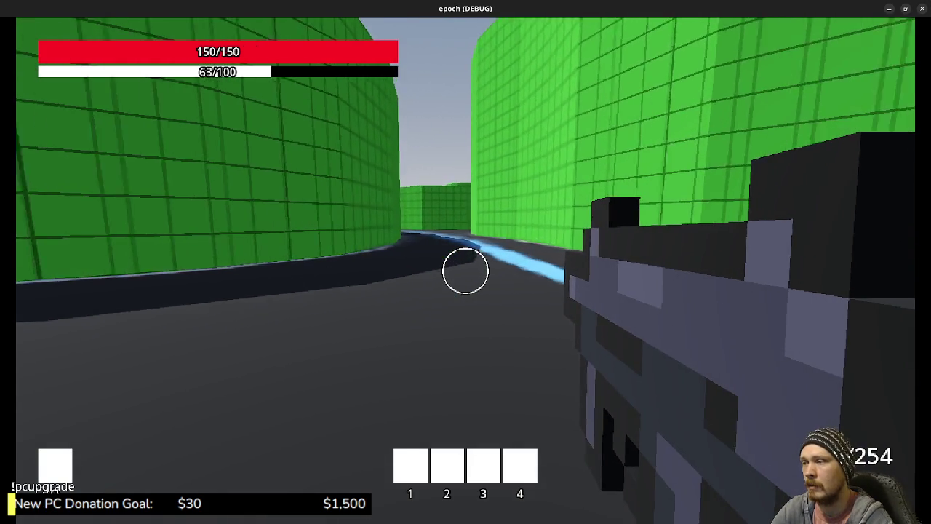
key("w")
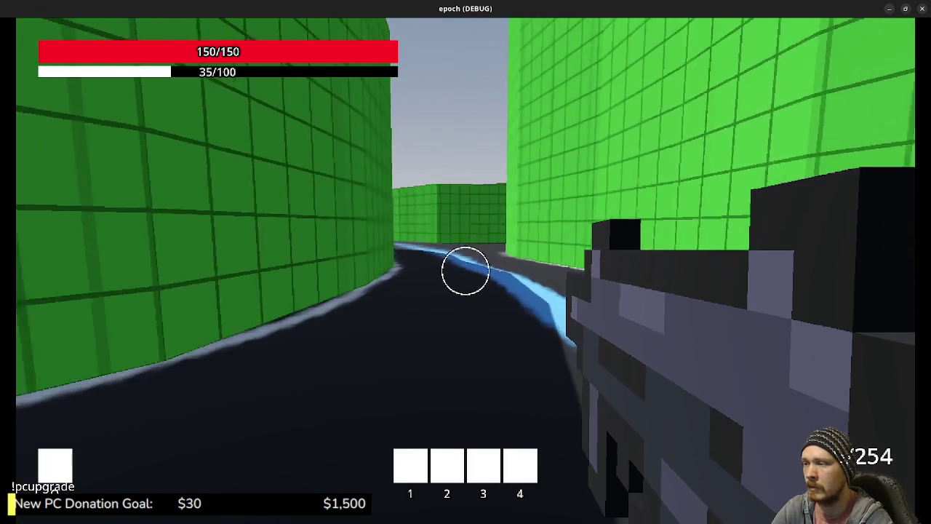
Step: Alternate sprinting and walking down the corridor while stamina recovers
key("w")
key("w")
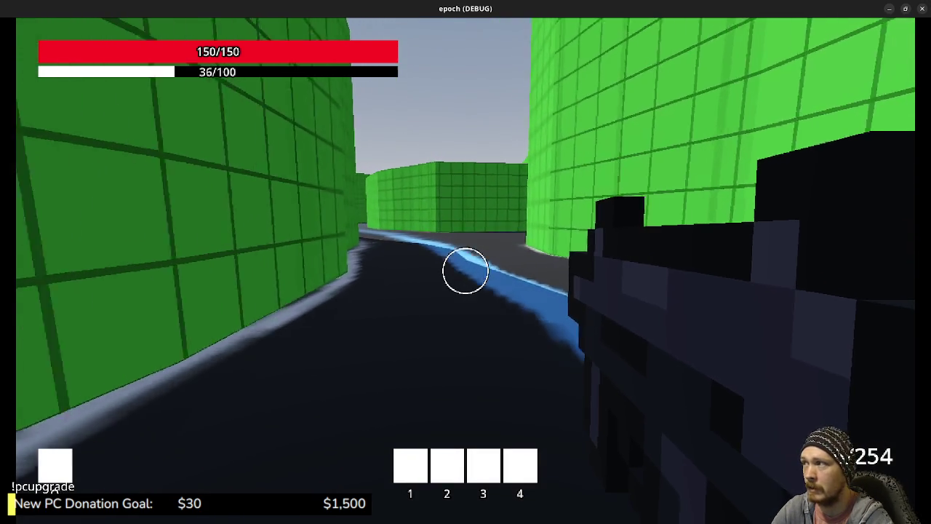
key("w")
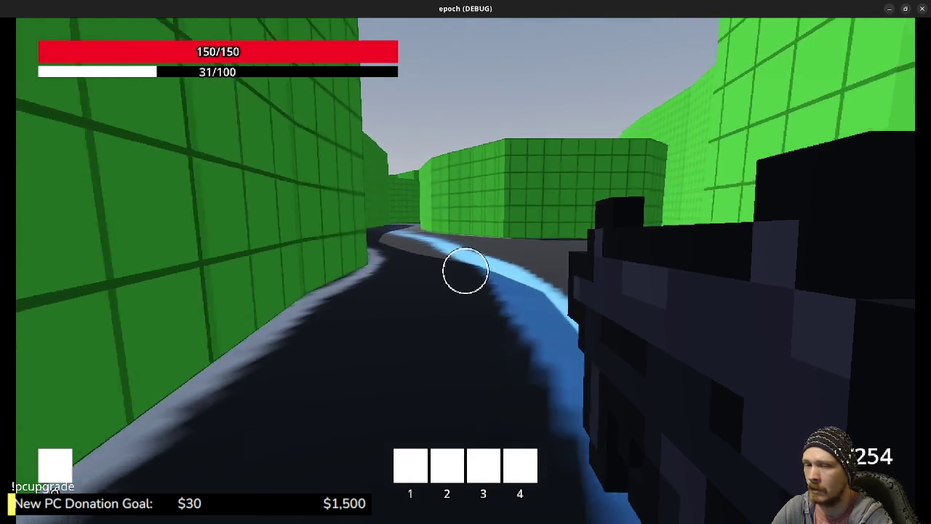
key("w")
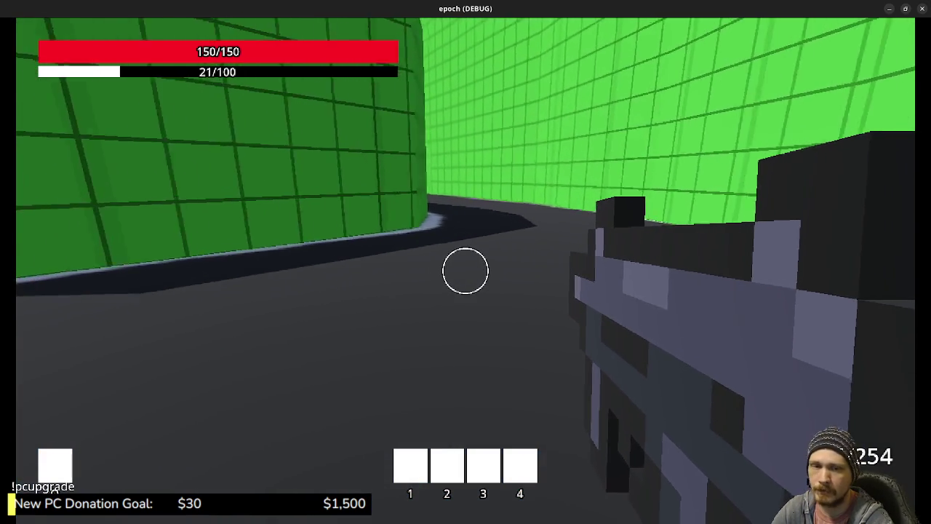
key("w")
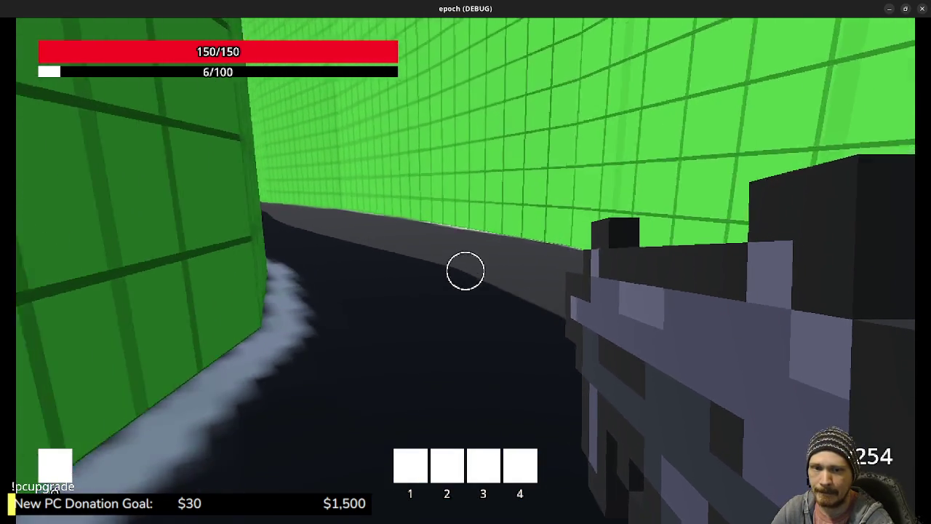
key("w")
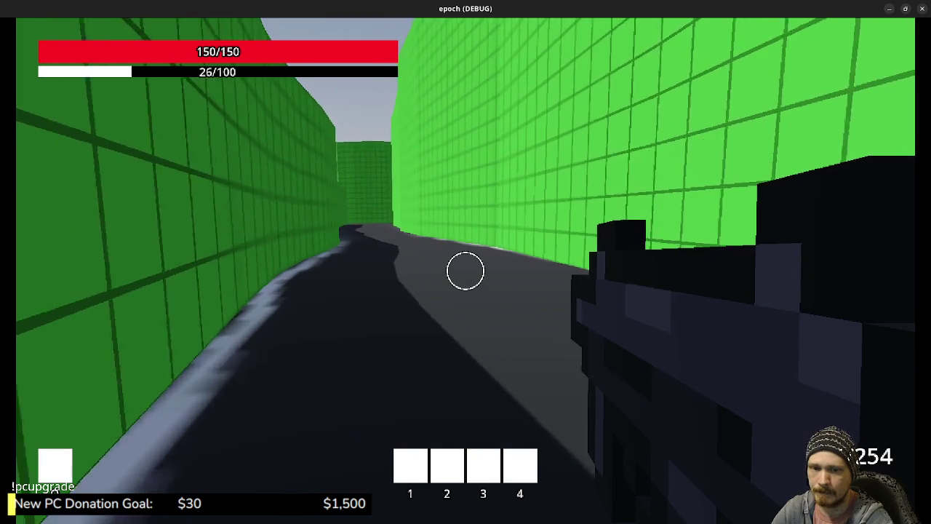
key("w")
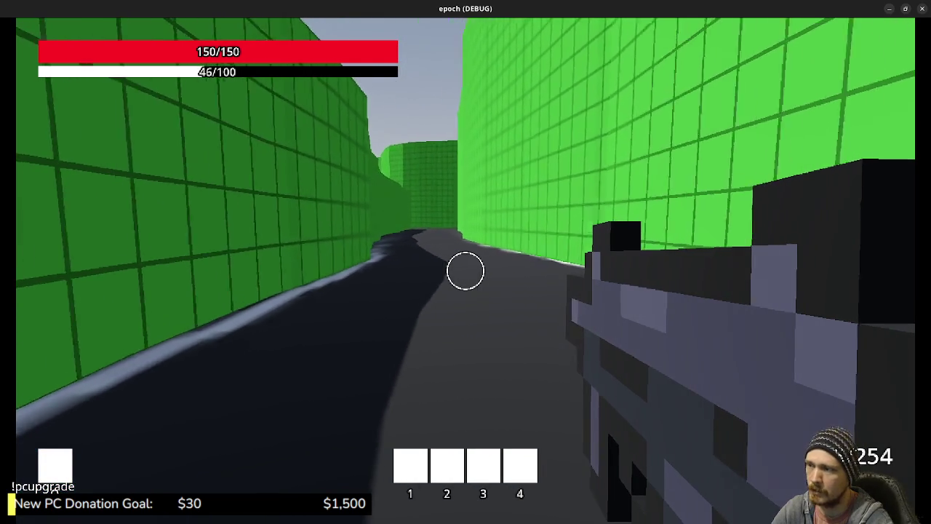
key("shift+w")
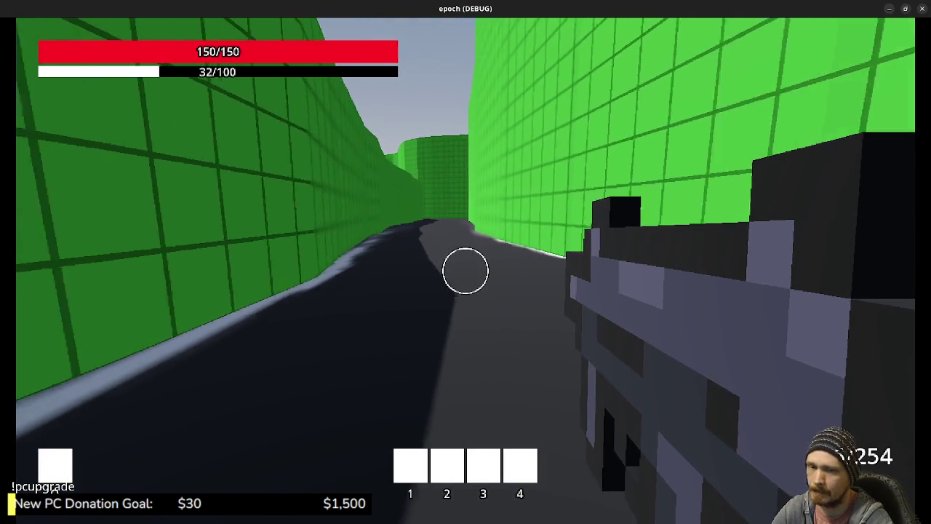
key("shift+w")
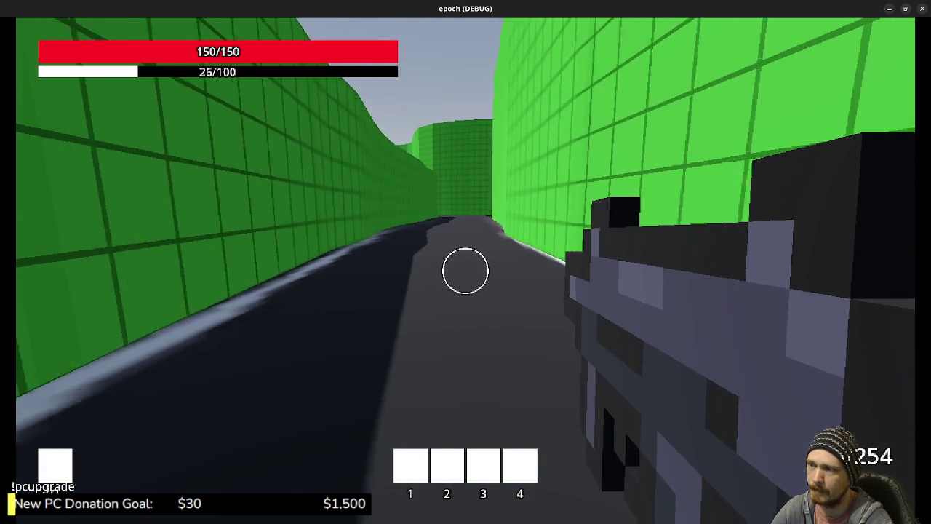
key("shift+w")
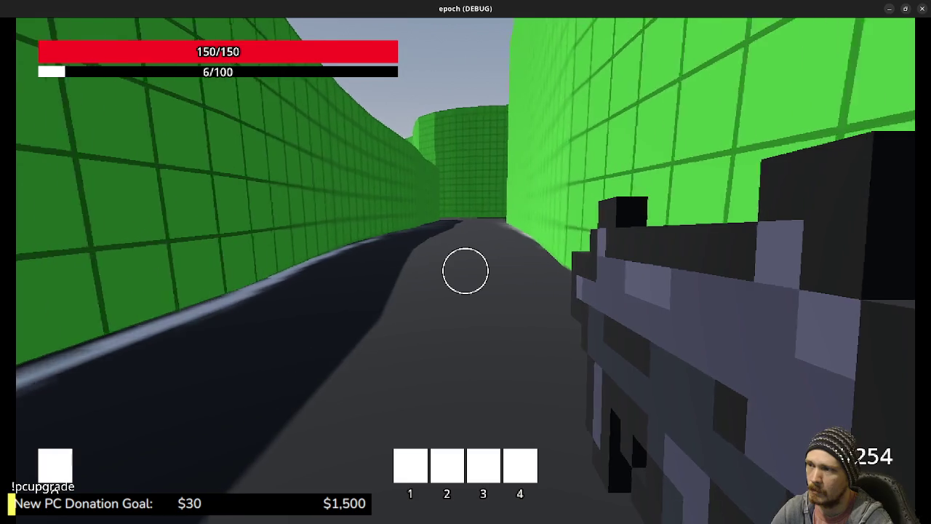
key("w")
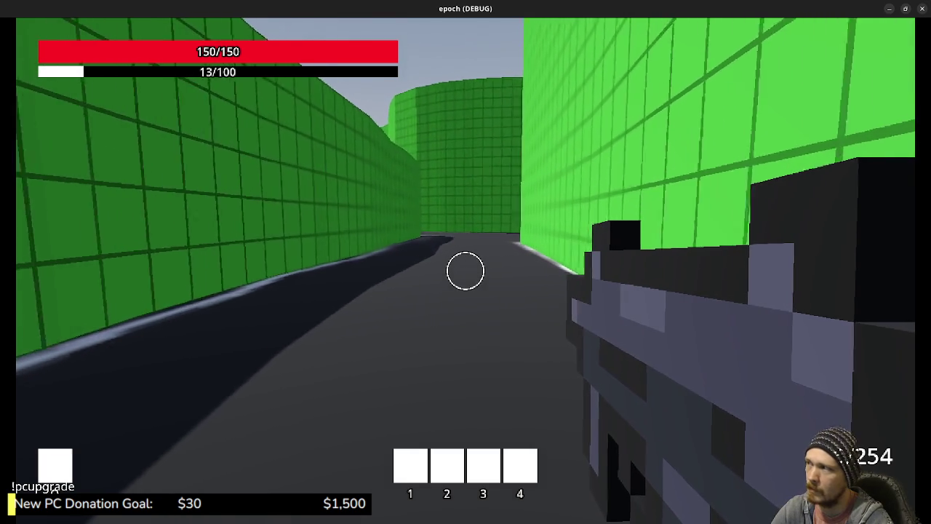
key("w")
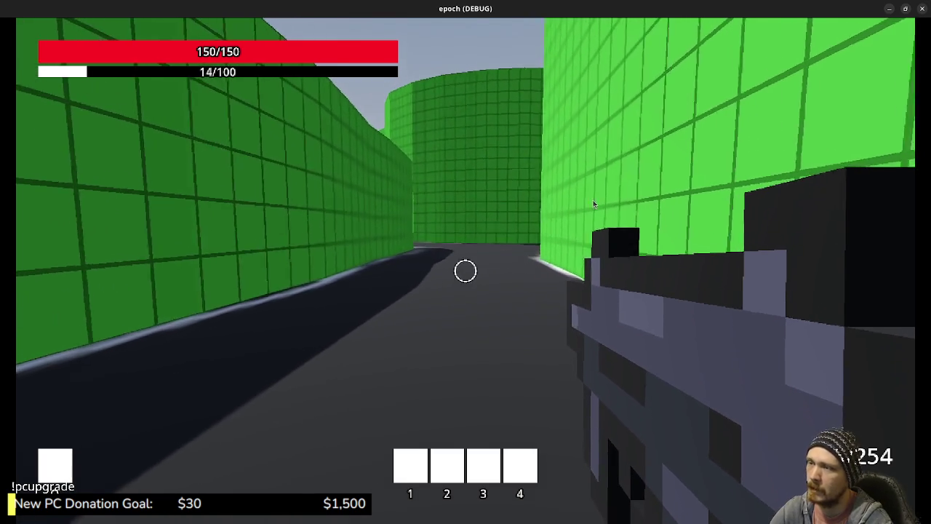
Step: Close the game window and minimize Obsidian and Godot to bring Blender back
left_click(918, 11)
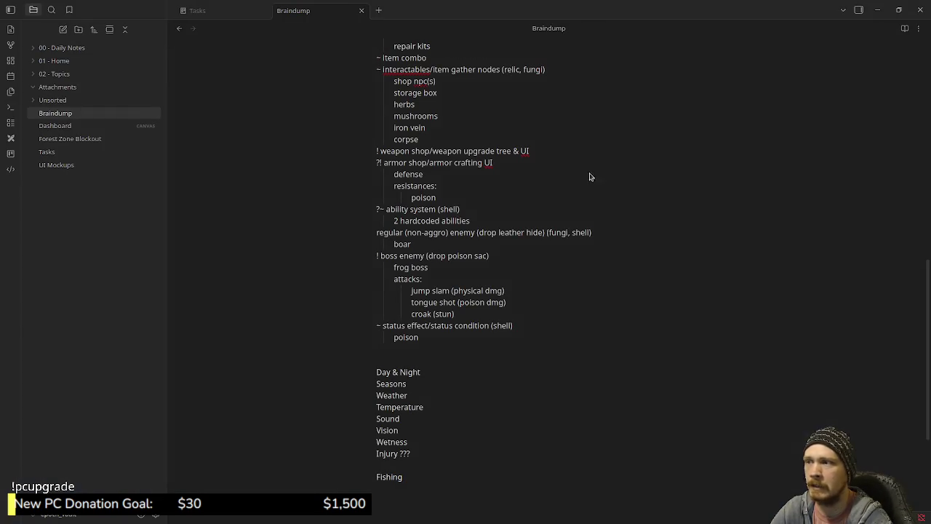
left_click(878, 10)
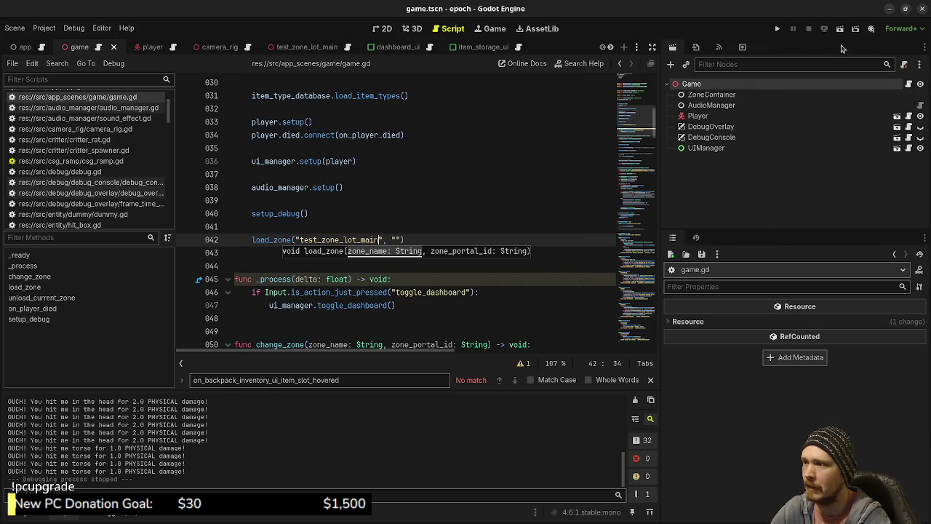
left_click(888, 10)
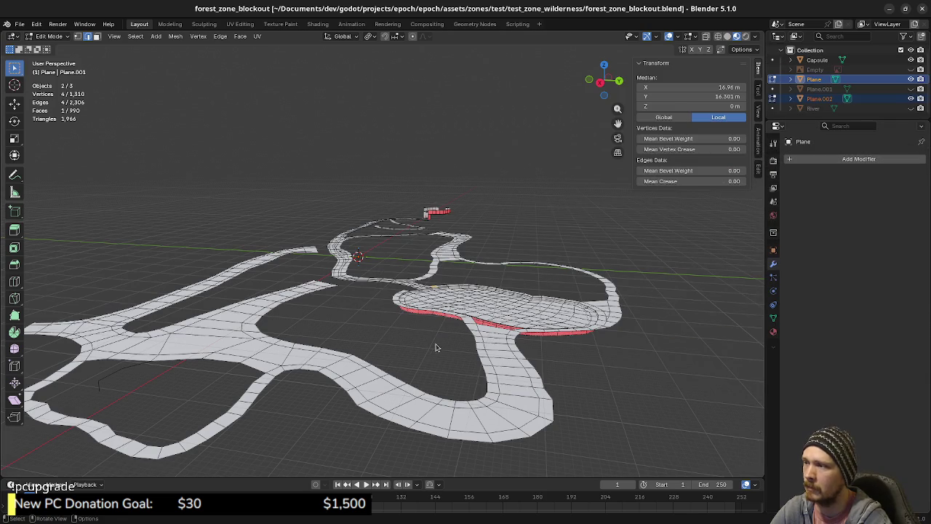
Step: Orbit around the edit-mode forest zone path mesh from two angles
middle_click_drag(407, 363, 527, 318)
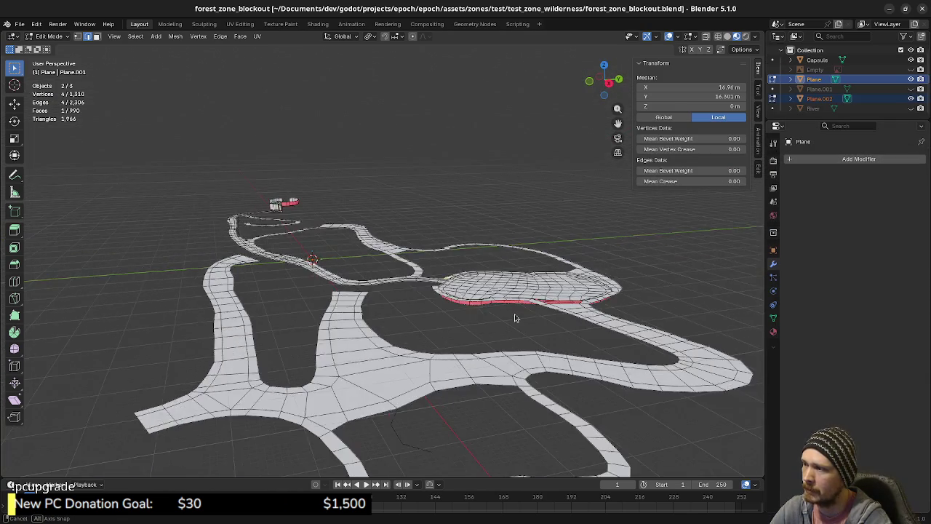
middle_click_drag(490, 317, 499, 334)
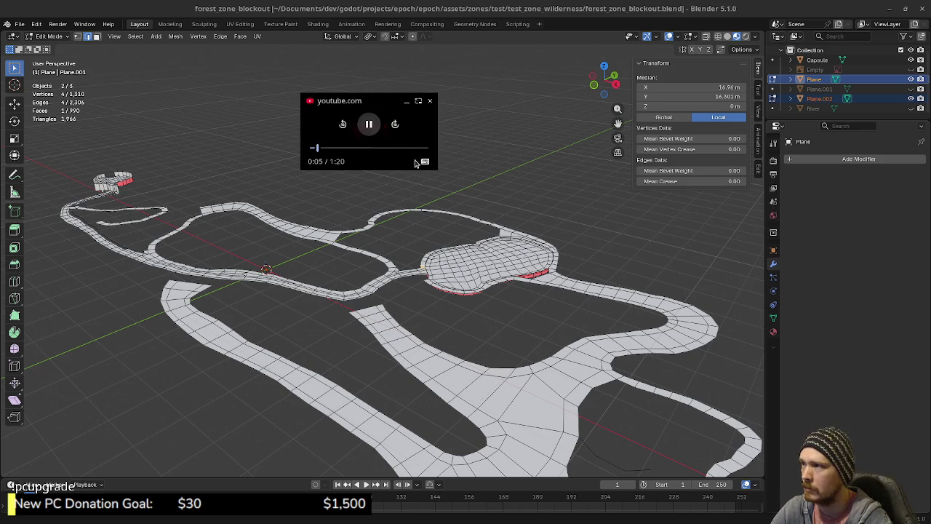
Step: Enlarge the picture-in-picture video to nearly fill the screen, watch it, then close it
left_click_drag(435, 169, 913, 415)
left_click_drag(696, 337, 592, 327)
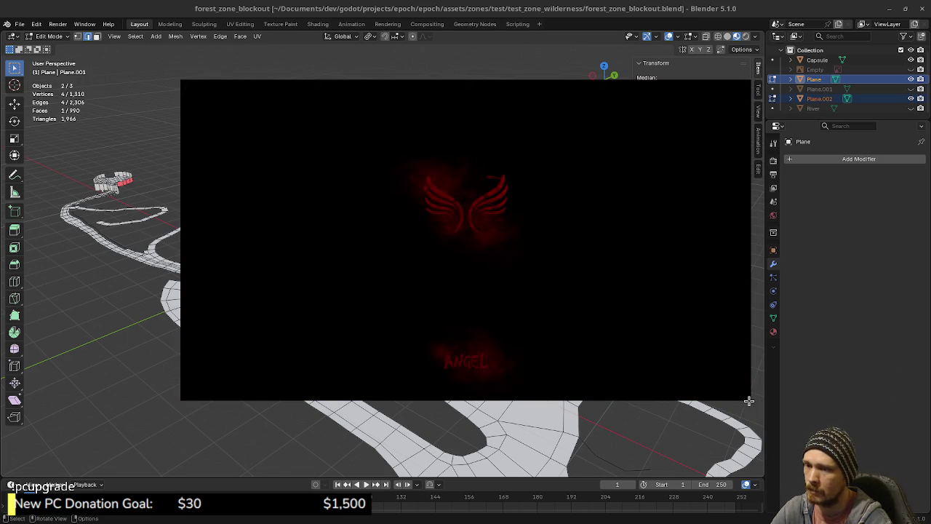
left_click_drag(749, 399, 906, 487)
left_click_drag(783, 422, 680, 389)
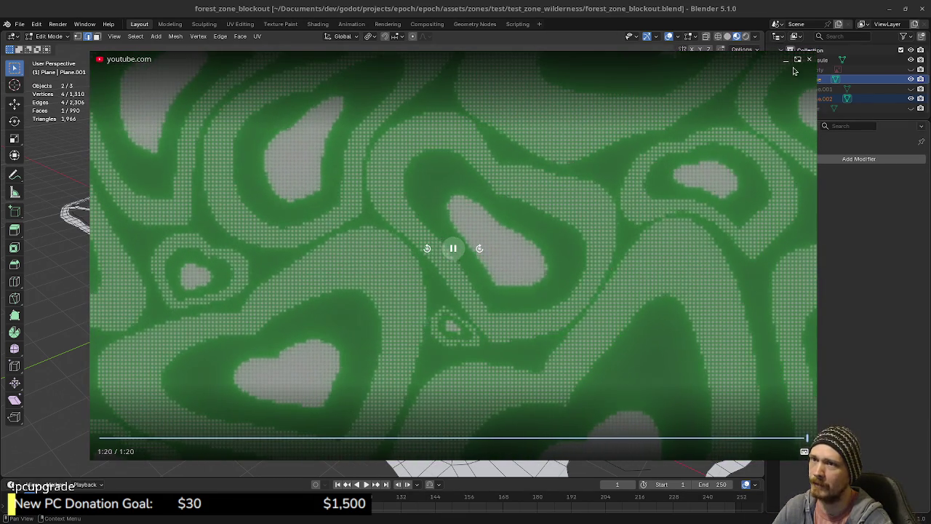
left_click(809, 61)
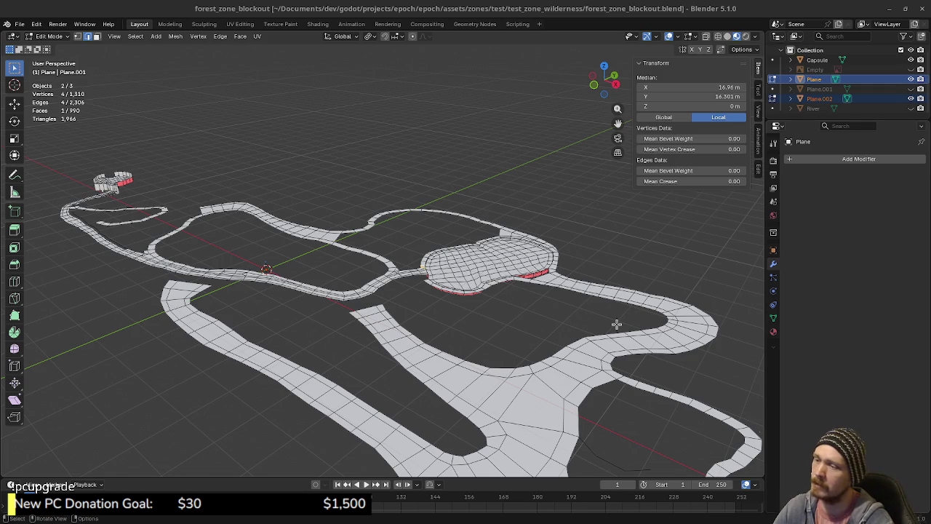
Step: Orbit, pan and tilt the viewport to look down on the path network
key("g")
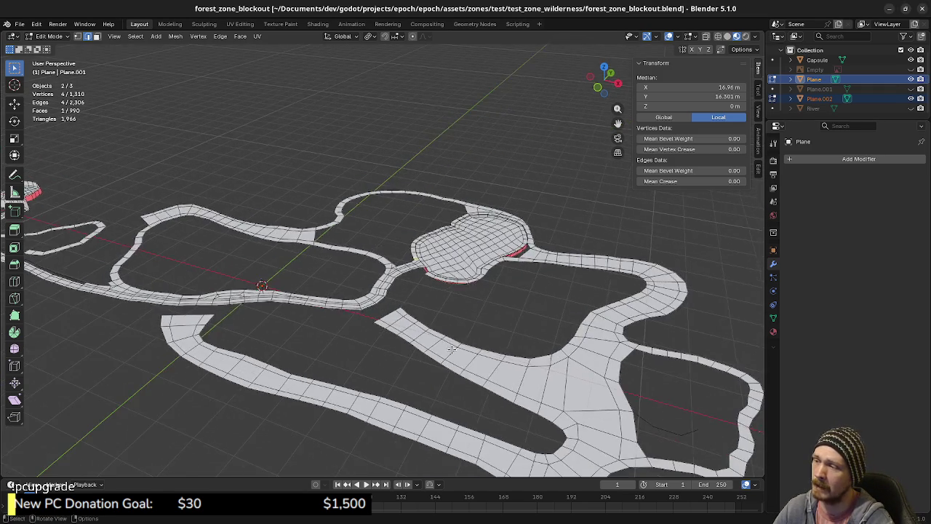
middle_click_drag(507, 337, 468, 357)
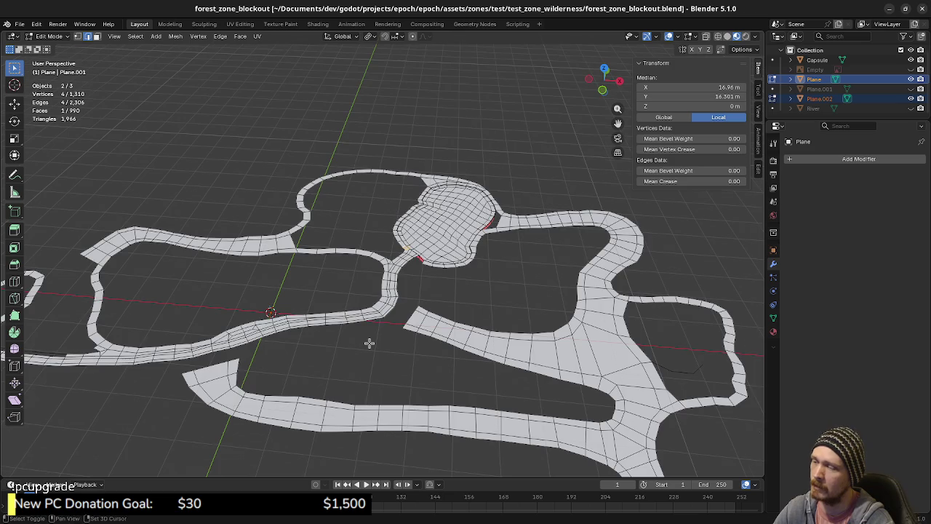
middle_click_drag(368, 339, 463, 393, "shift")
middle_click_drag(369, 385, 414, 384)
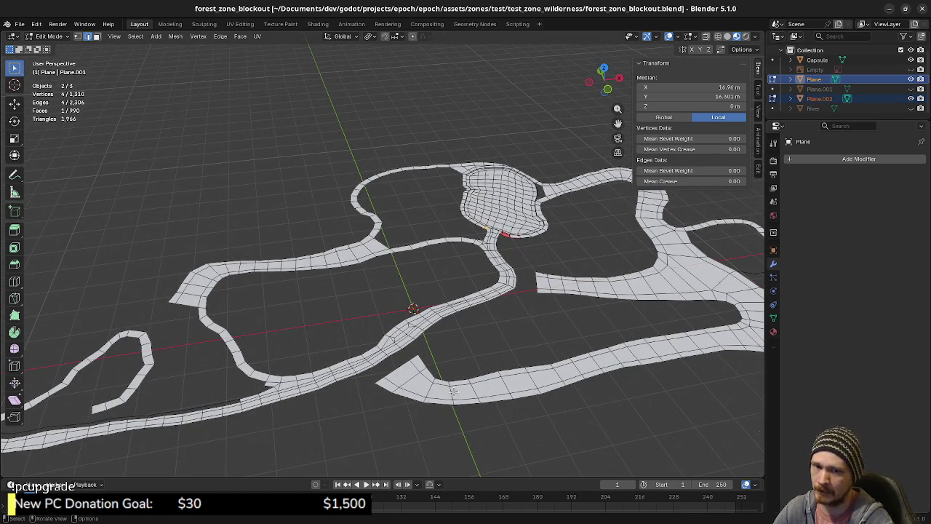
mouse_move(453, 390)
middle_mouse_down()
mouse_move(489, 376)
mouse_move(487, 397)
middle_mouse_up()
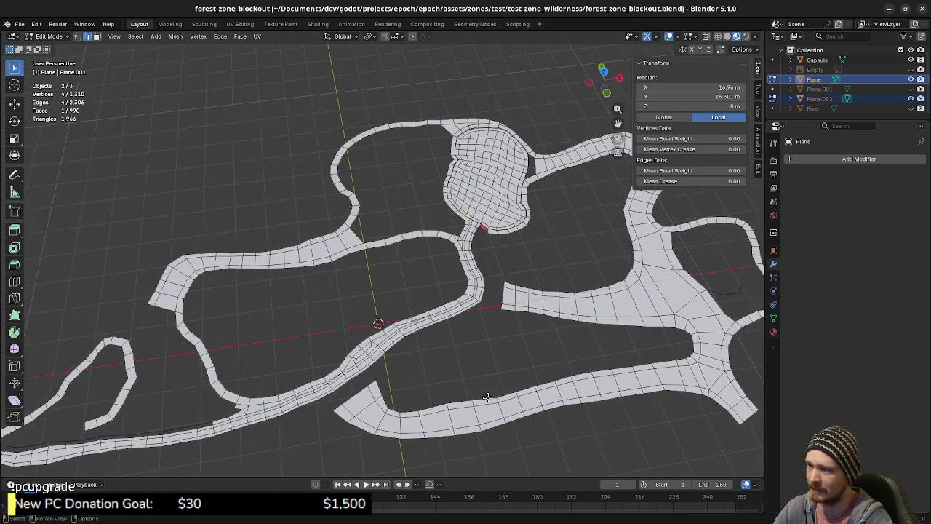
scroll(491, 378, "up", 2)
middle_click_drag(494, 354, 530, 373)
scroll(530, 376, "up", 2)
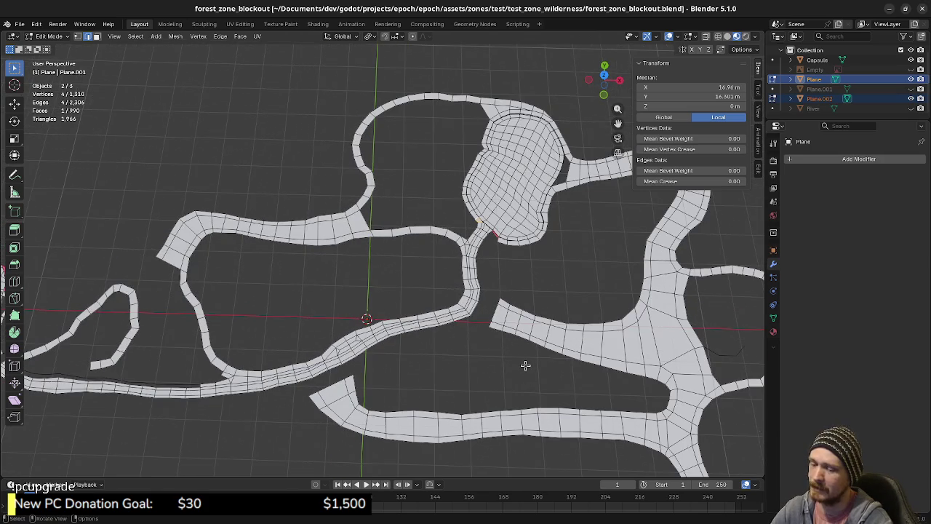
Step: Switch to Top Orthographic view (Numpad 7) and frame the left-hand loops
key("KP_7")
scroll(439, 332, "down", 3)
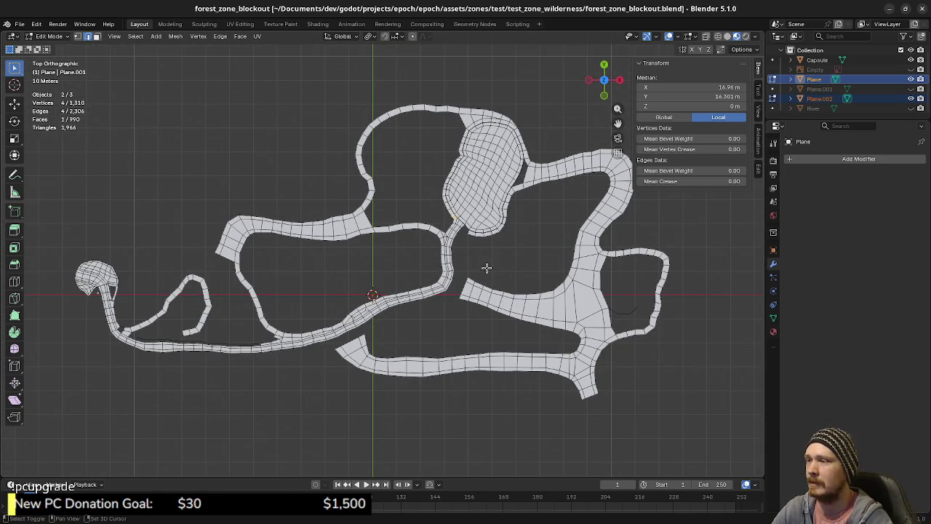
middle_click_drag(514, 243, 505, 321, "shift")
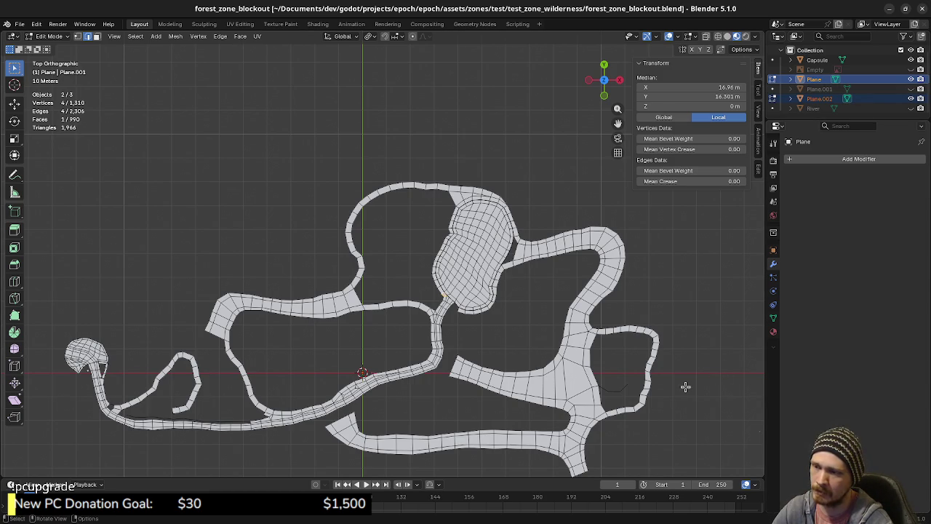
mouse_move(446, 426)
middle_mouse_down("shift")
mouse_move(520, 411)
mouse_move(505, 403)
middle_mouse_up("shift")
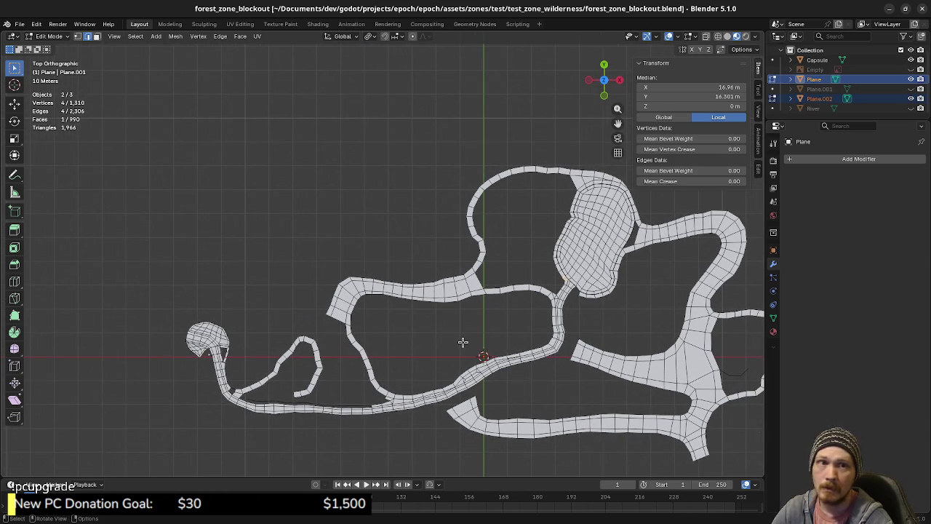
scroll(463, 341, "up", 2)
scroll(528, 349, "up", 2)
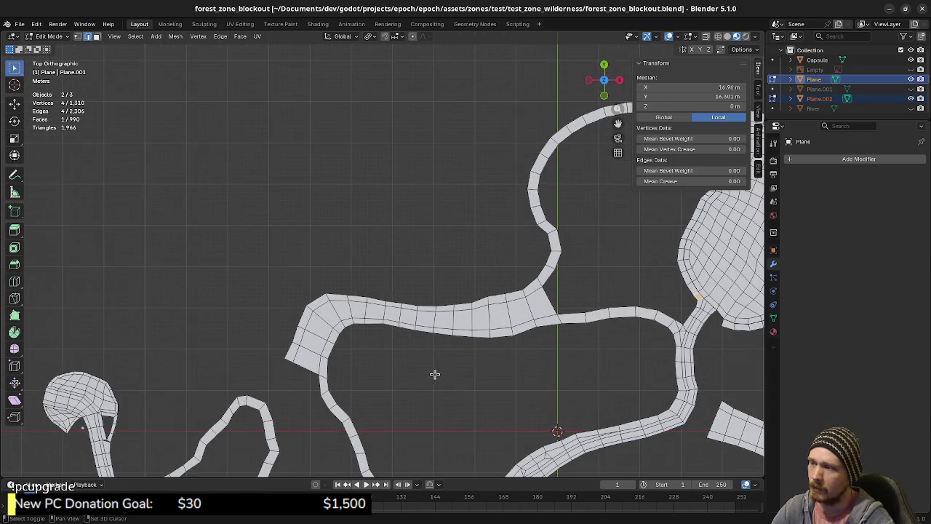
scroll(426, 377, "down", 2)
Step: Unhide the reference sketch Empty and pan across the sketch beneath the paths
middle_click_drag(478, 344, 458, 328, "shift")
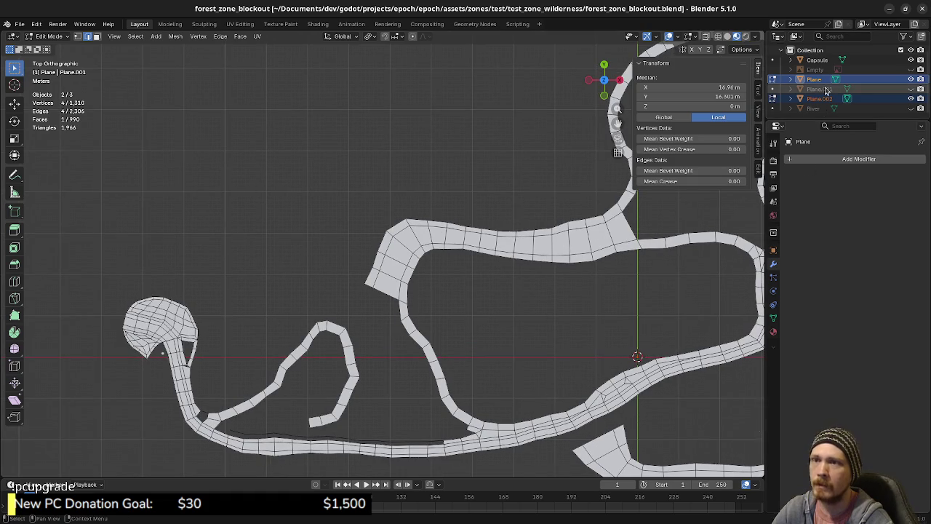
left_click(911, 70)
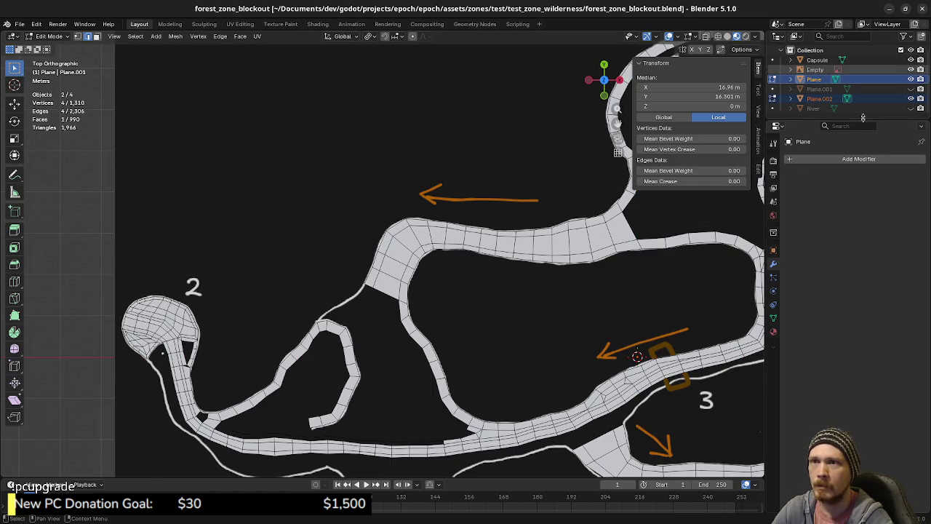
mouse_move(541, 333)
middle_mouse_down("shift")
mouse_move(516, 308)
mouse_move(426, 305)
middle_mouse_up("shift")
middle_click_drag(483, 321, 422, 311, "shift")
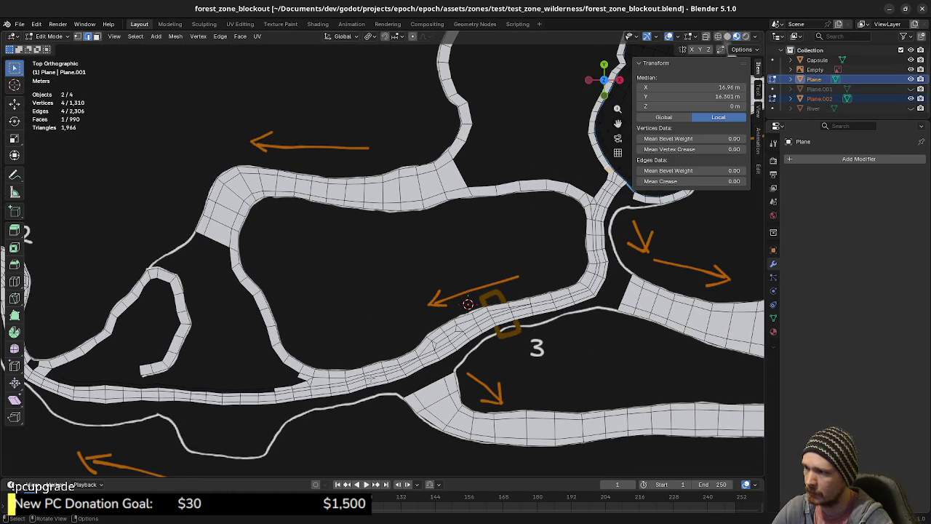
Step: Zoom in on the junction below loop 1 and select the cut-off end of the path strip
mouse_move(487, 330)
middle_mouse_down("shift")
mouse_move(391, 368)
mouse_move(366, 399)
middle_mouse_up("shift")
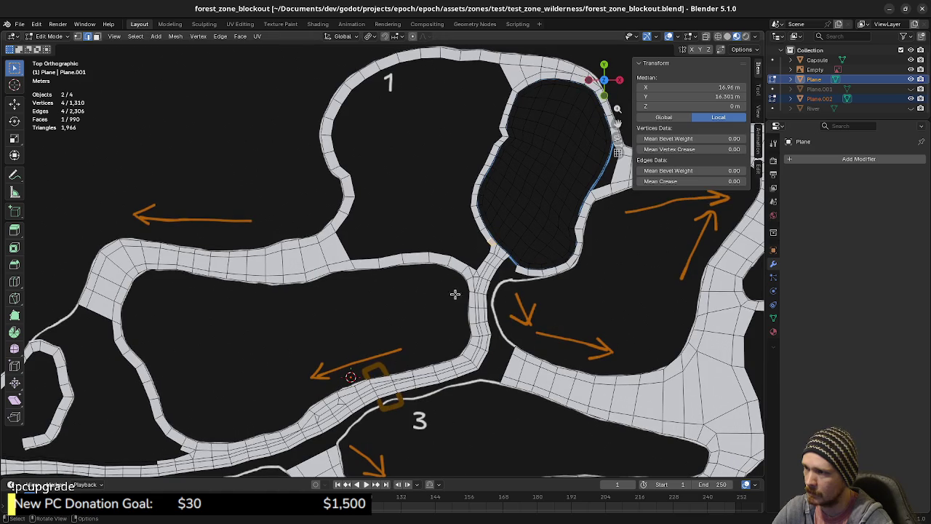
mouse_move(443, 283)
middle_mouse_down("shift")
mouse_move(405, 307)
mouse_move(418, 313)
middle_mouse_up("shift")
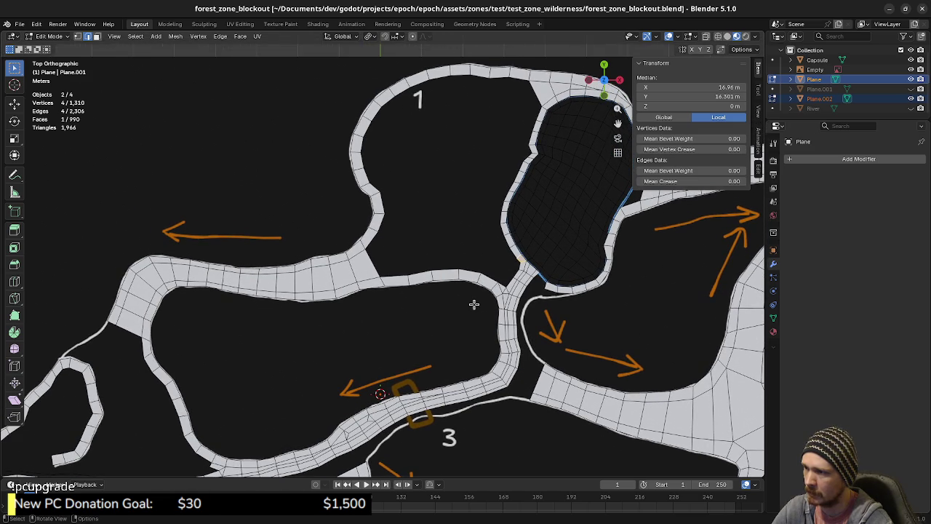
middle_click_drag(543, 287, 424, 308, "shift")
scroll(487, 294, "up", 2)
scroll(495, 297, "up", 3)
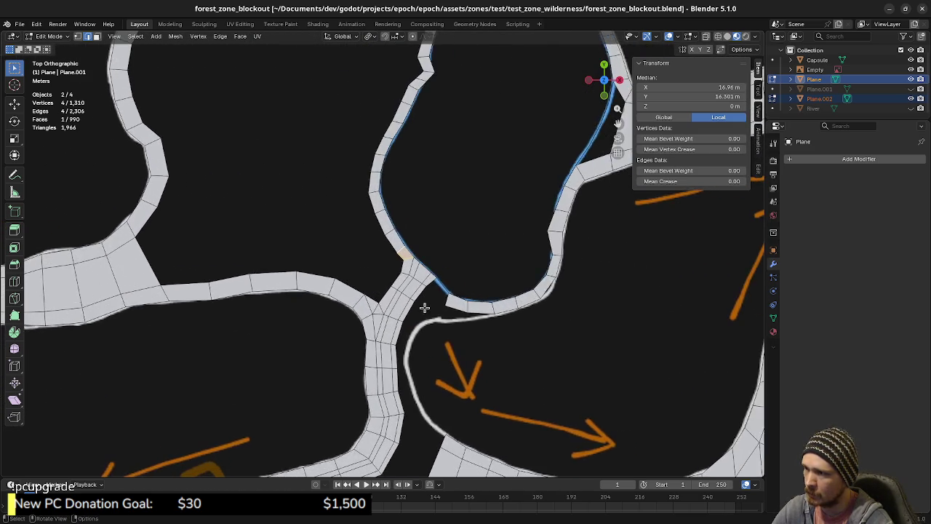
scroll(451, 317, "up", 2)
scroll(473, 323, "up", 1)
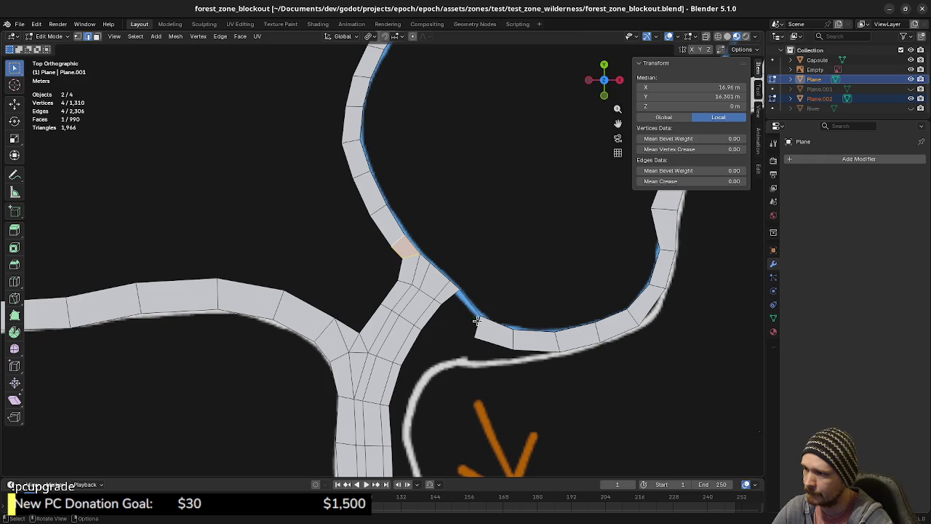
left_click(474, 322, "shift")
scroll(438, 316, "up", 1)
Step: In vertex mode, extrude the path strip's end corner vertex twice toward the junction
middle_click_drag(438, 317, 430, 313, "shift")
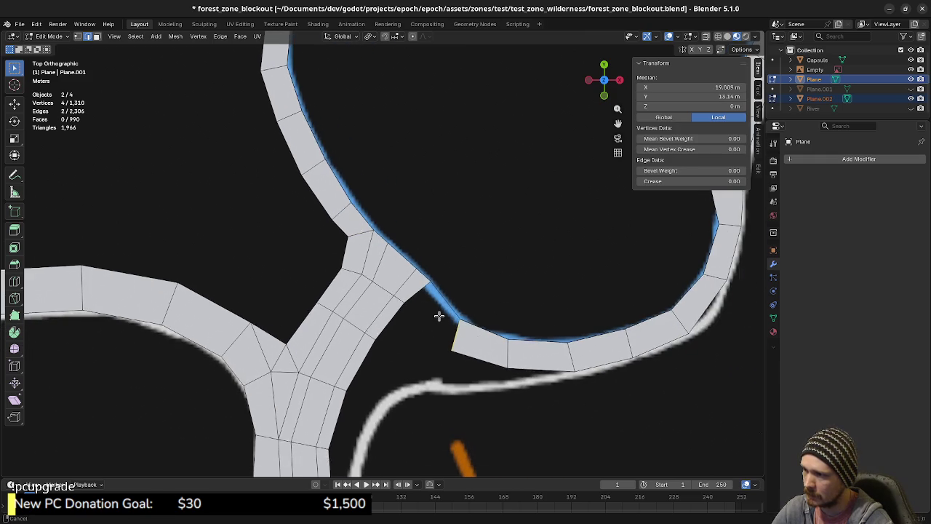
key("1")
left_click(451, 349)
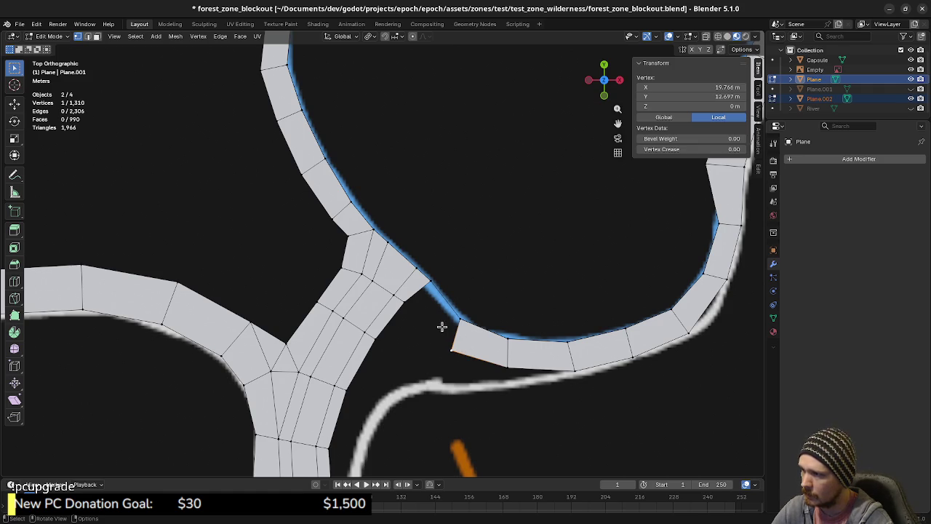
key("e")
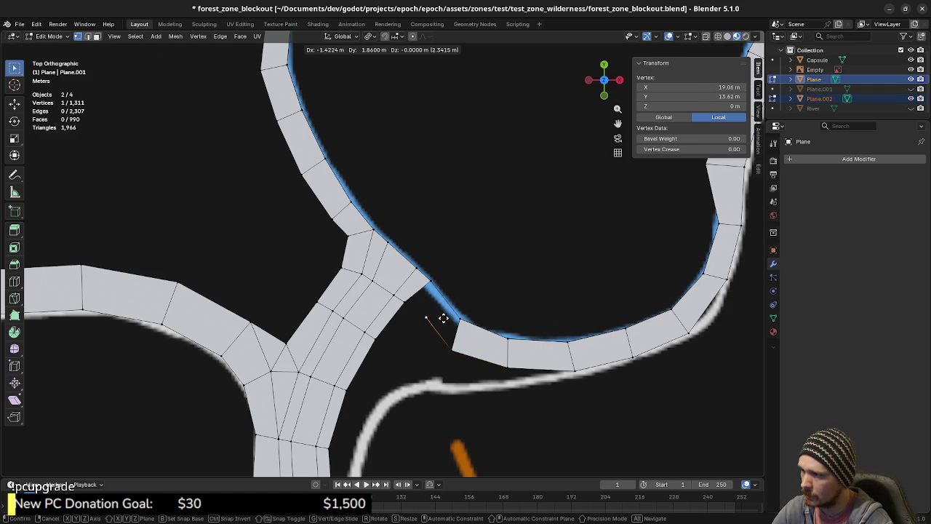
left_click(442, 318)
key("e")
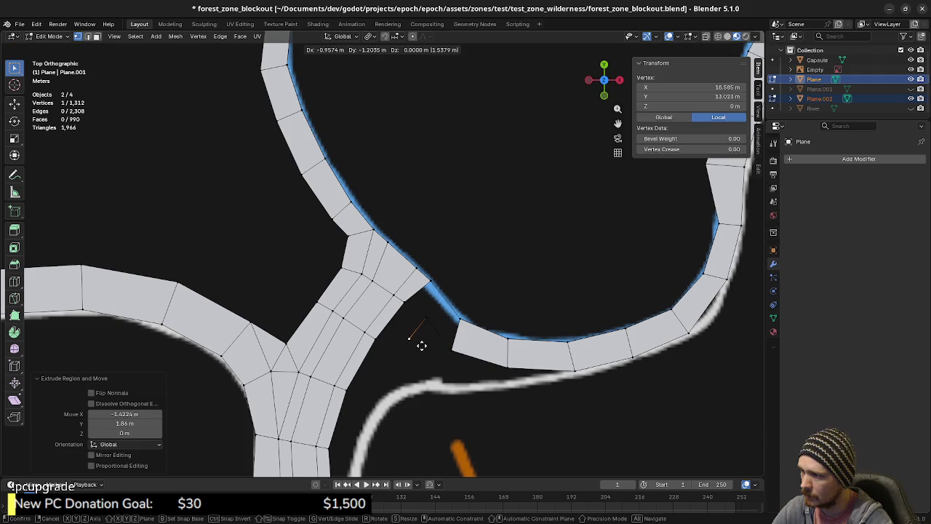